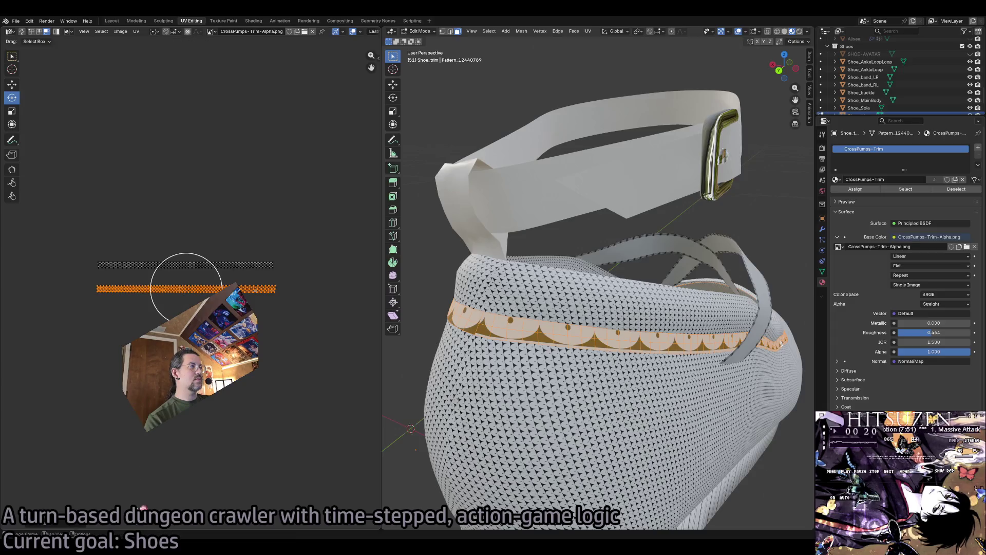
Slide the trim band's UVs twice along the scalloped pattern, then orbit to inspect the band.
scroll(533, 365, up, 5)
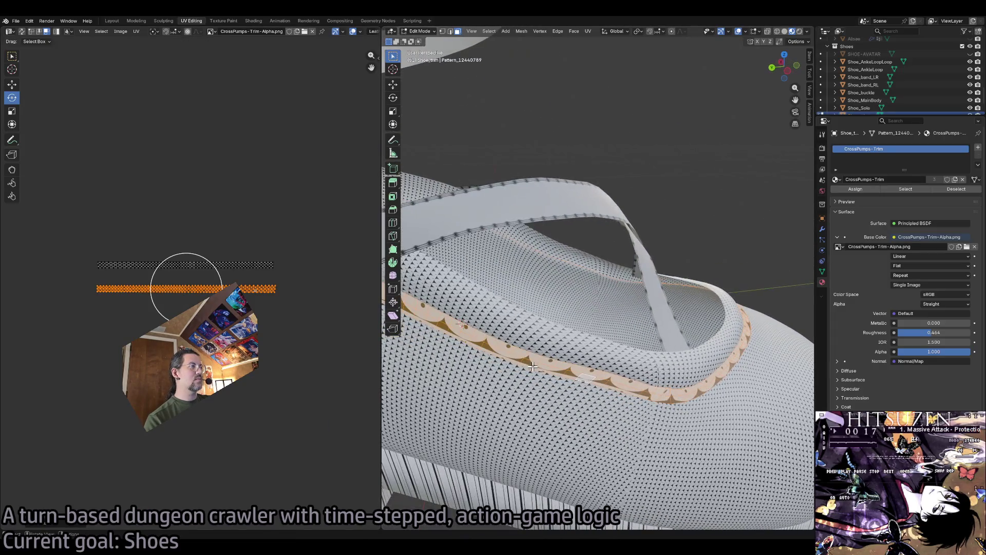
scroll(532, 366, up, 5)
scroll(532, 366, down, 3)
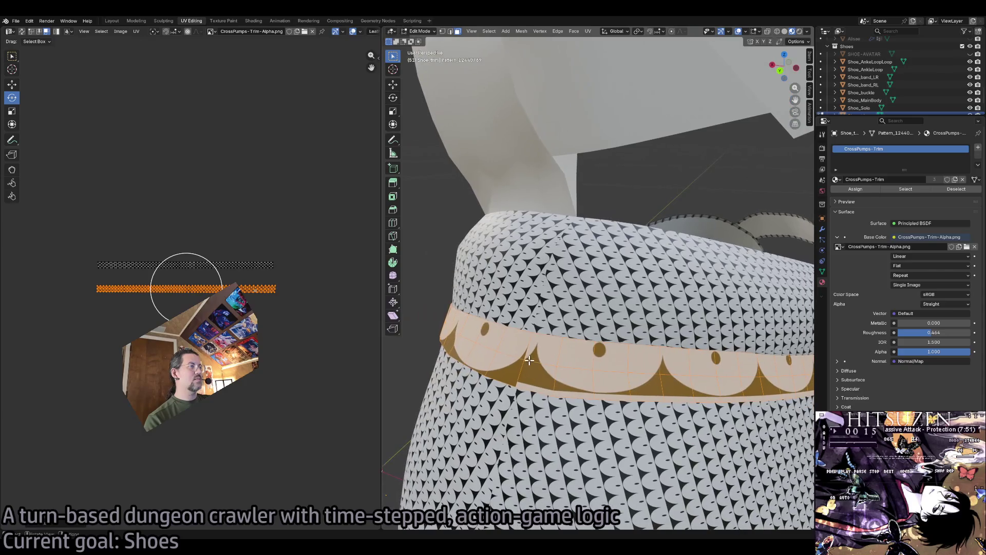
key(g)
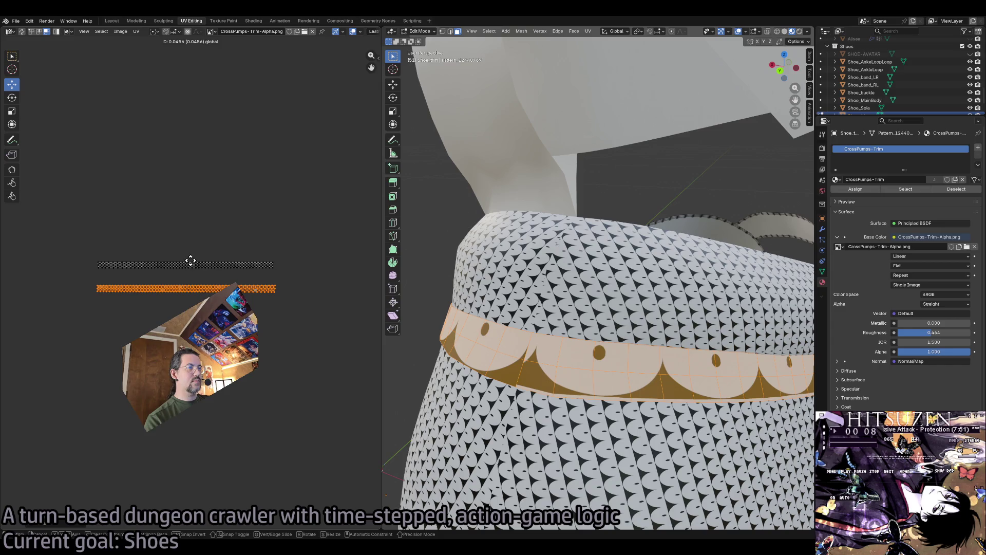
click(191, 260)
scroll(177, 254, up, 6)
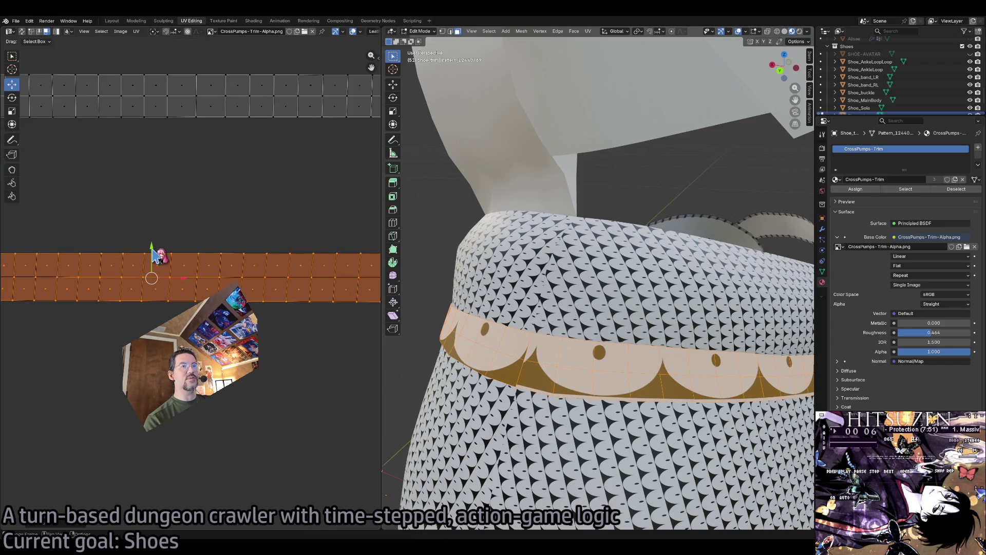
key(g)
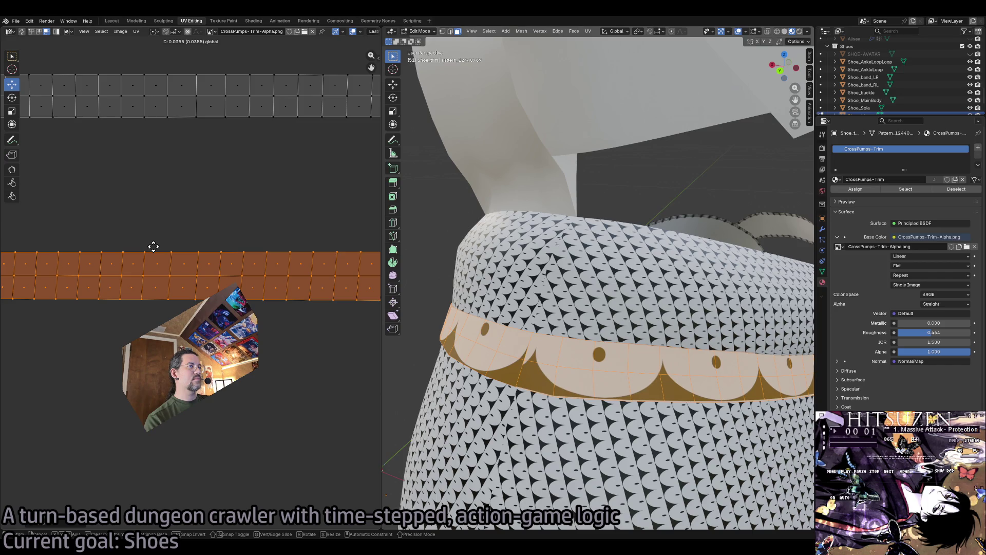
click(153, 247)
mouse_move(463, 399)
mouse_down()
mouse_move(603, 409)
mouse_move(477, 415)
mouse_up()
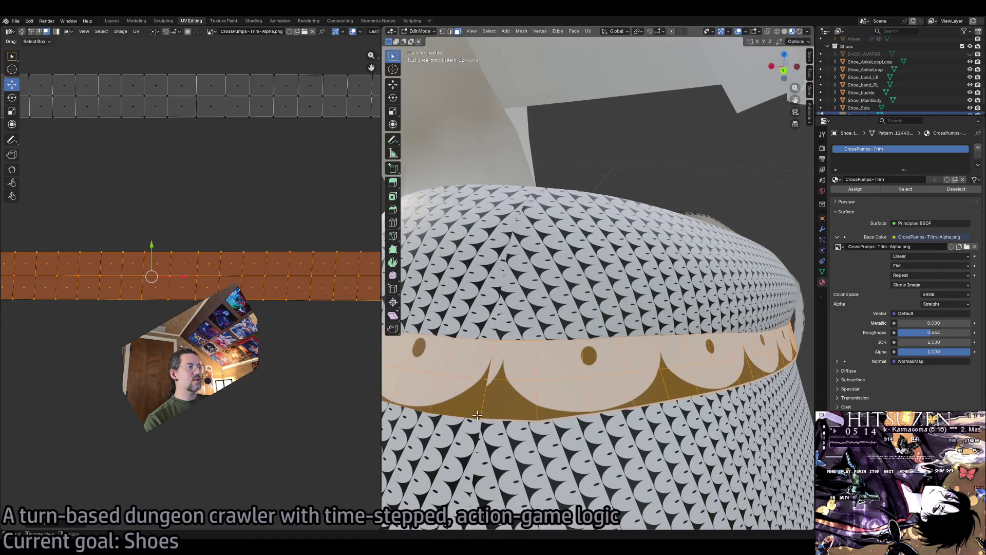
scroll(575, 422, down, 3)
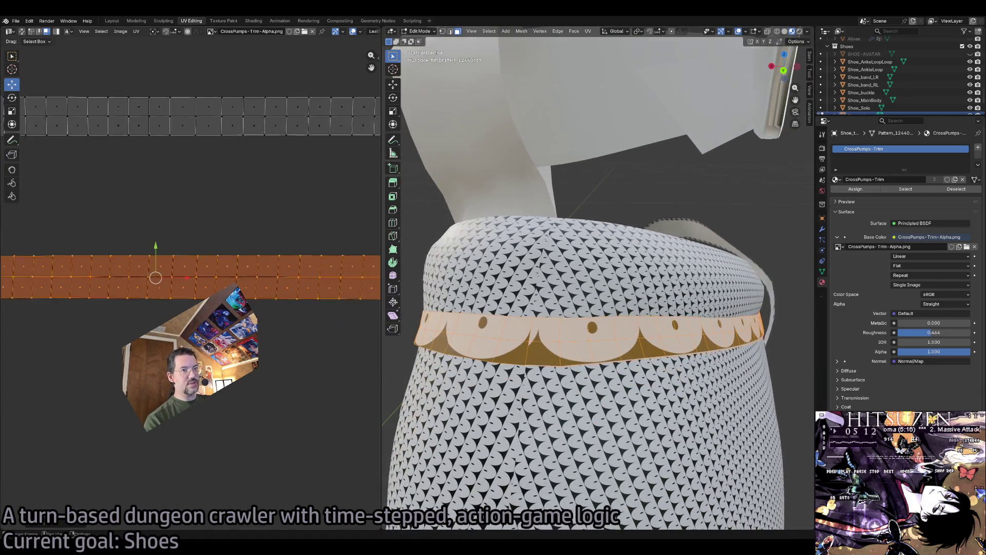
scroll(352, 306, down, 5)
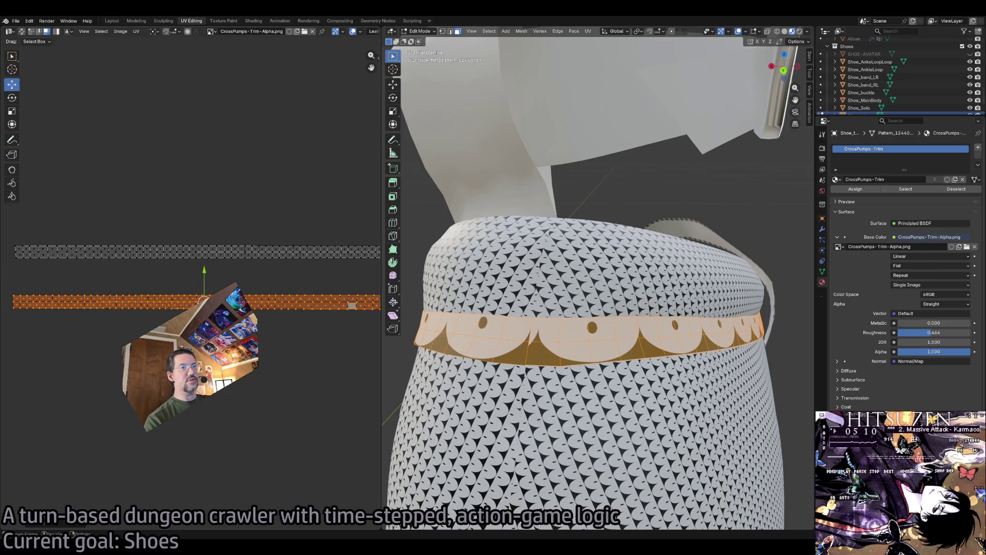
Shift the trim strip's UVs sideways and check the trim from another angle.
key(shift+space)
key(s)
key(shift+space)
key(g)
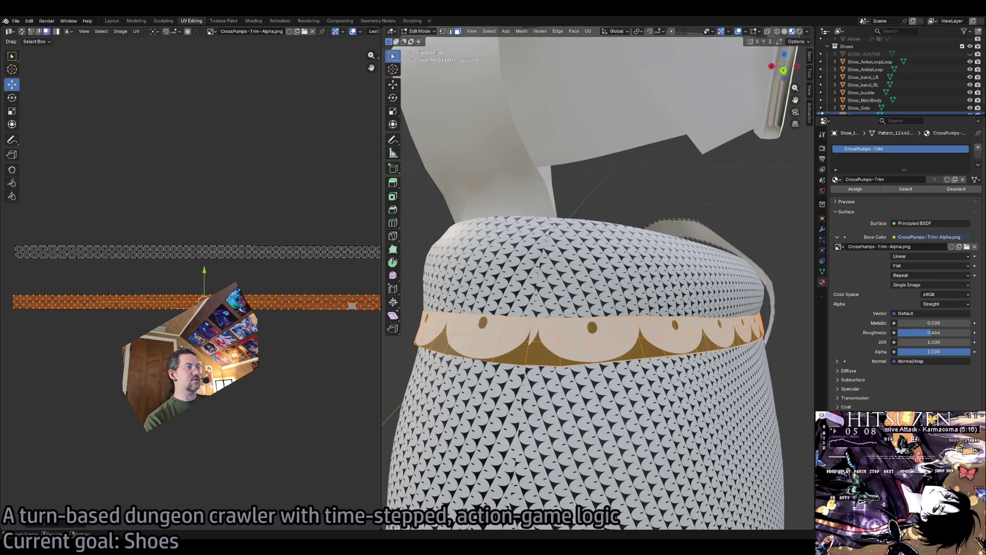
drag(242, 303, 250, 303)
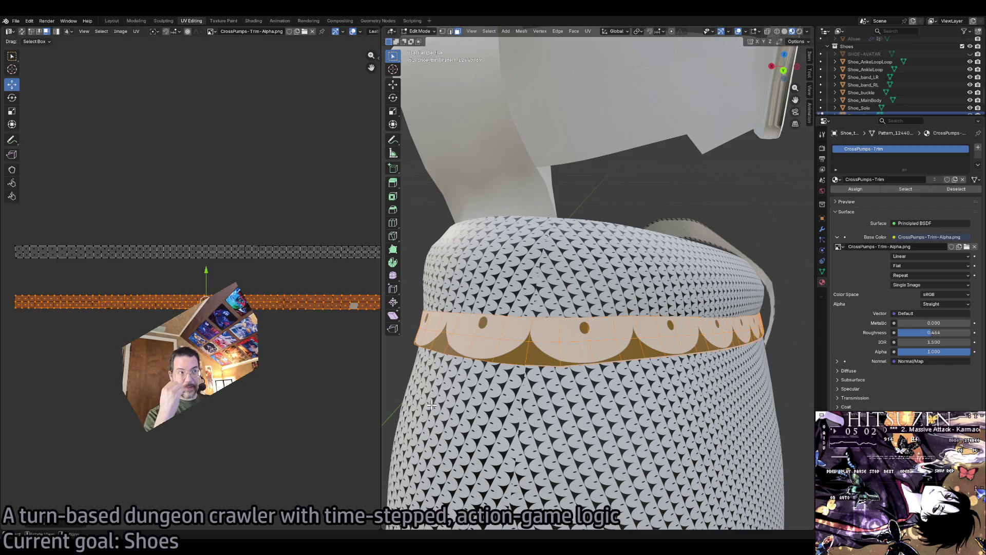
mouse_move(432, 405)
mouse_down()
mouse_move(647, 378)
mouse_move(635, 370)
mouse_up()
scroll(622, 364, up, 6)
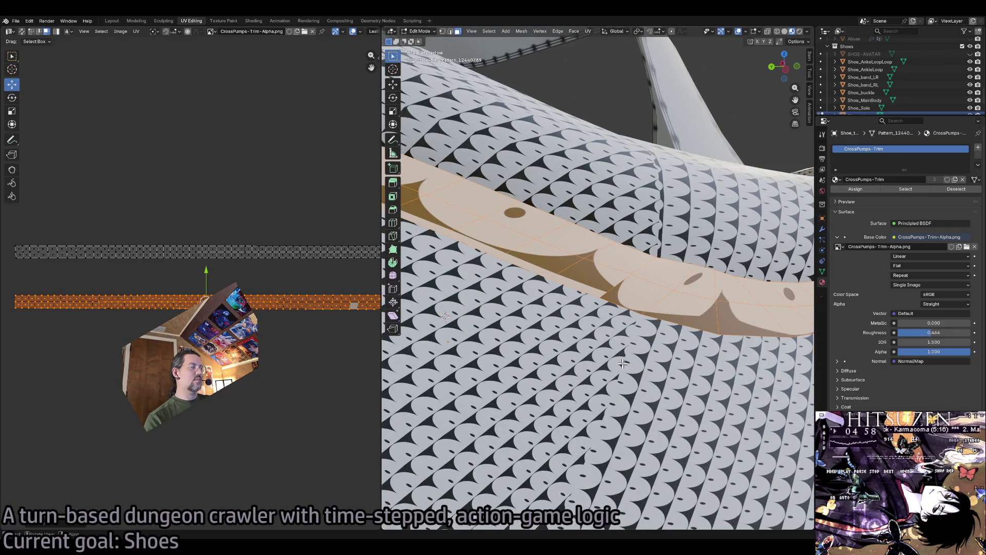
Pan the UV view to show the strips and begin rotating the trim UVs.
key(shift+space)
key(shift+space)
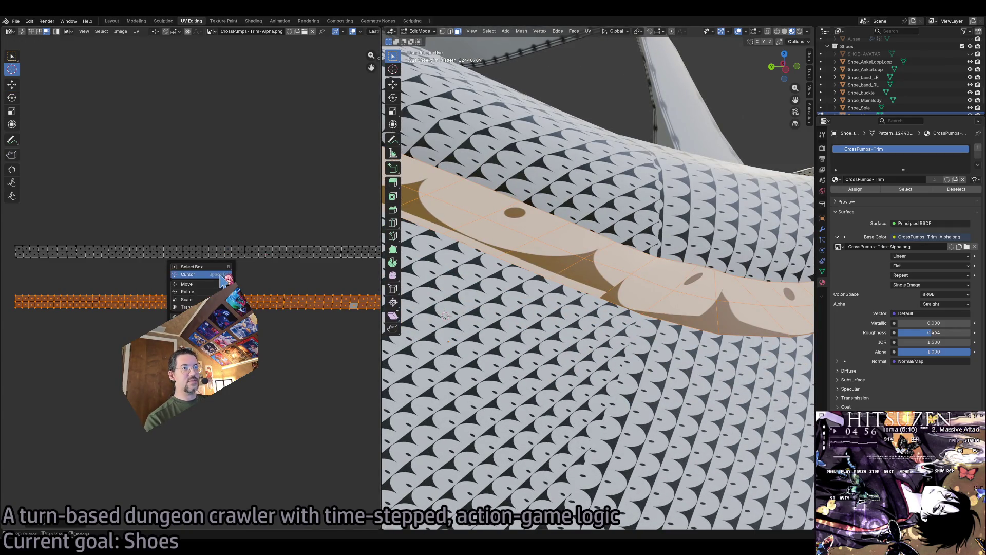
key(r)
scroll(559, 267, down, 3)
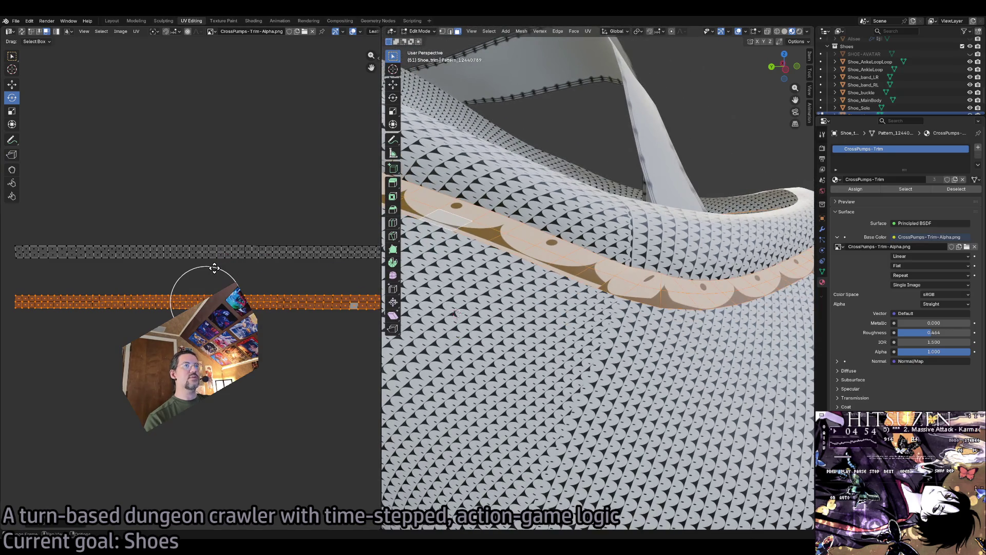
mouse_move(240, 265)
mouse_down()
mouse_move(188, 439)
mouse_move(196, 50)
mouse_up()
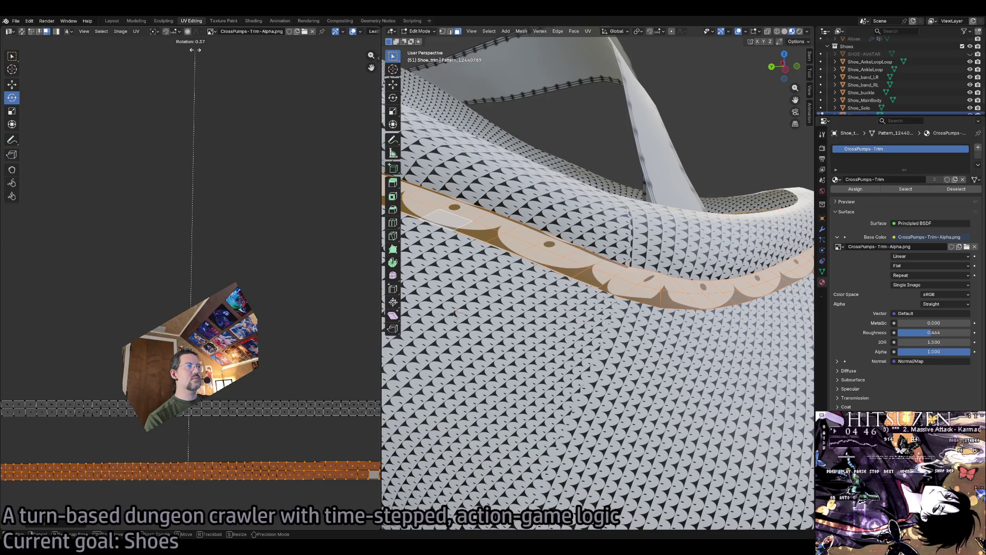
drag(195, 49, 195, 50)
View the trim band from the side and below, then rotate its UVs slightly.
drag(591, 329, 579, 341)
scroll(579, 341, down, 10)
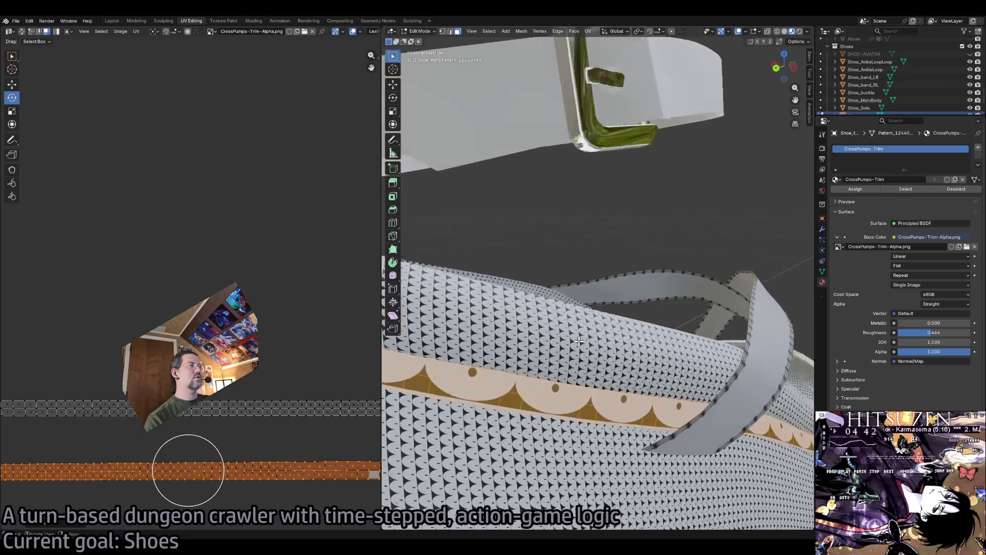
scroll(579, 342, up, 3)
scroll(210, 440, down, 2)
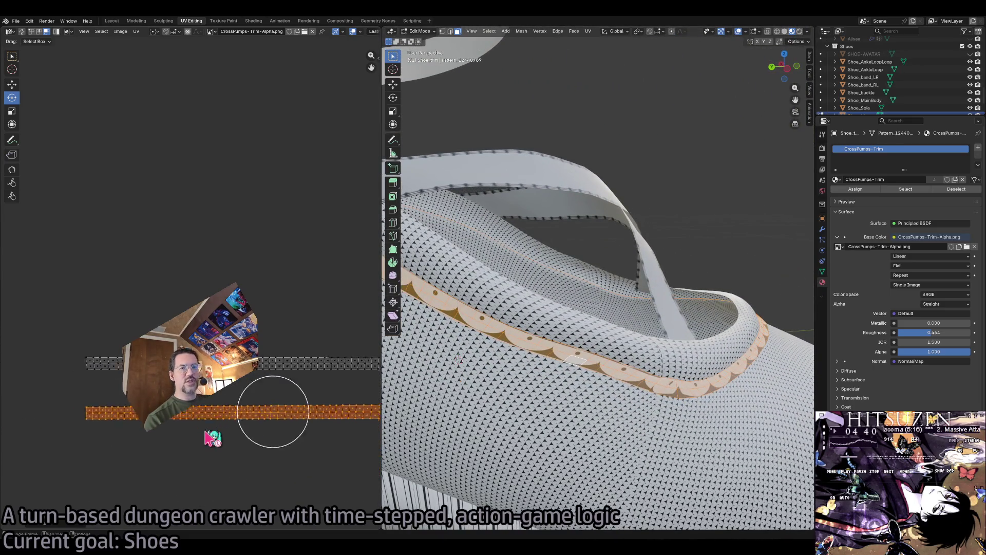
scroll(210, 436, down, 1)
scroll(210, 421, up, 2)
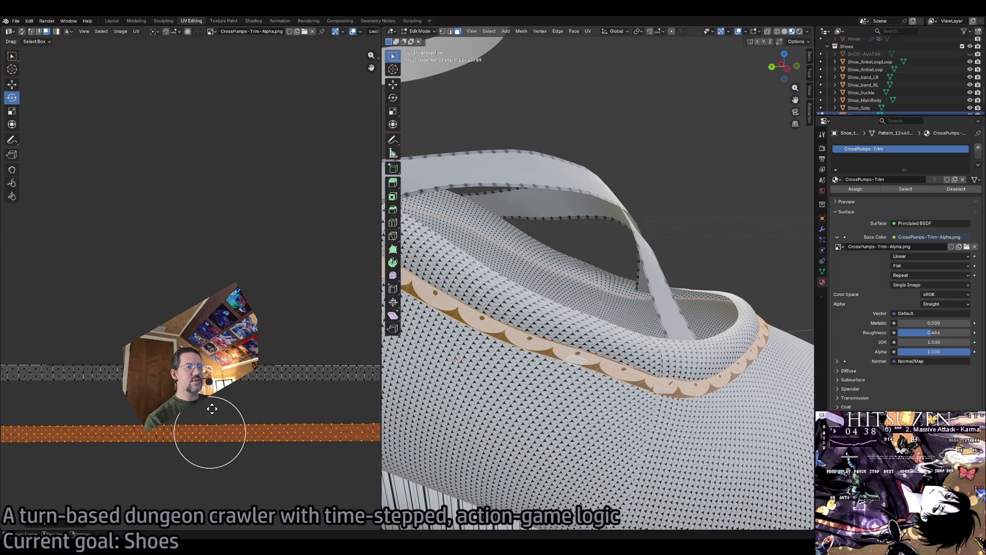
scroll(210, 435, up, 2)
scroll(635, 379, up, 4)
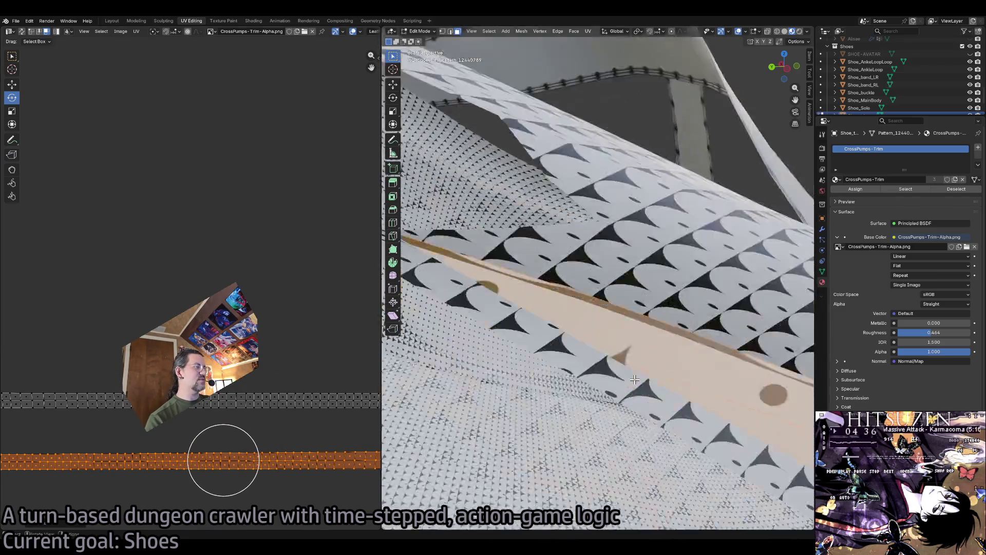
scroll(635, 379, down, 4)
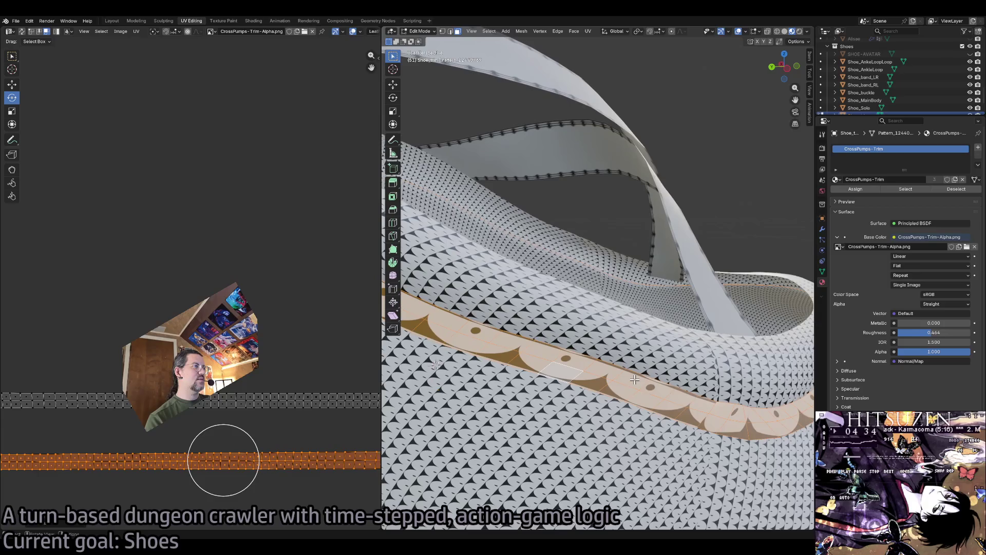
drag(700, 403, 677, 428)
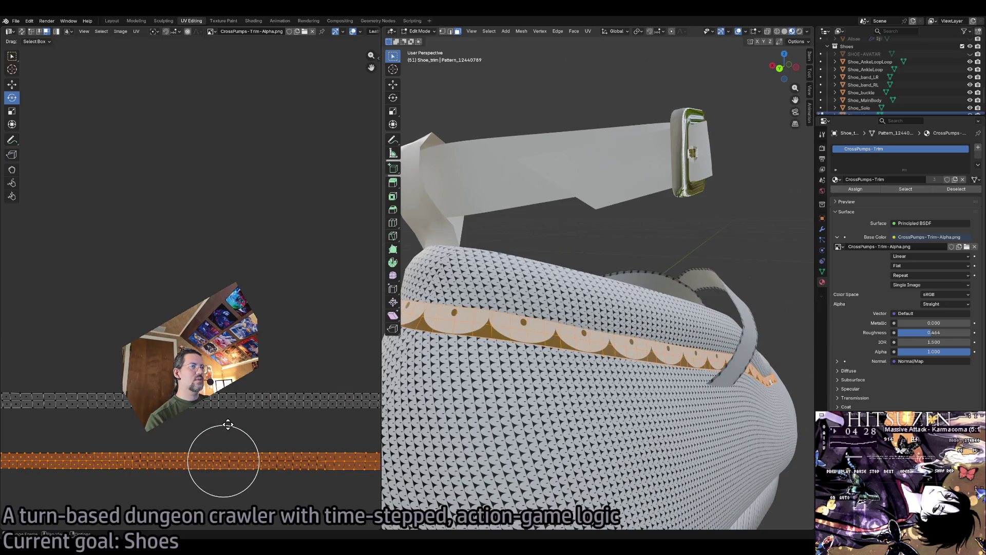
key(r)
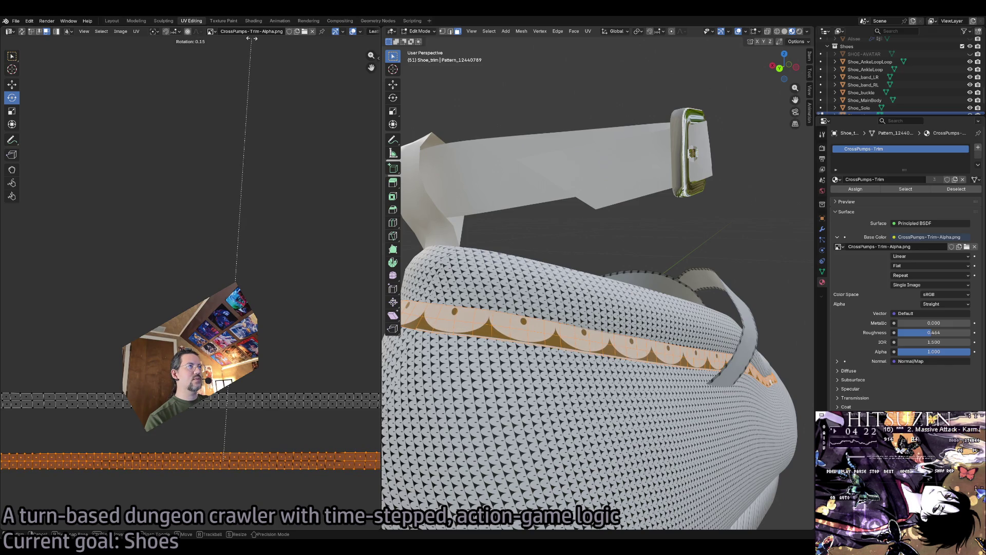
click(250, 39)
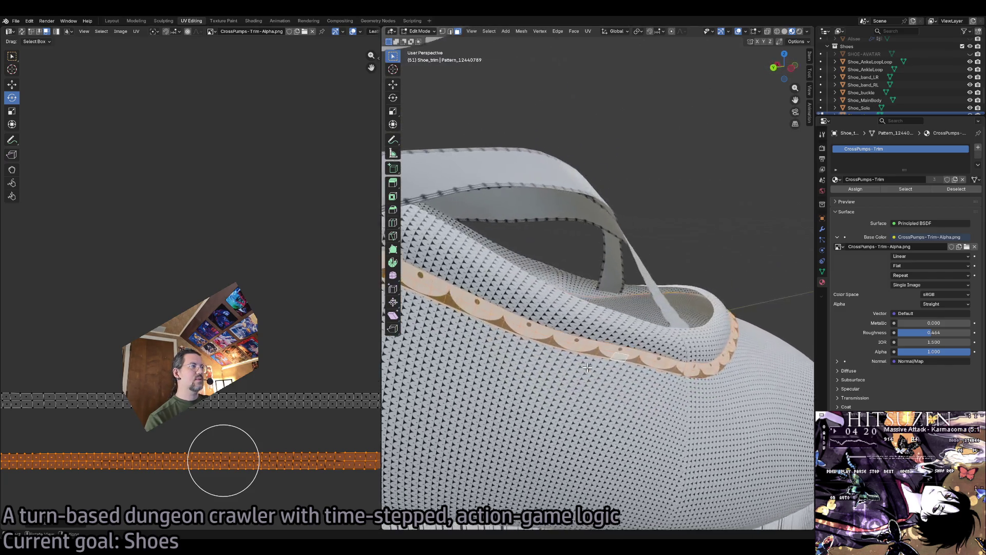
scroll(587, 367, up, 5)
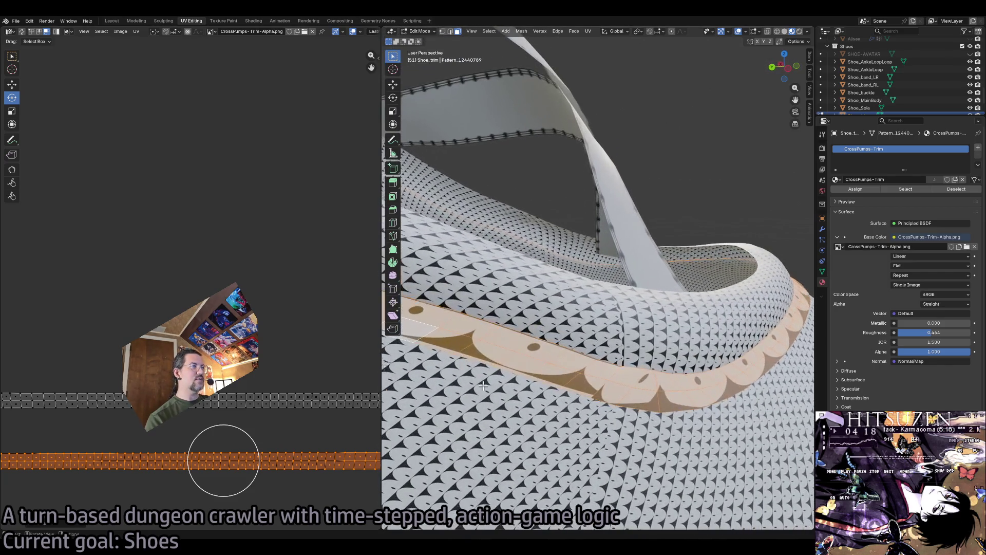
Move the orange trim strip vertically, squash it on Y, and nudge it into place.
key(shift+space)
key(g)
drag(225, 432, 222, 434)
key(shift+space)
key(s)
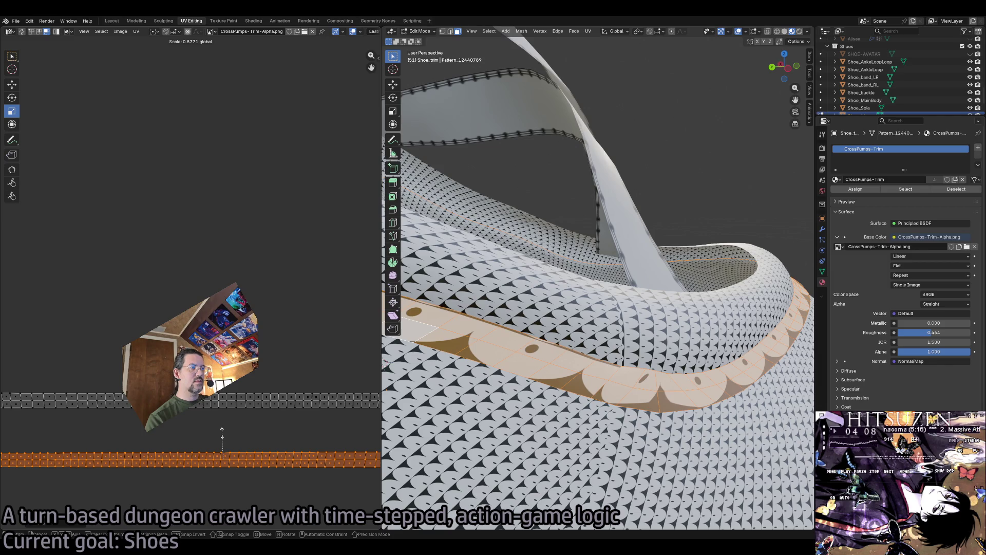
key(shift+space)
key(g)
drag(222, 435, 219, 434)
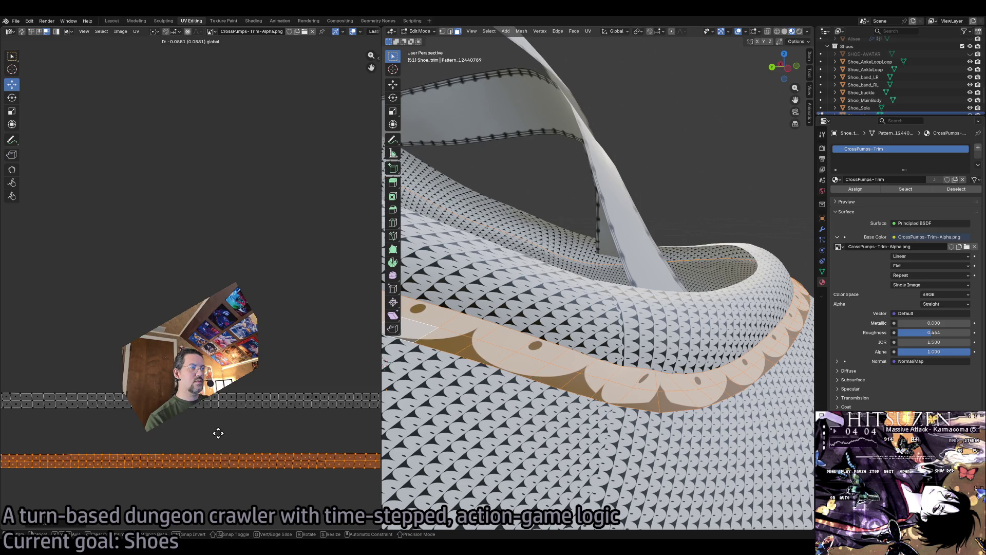
click(224, 440)
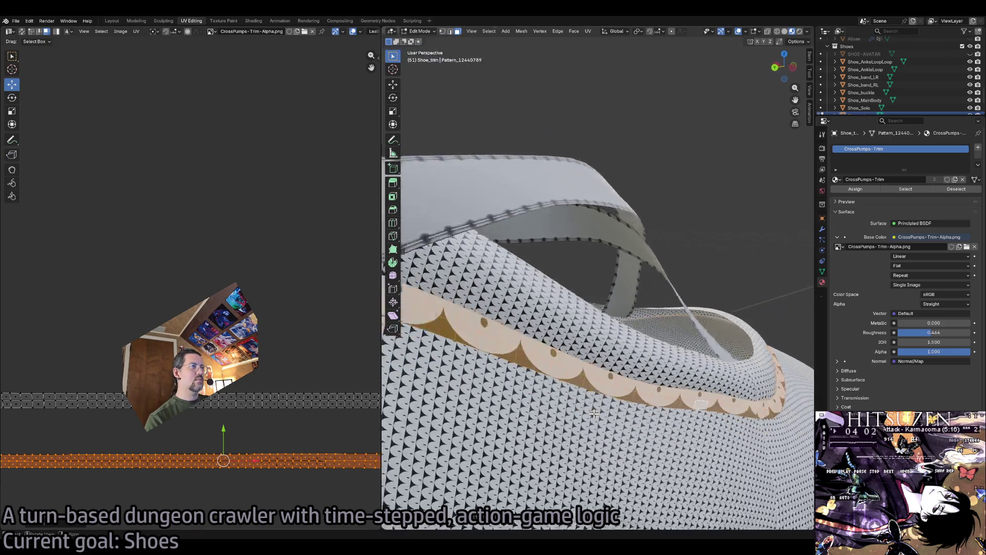
scroll(594, 413, up, 5)
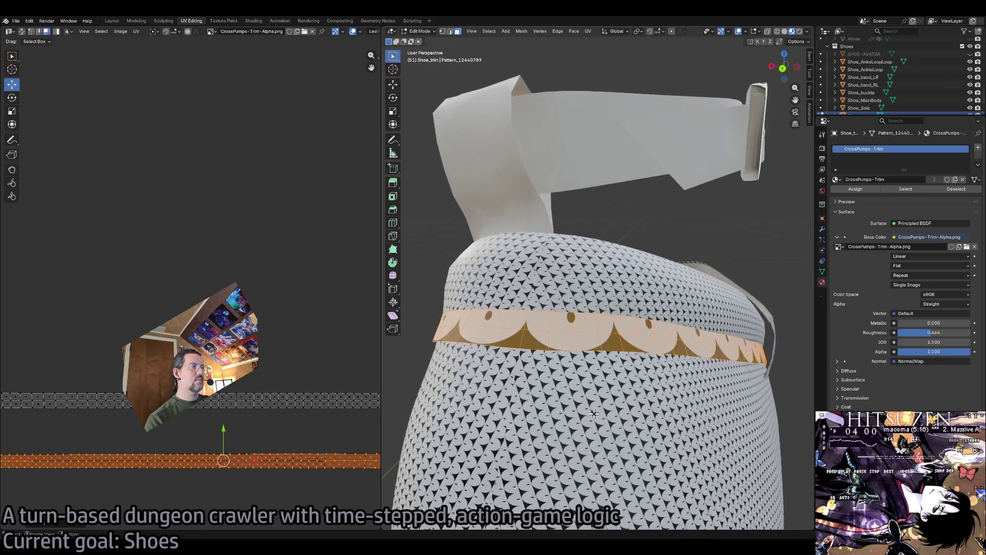
scroll(594, 413, down, 5)
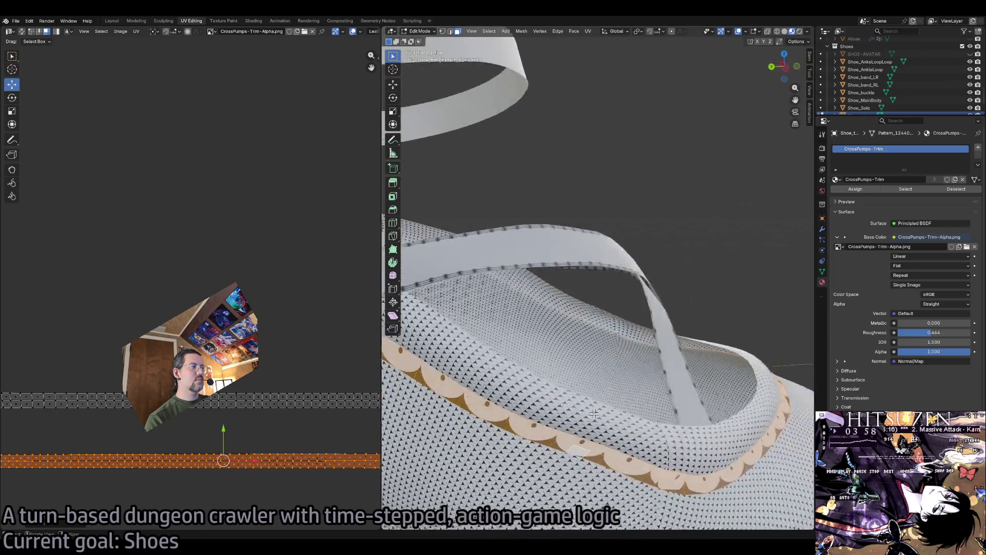
scroll(455, 372, up, 4)
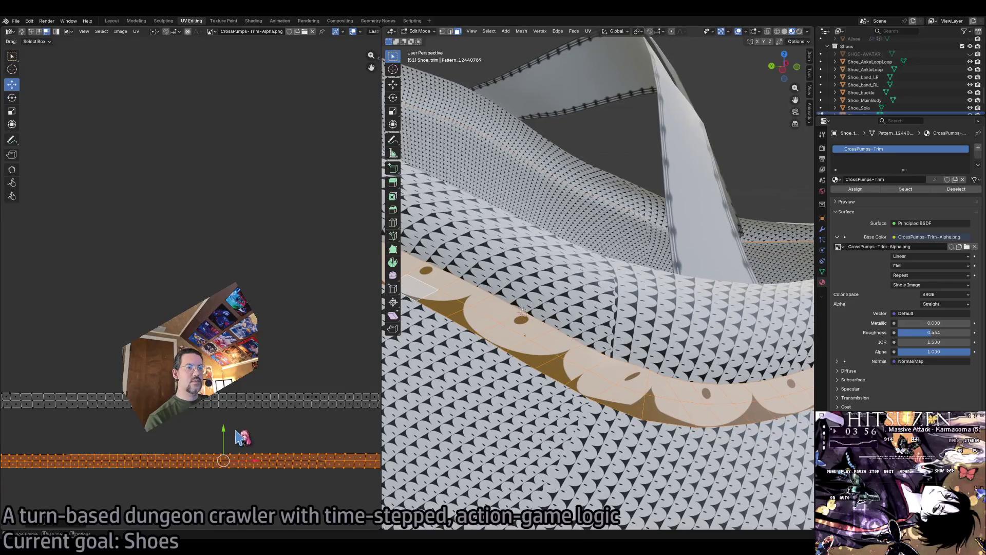
scroll(190, 401, down, 2)
Select the trim band's faces and nudge their UVs using proportional editing for smooth falloff.
click(295, 394)
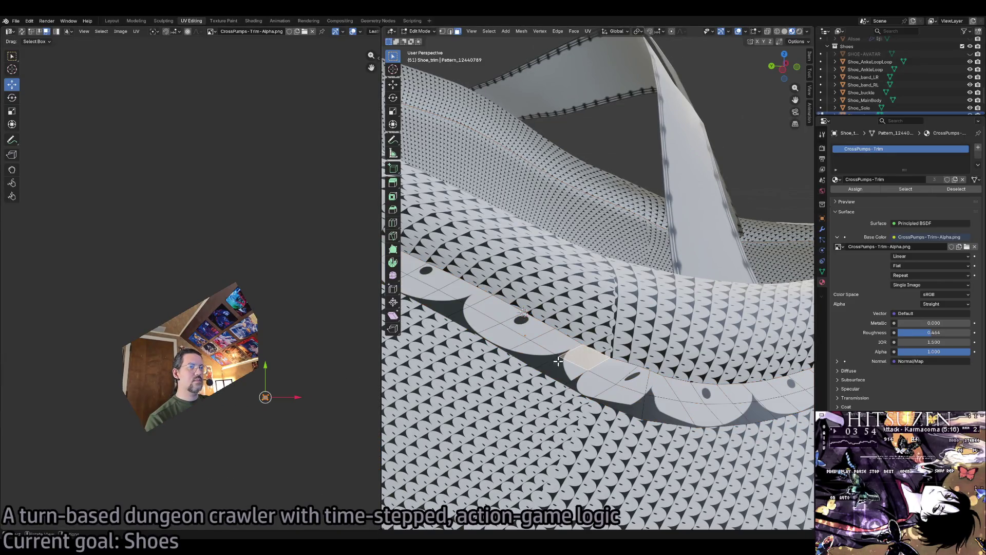
key(ctrl+z)
click(297, 392)
scroll(316, 429, up, 5)
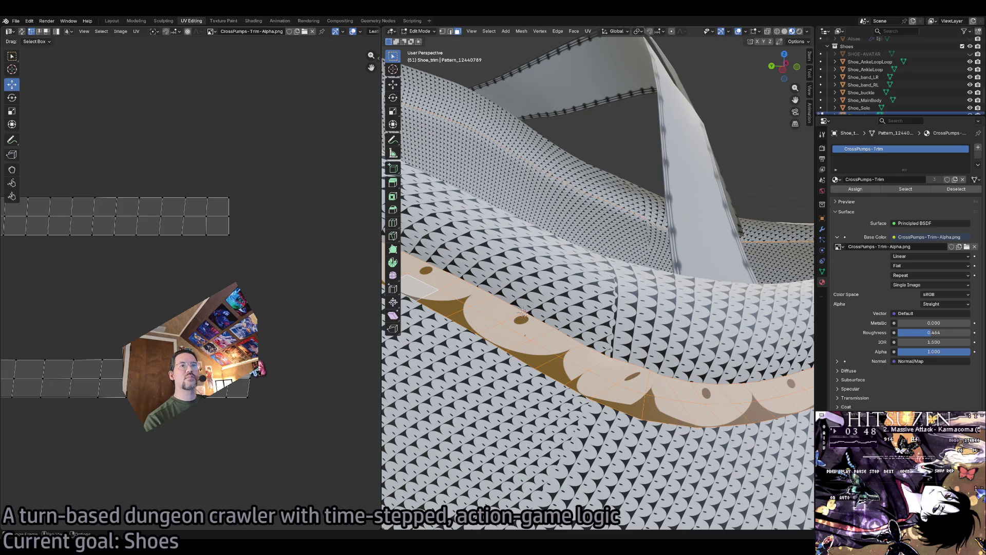
drag(280, 369, 269, 360)
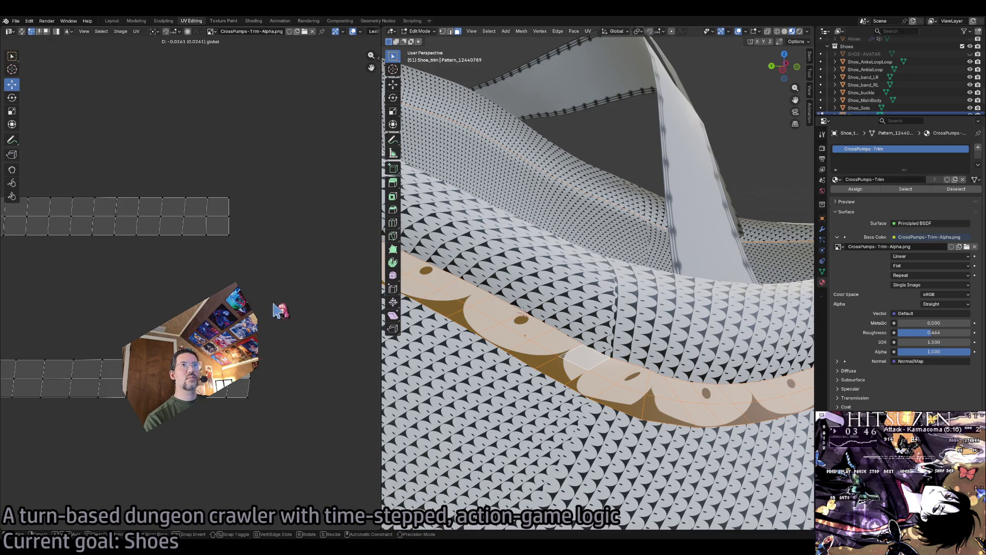
drag(277, 311, 277, 310)
click(188, 31)
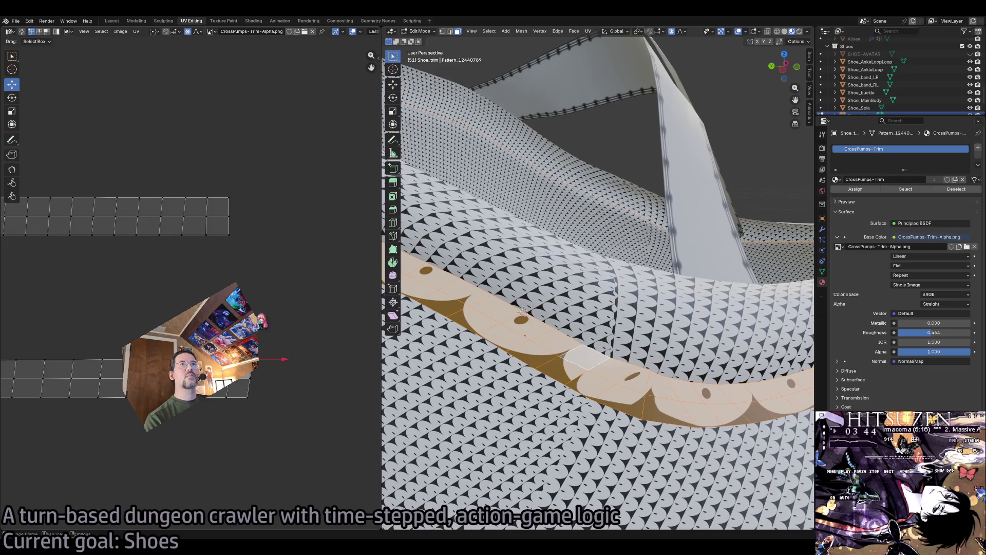
drag(281, 365, 273, 356)
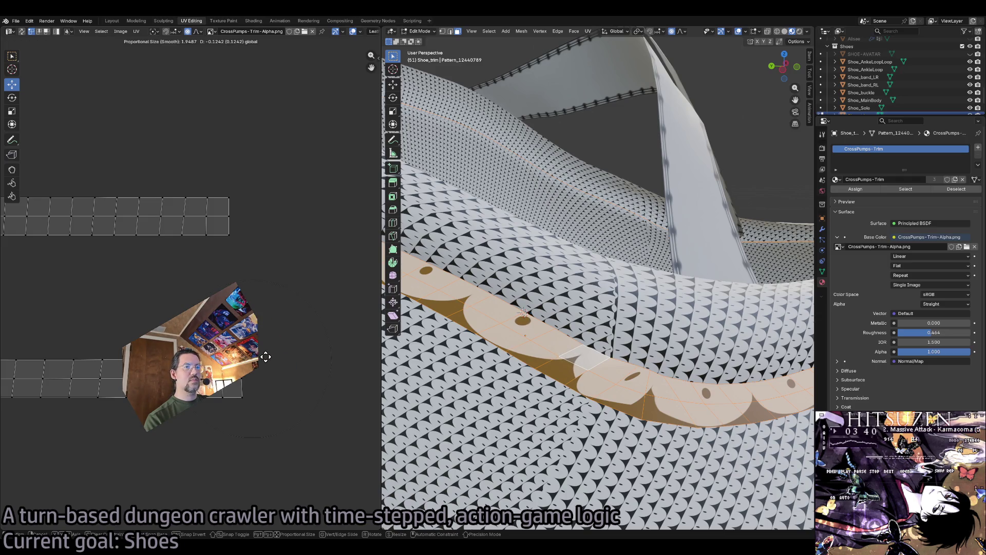
drag(266, 356, 264, 359)
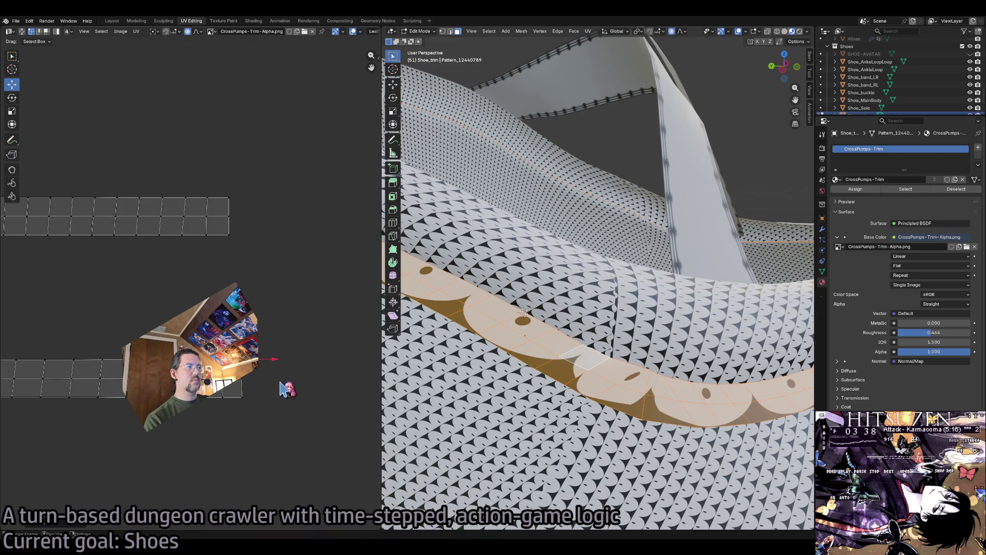
scroll(257, 370, up, 4)
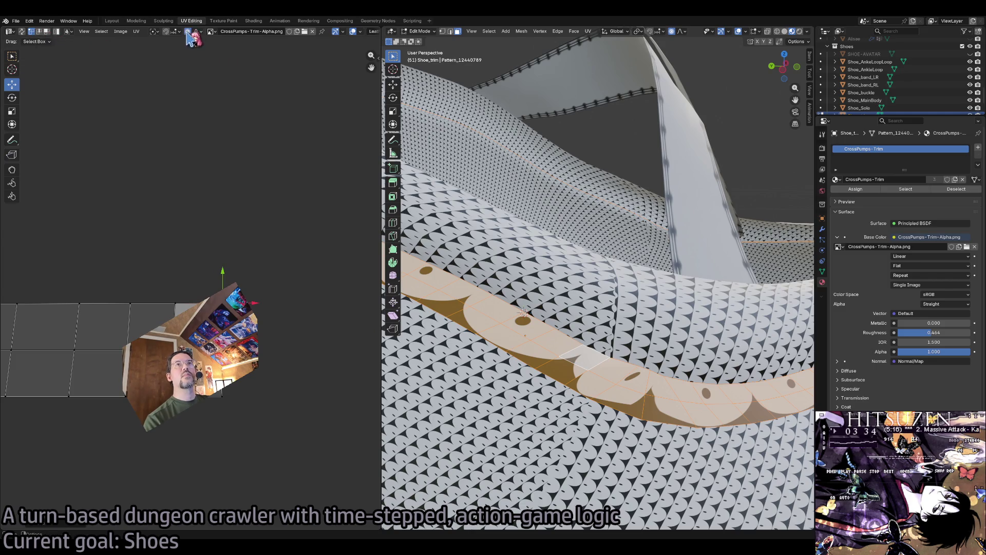
Scale the selected trim UVs down in several passes, then clear the selection.
key(s)
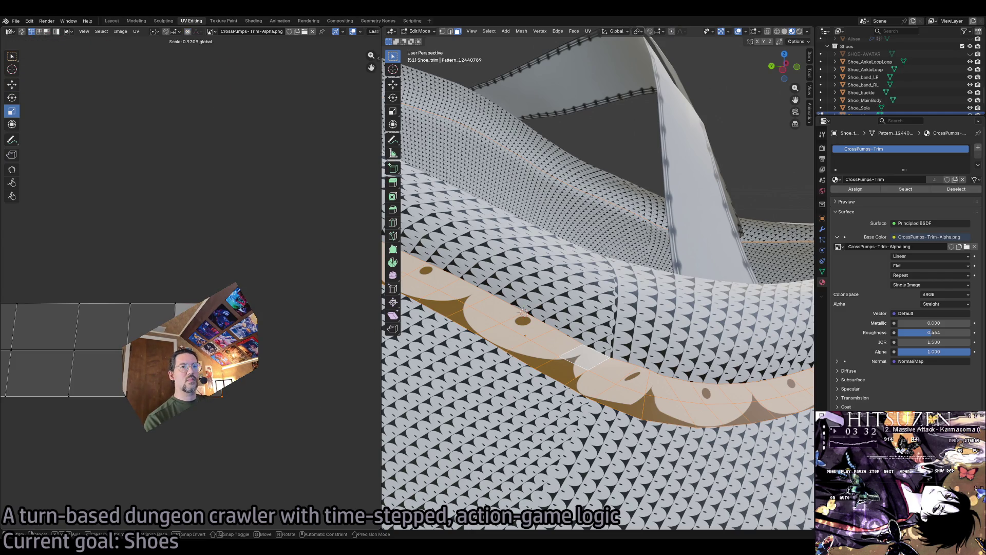
click(43, 521)
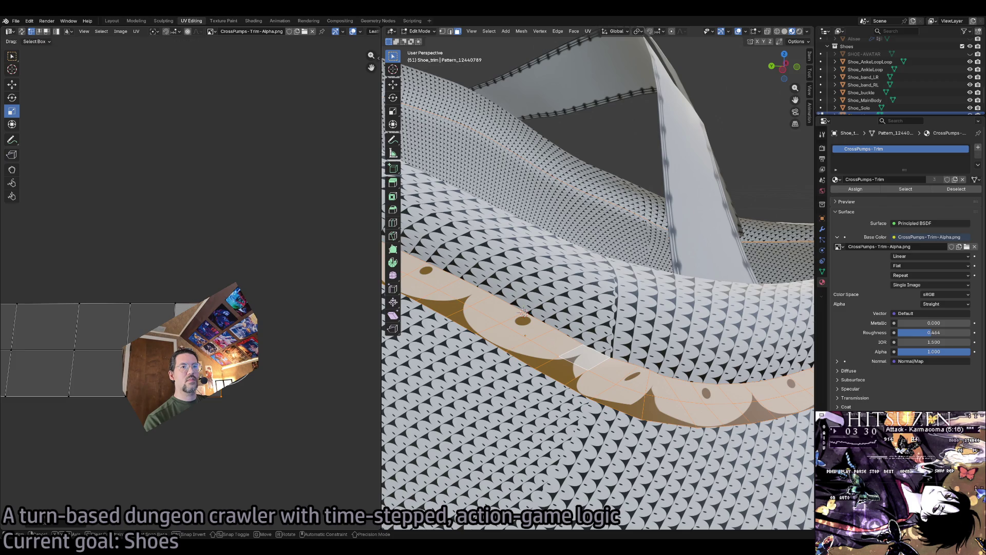
click(44, 522)
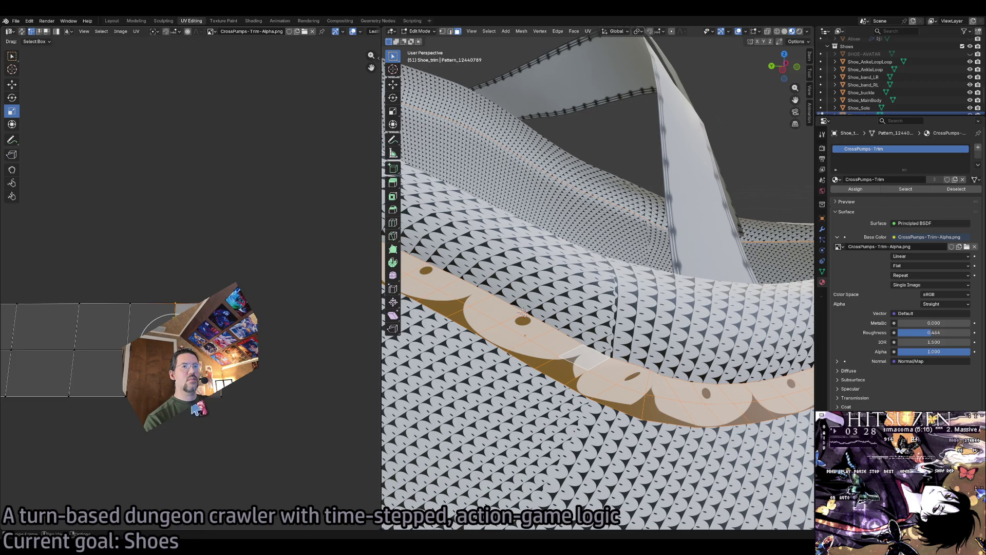
key(s)
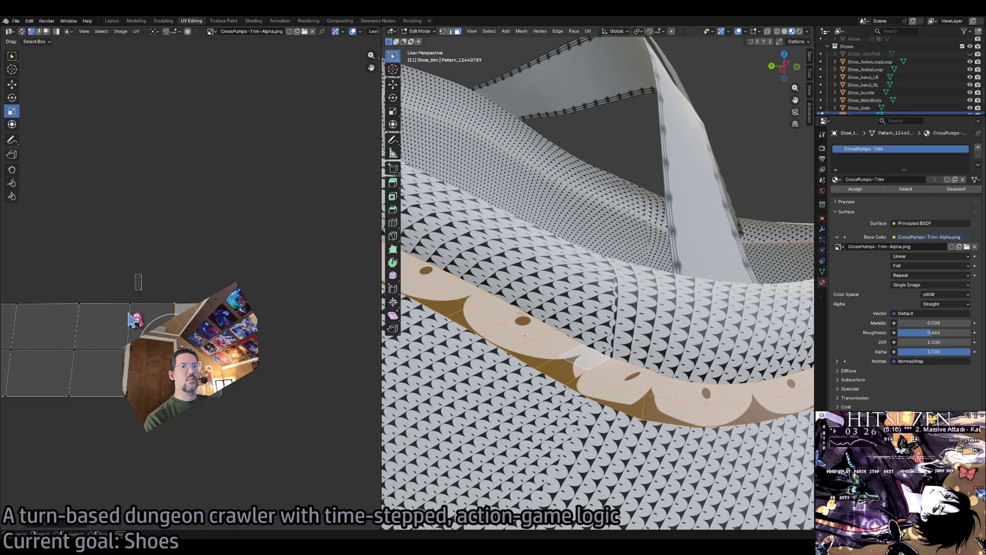
click(72, 398)
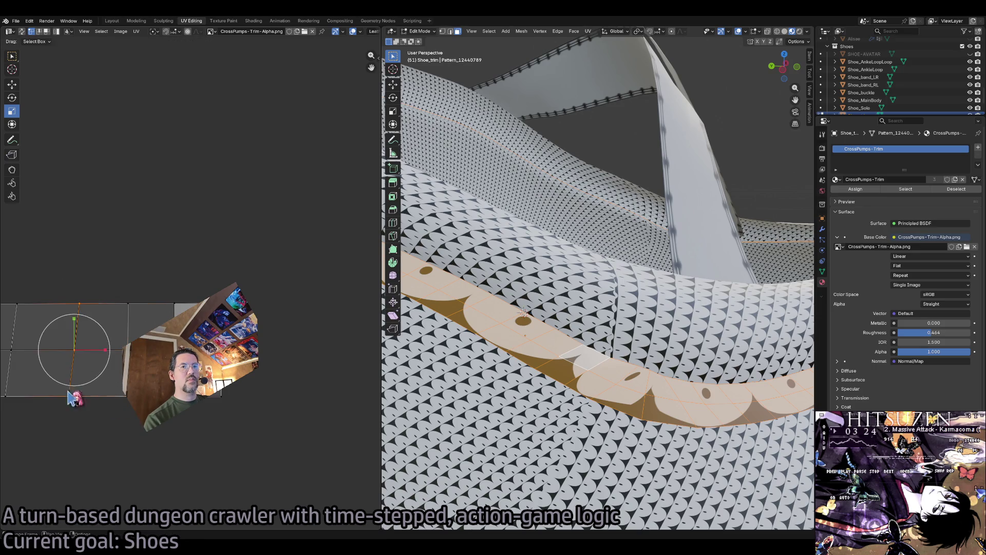
key(s)
click(85, 348)
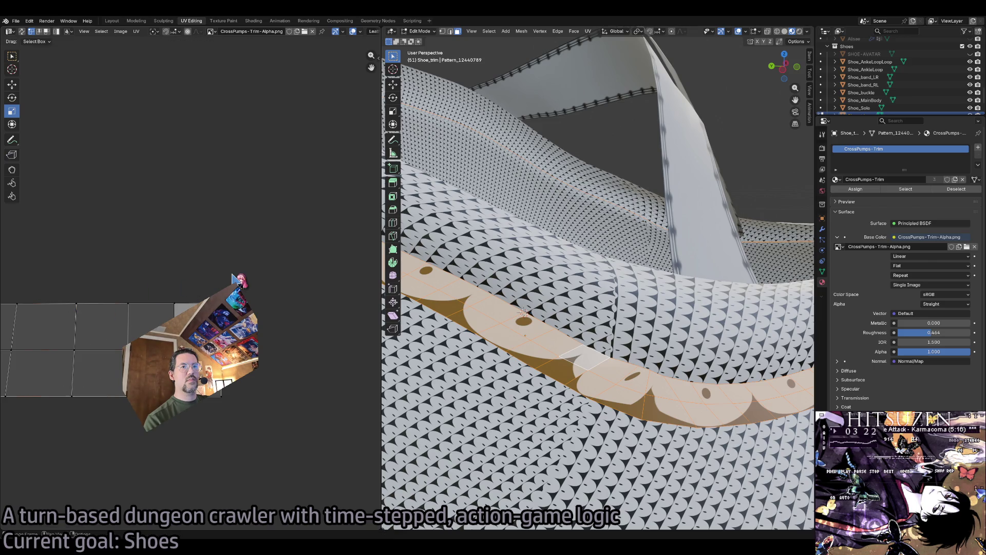
drag(271, 279, 182, 433)
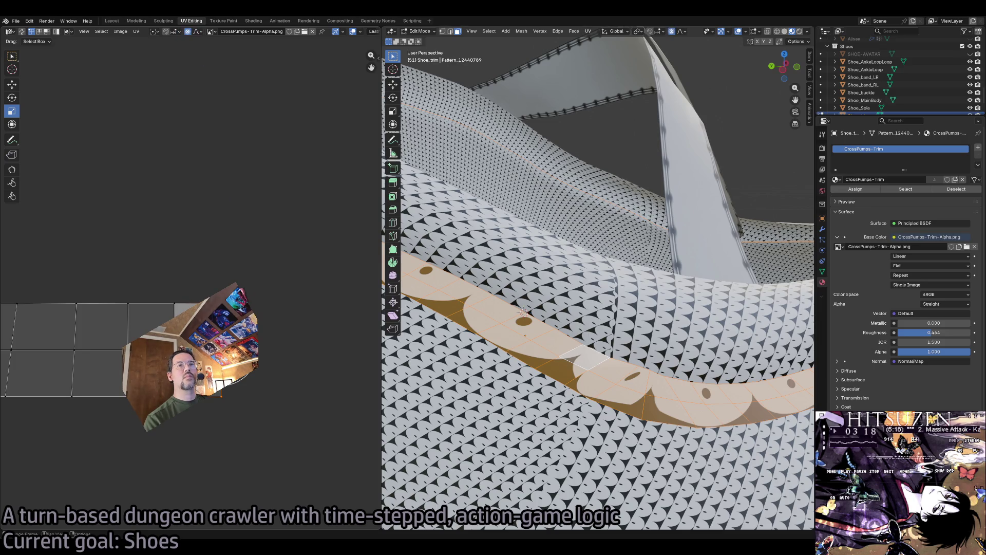
scroll(265, 290, down, 3)
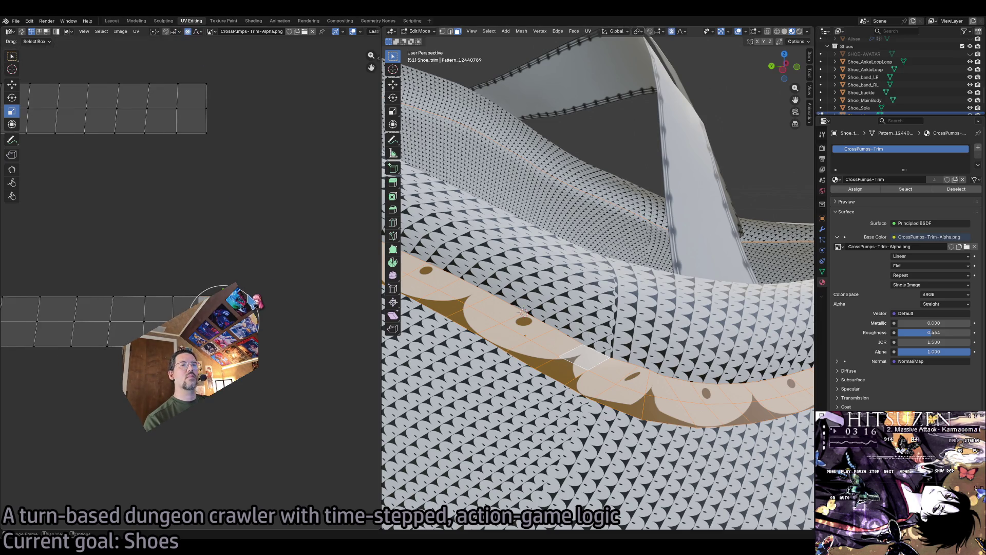
Move the trim UVs and orbit the shoe to a front-facing view.
key(shift+space)
key(g)
key(g)
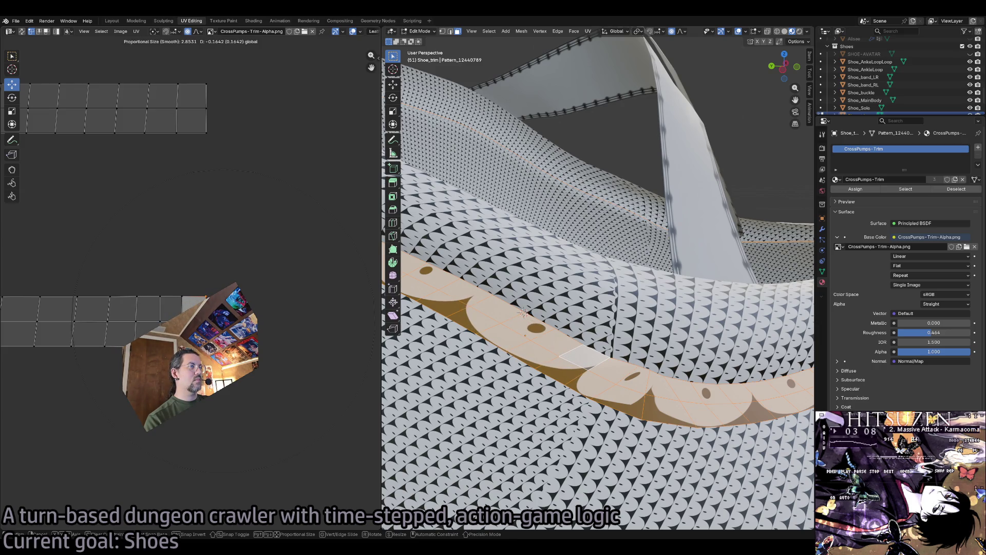
key(Return)
scroll(608, 370, down, 6)
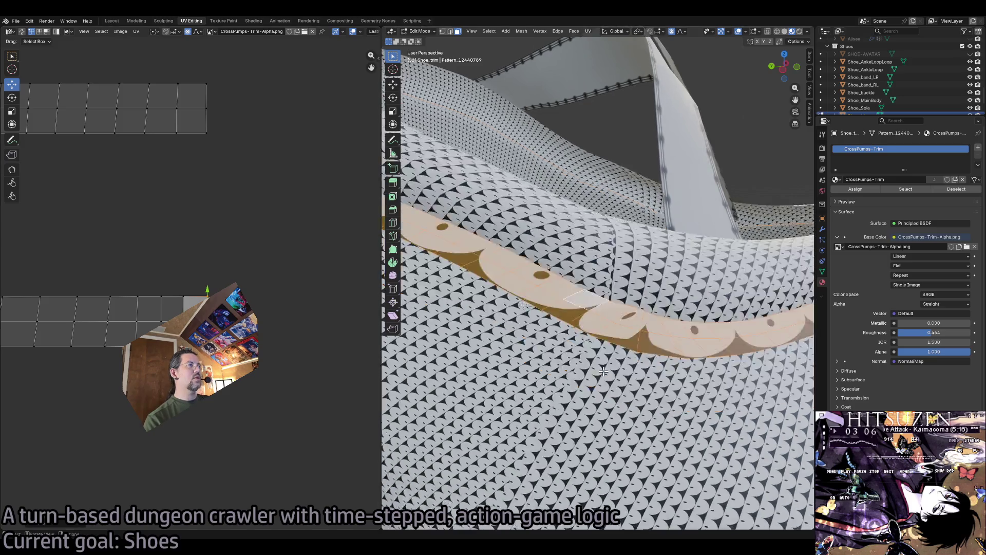
mouse_move(608, 369)
mouse_down()
mouse_move(595, 317)
mouse_move(463, 324)
mouse_up()
scroll(308, 309, down, 8)
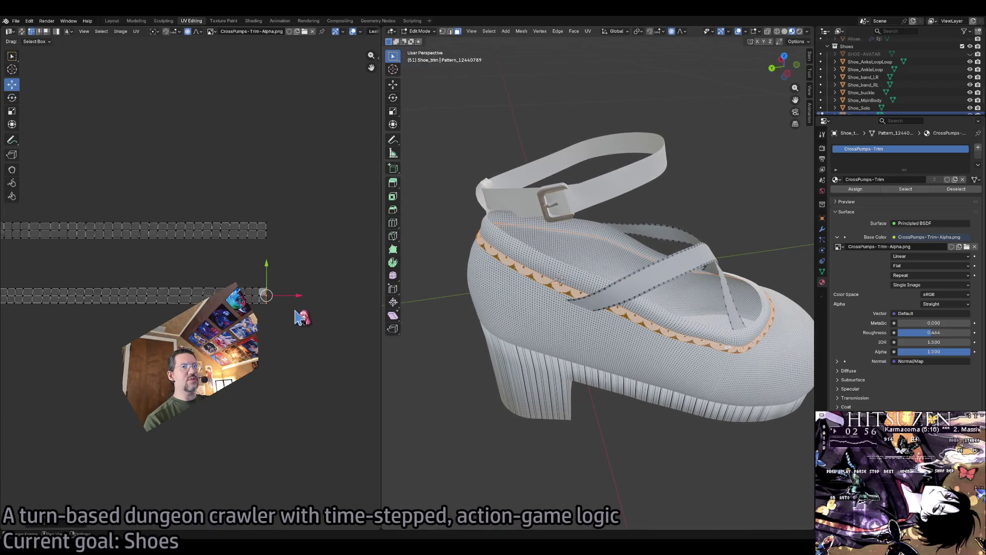
scroll(308, 287, right, 3)
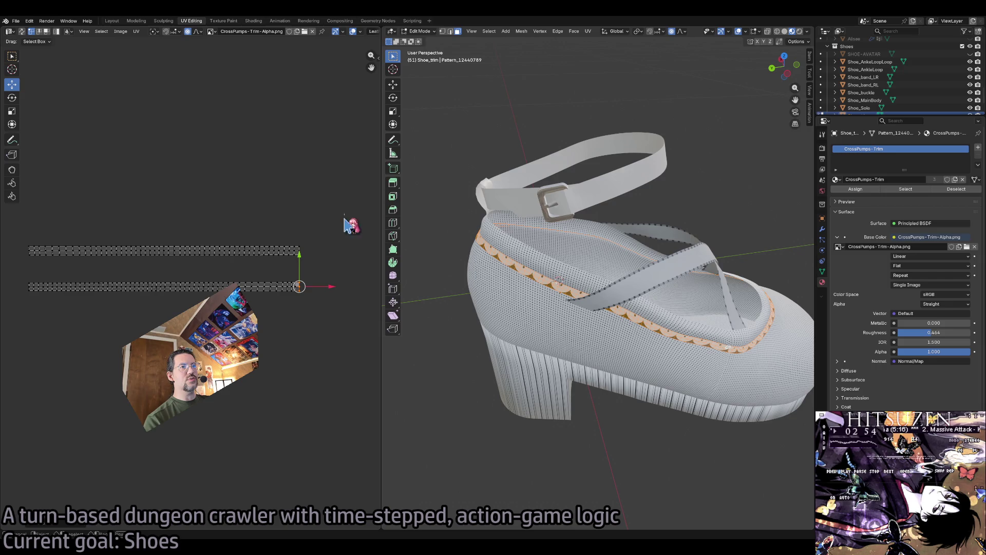
Select the right ends of both UV strips and extend them.
mouse_move(344, 214)
mouse_down()
mouse_move(300, 354)
mouse_move(299, 343)
mouse_up()
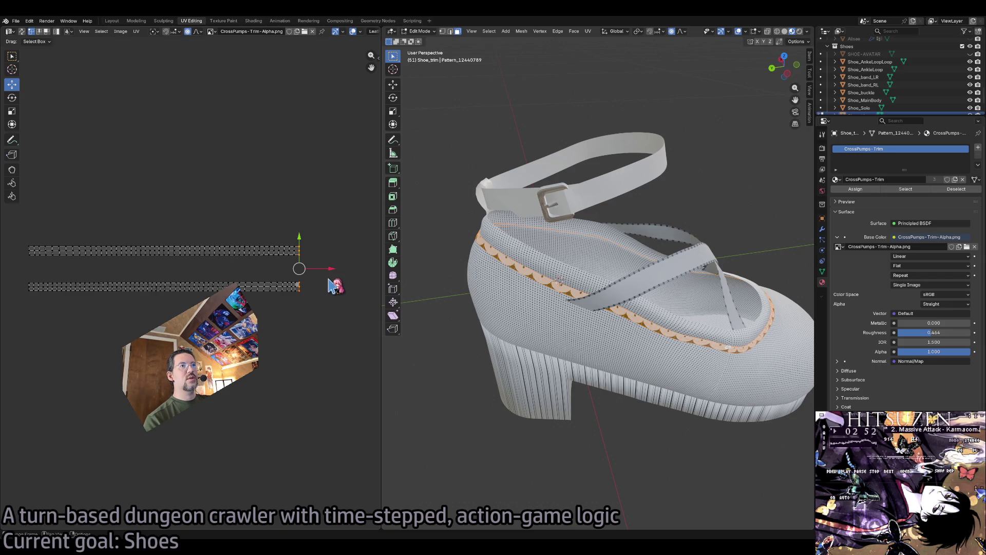
scroll(329, 284, right, 5)
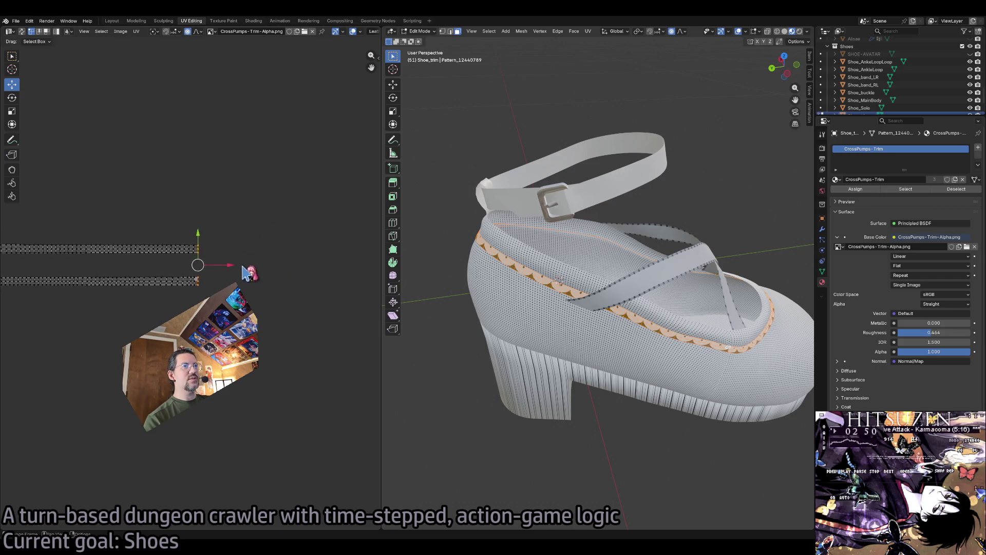
drag(224, 275, 264, 248)
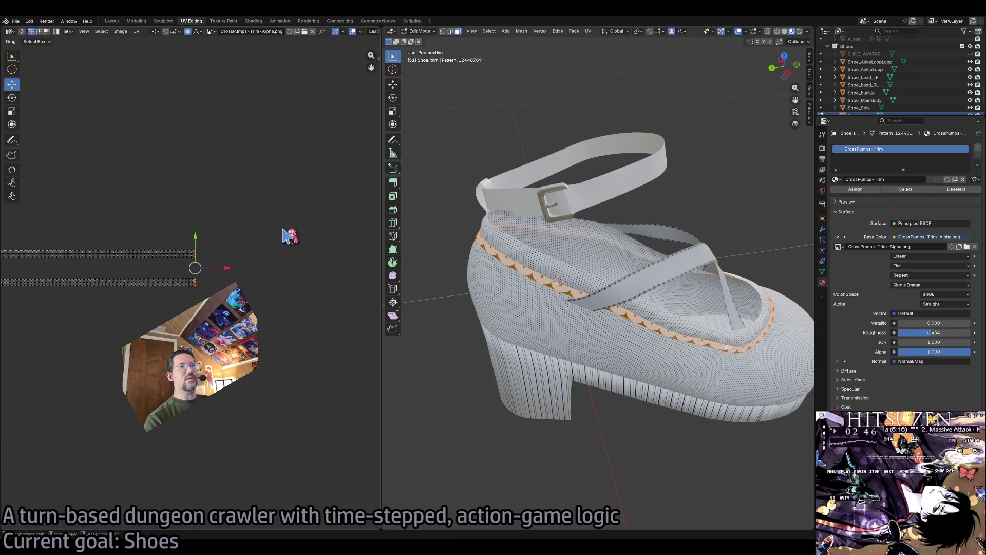
scroll(287, 232, down, 2)
Select all trim UVs and scale them wider so the scallops resize along the band.
key(a)
key(shift+space)
key(s)
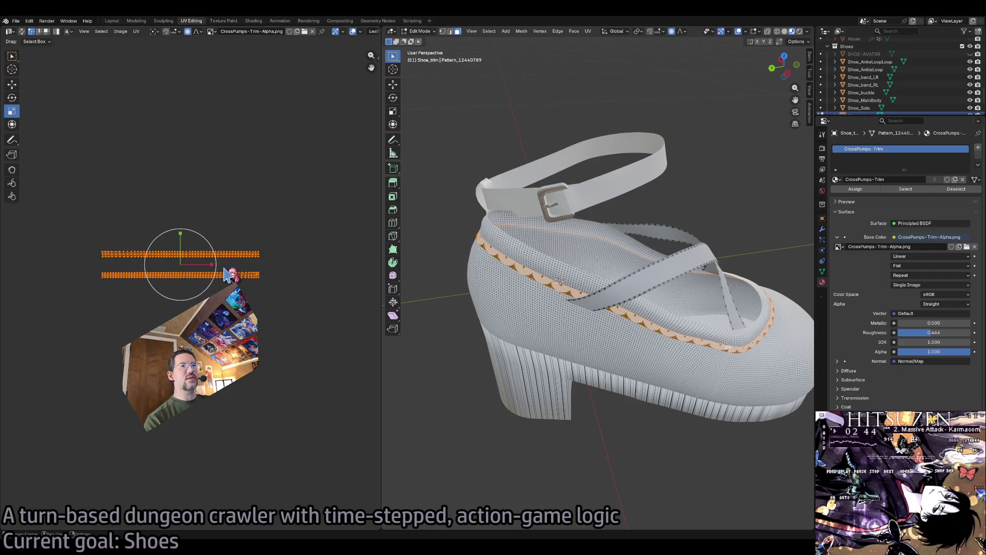
scroll(591, 308, up, 3)
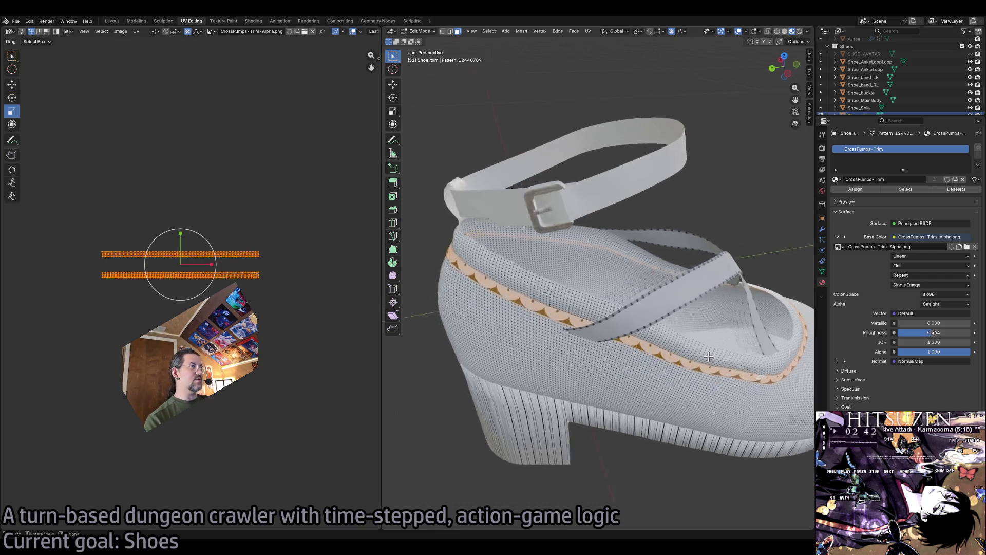
mouse_move(591, 308)
mouse_down()
mouse_move(661, 329)
mouse_move(396, 277)
mouse_up()
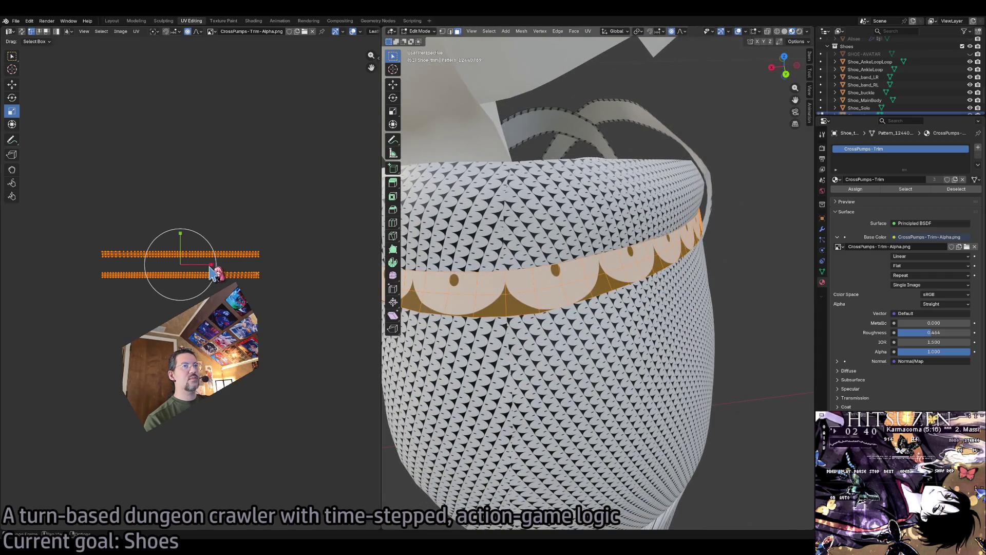
drag(213, 272, 212, 256)
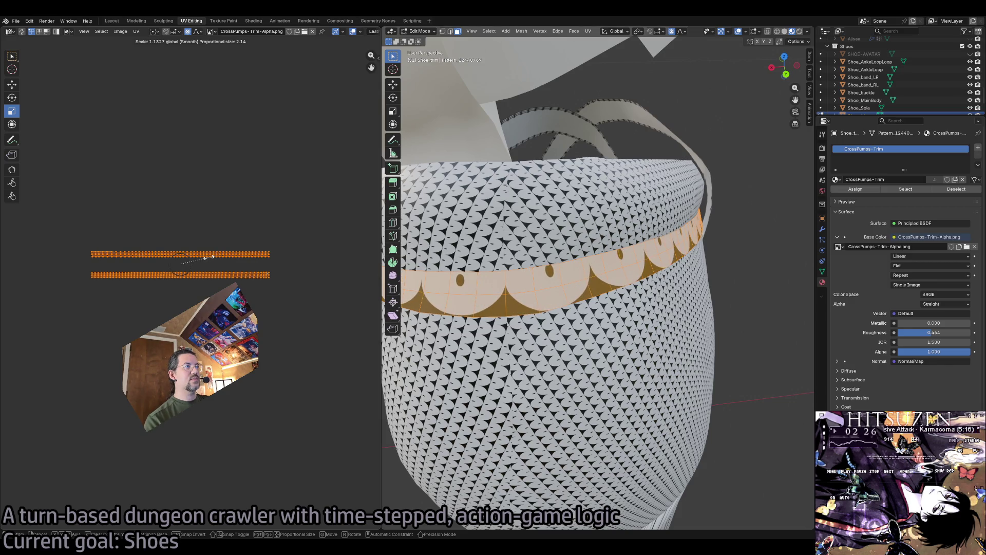
drag(209, 257, 209, 257)
scroll(653, 286, down, 3)
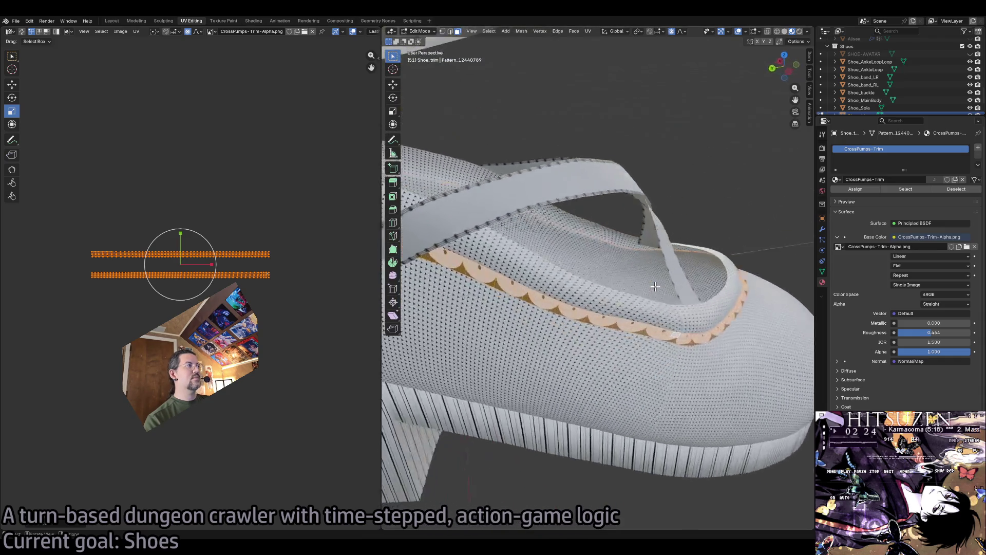
scroll(654, 287, up, 5)
scroll(655, 287, down, 5)
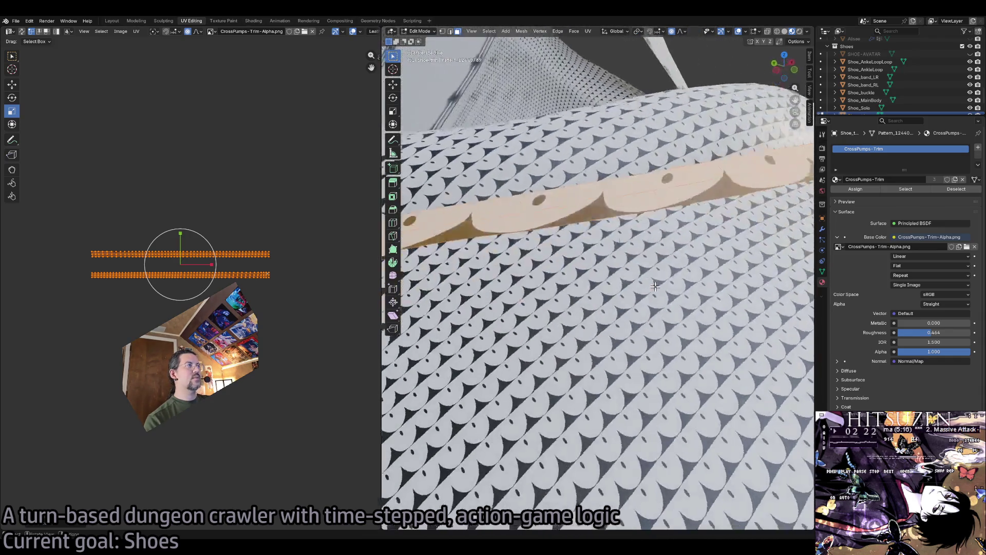
scroll(656, 286, down, 6)
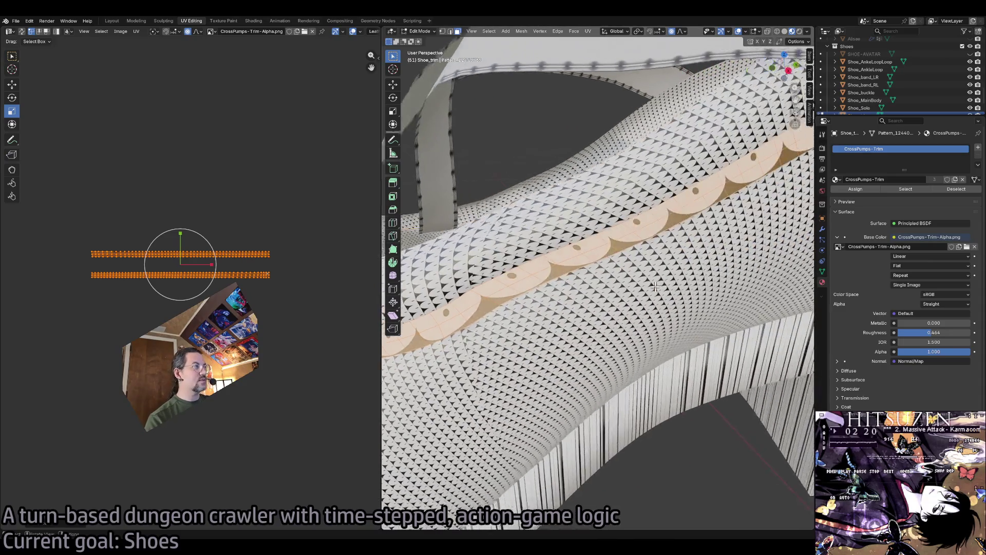
scroll(656, 286, up, 5)
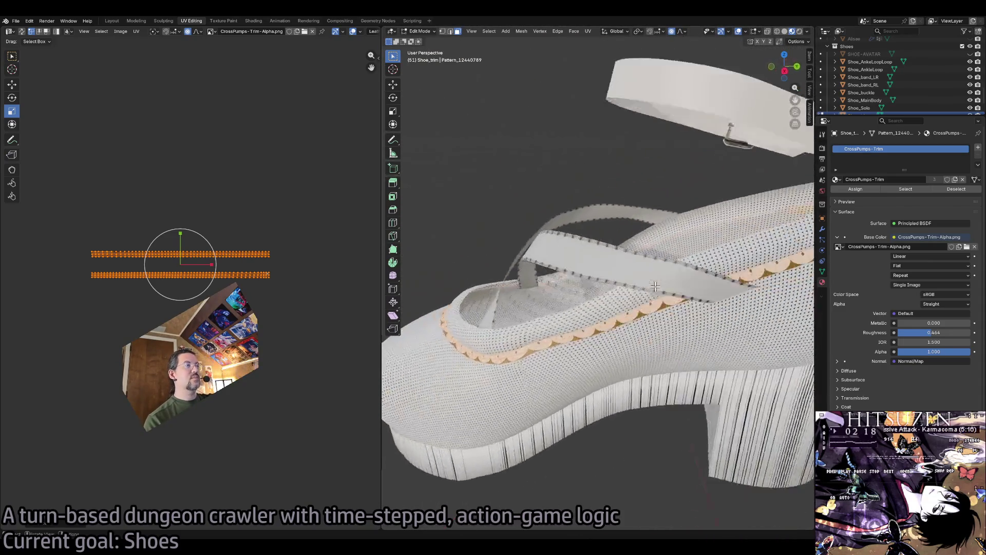
key(KP_6)
key(KP_6)
key(KP_8)
key(KP_8)
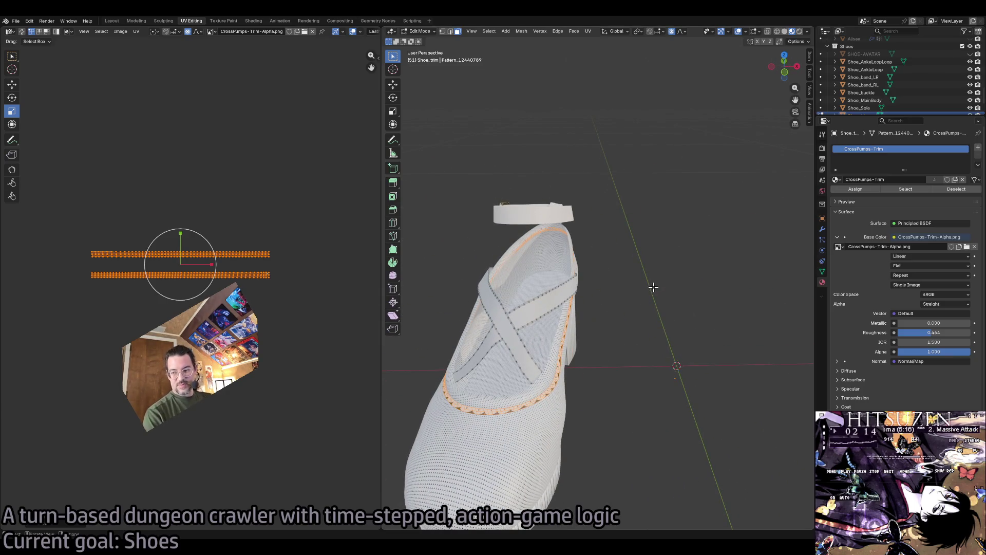
Return to Object Mode, select Shoe_MainBody and frame the view on it.
key(Tab)
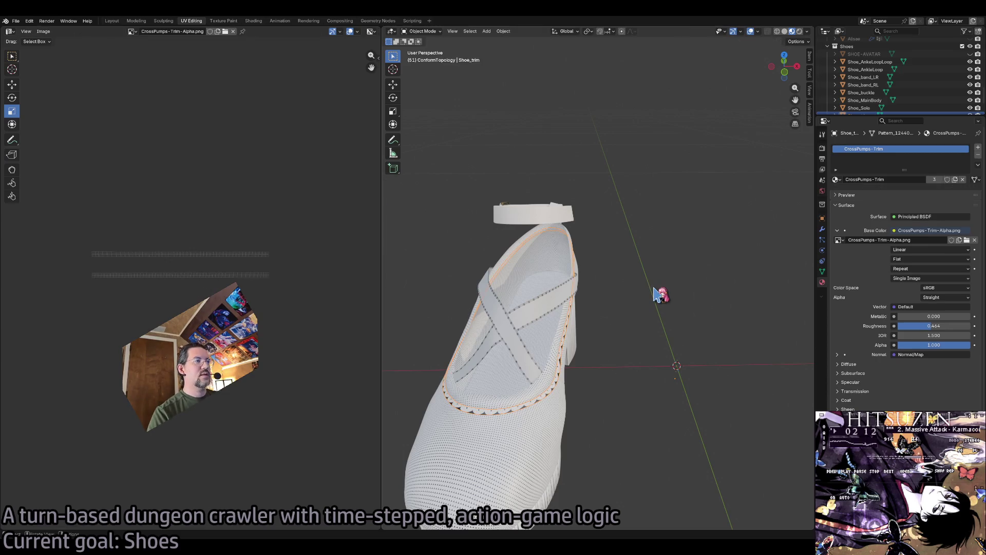
click(551, 383)
key(KP_Decimal)
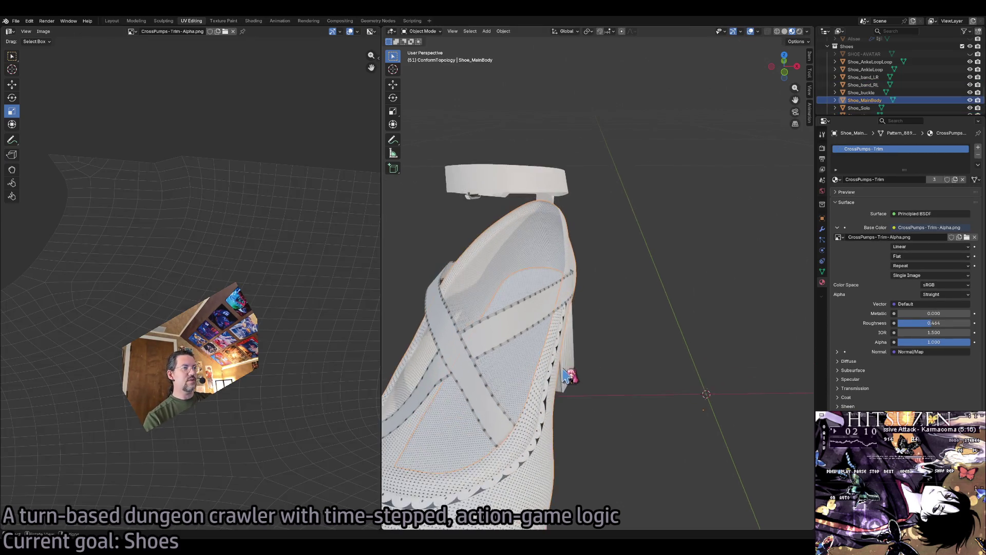
scroll(256, 376, down, 5)
scroll(257, 376, up, 3)
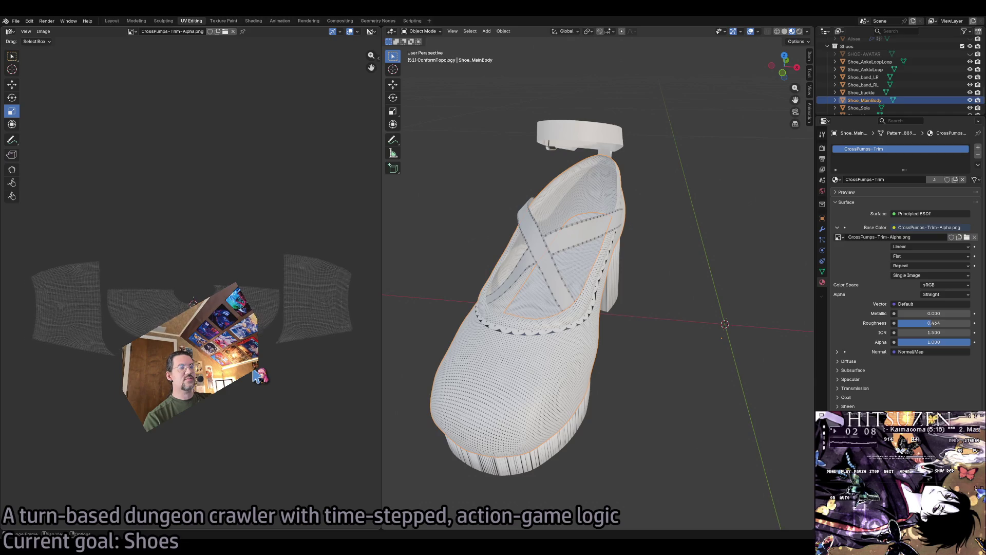
scroll(535, 304, up, 8)
scroll(589, 408, down, 4)
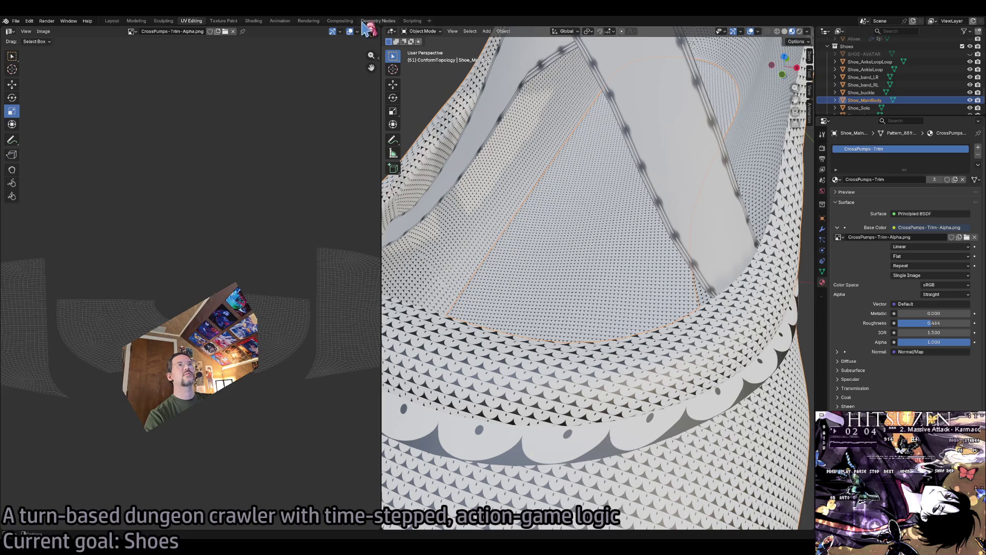
In the Layout workspace, inspect the shoe body's mesh, then select Shoe_AnkleLoop.
click(112, 21)
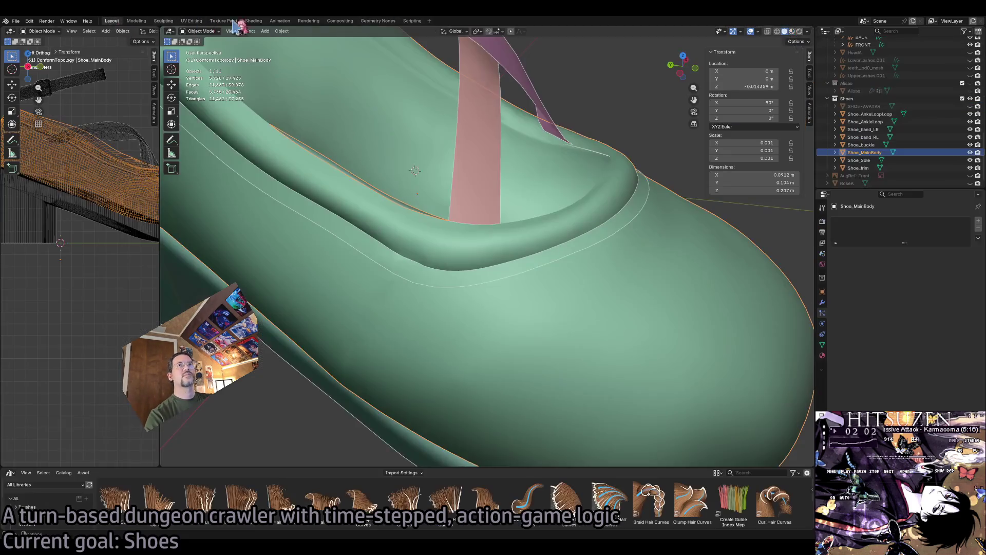
key(Tab)
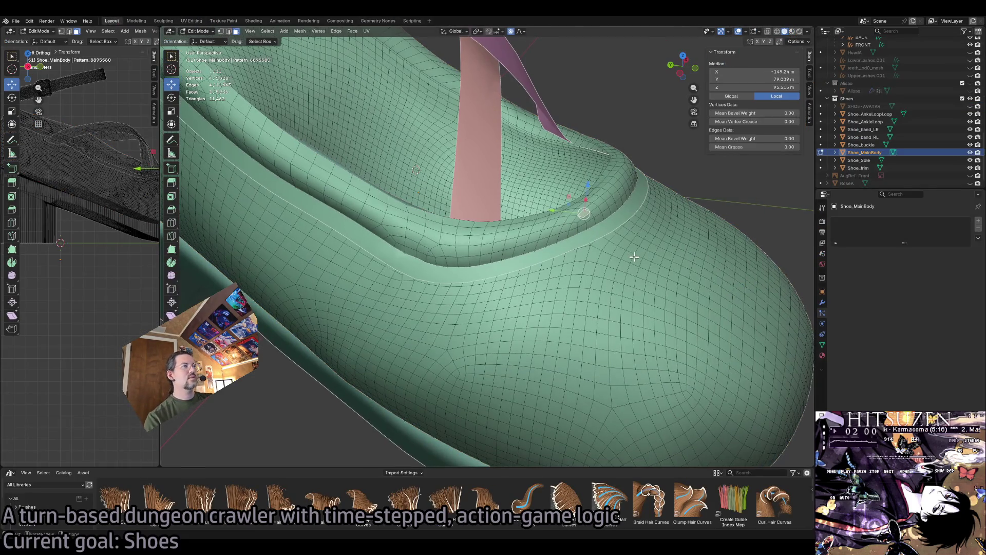
mouse_move(635, 257)
mouse_down()
mouse_move(614, 258)
mouse_move(555, 378)
mouse_up()
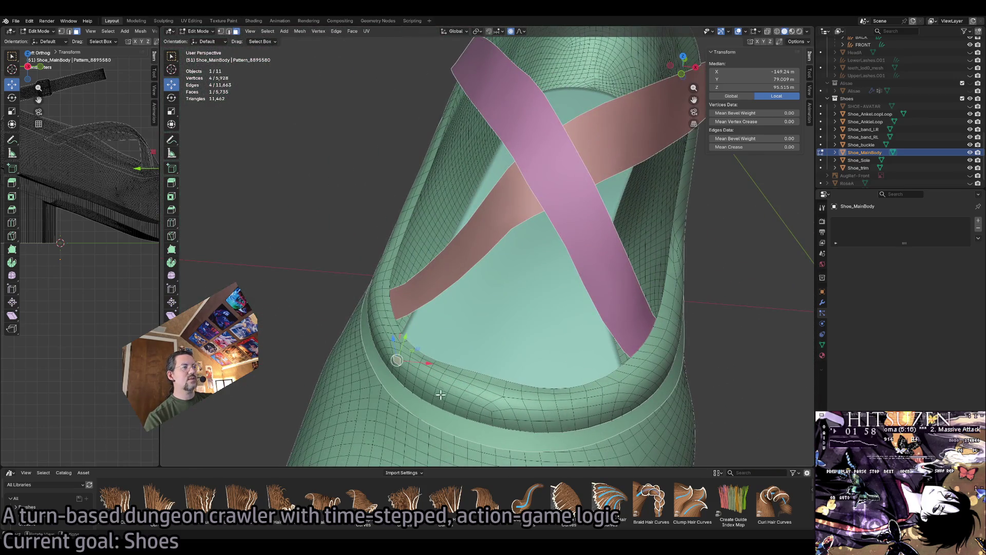
mouse_move(605, 409)
mouse_down()
mouse_move(527, 303)
mouse_move(676, 308)
mouse_move(509, 309)
mouse_up()
click(472, 241)
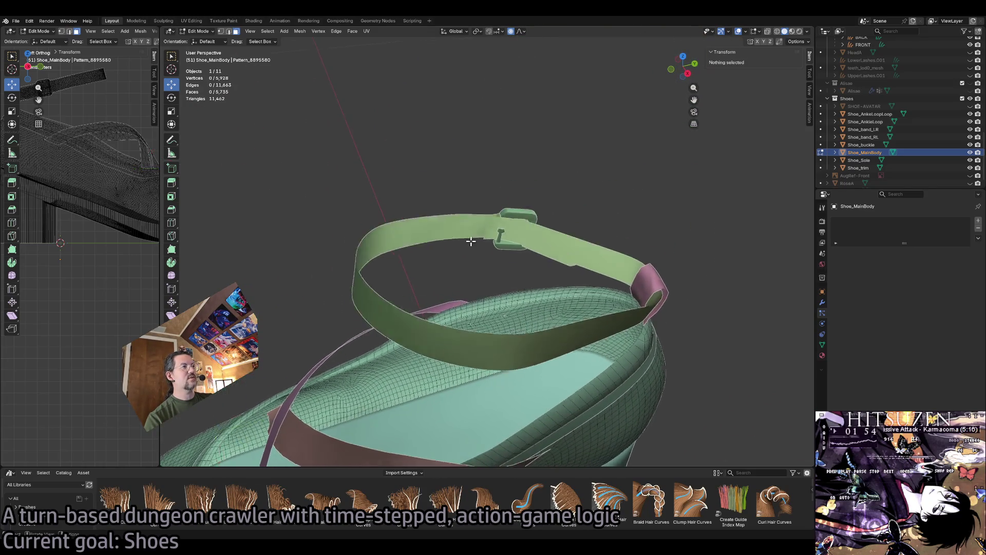
key(Tab)
click(347, 256)
mouse_move(347, 256)
mouse_down()
mouse_move(546, 273)
mouse_move(565, 239)
mouse_up()
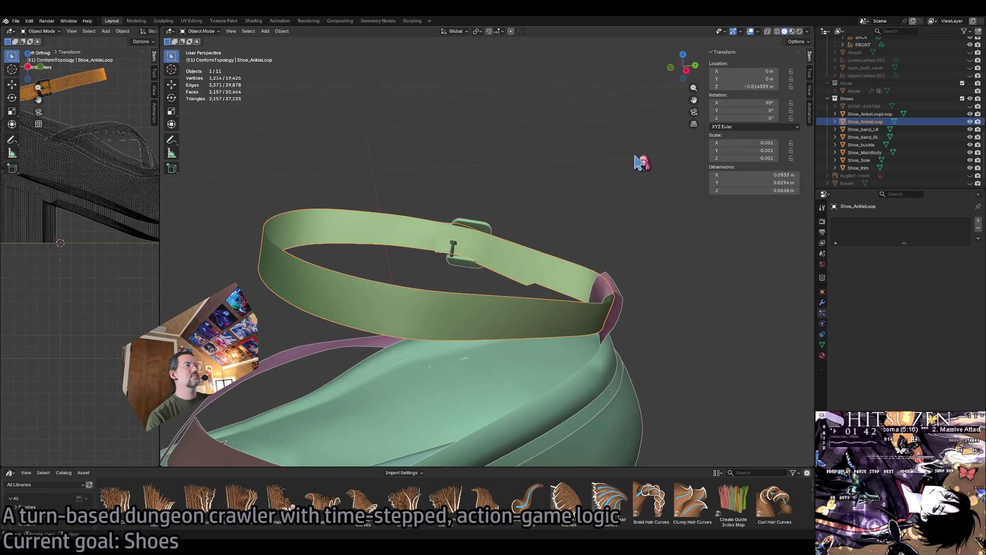
Enter Edit Mode on Shoe_AnkleLoop, trial-scale one strap face, then undo it.
key(Tab)
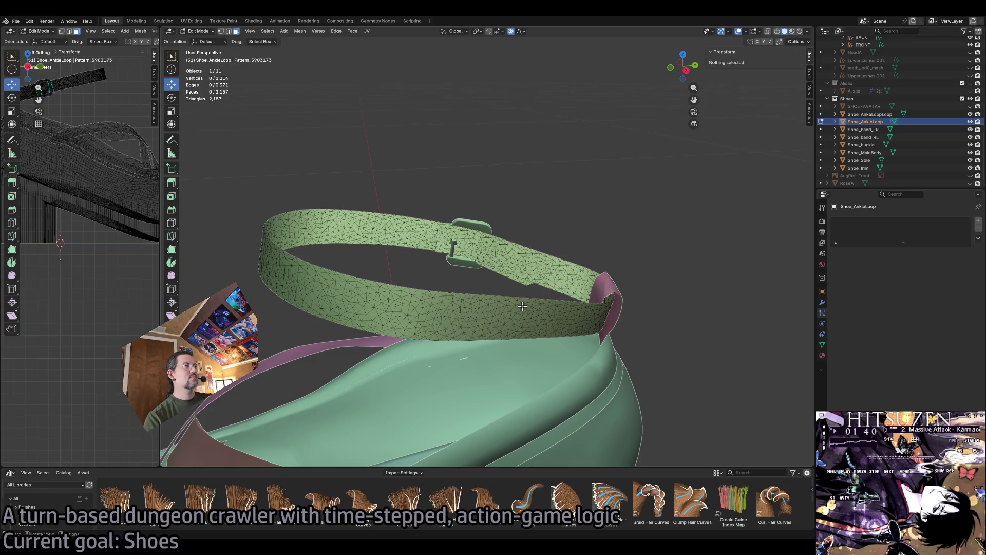
mouse_move(503, 264)
mouse_down()
mouse_move(500, 299)
mouse_move(502, 273)
mouse_up()
click(503, 275)
key(s)
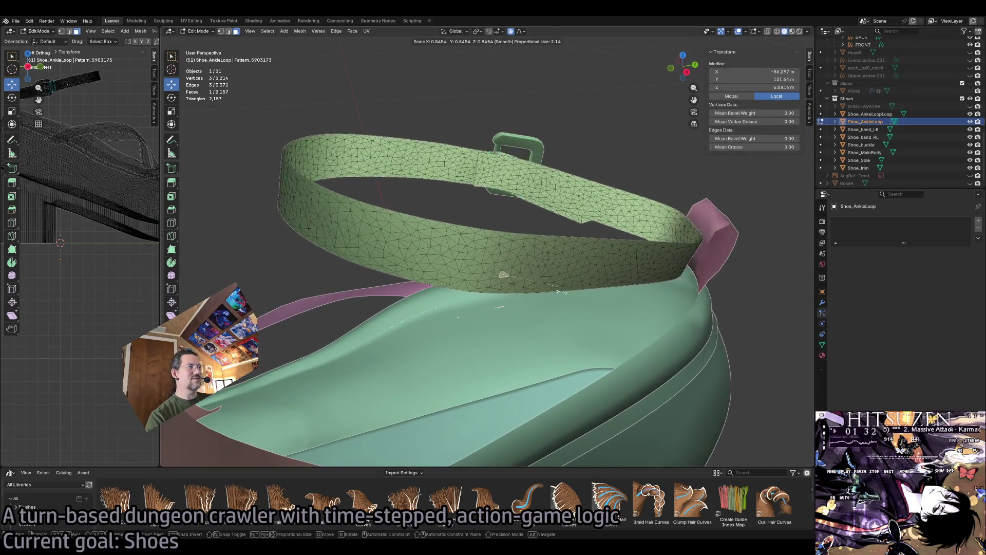
click(611, 292)
key(ctrl+z)
key(ctrl+z)
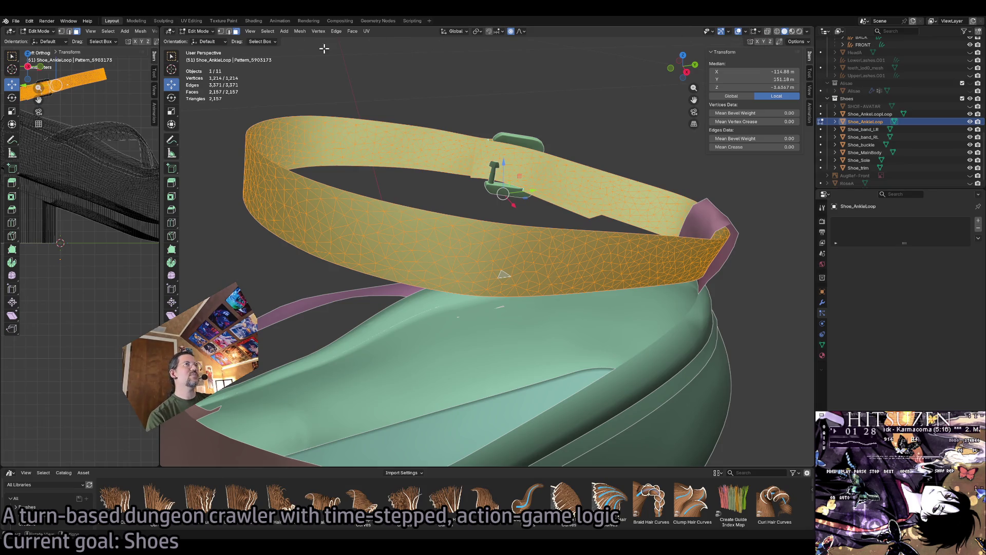
In UV Editing, frame the strap and box-select its whole UV strip.
click(192, 21)
scroll(256, 307, down, 2)
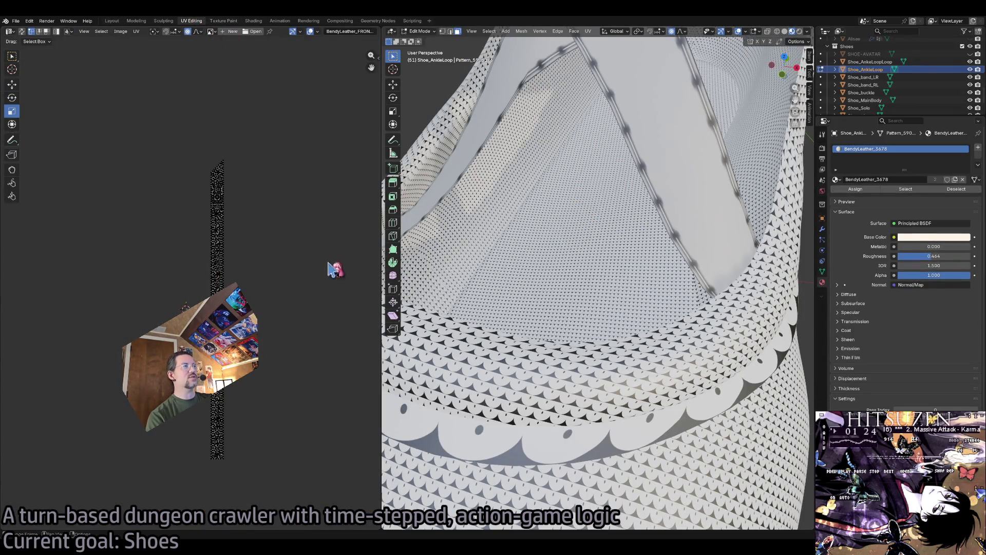
key(KP_Decimal)
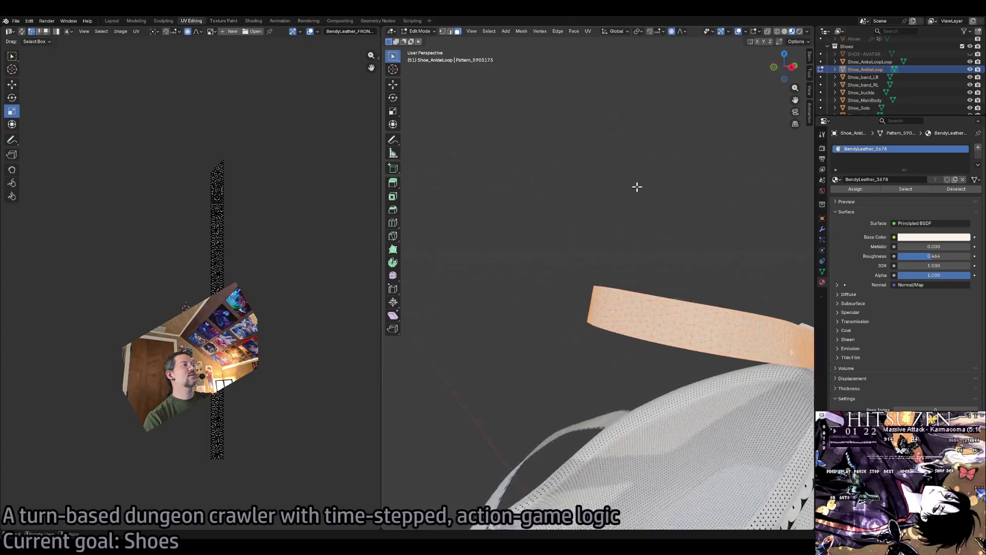
drag(267, 113, 158, 479)
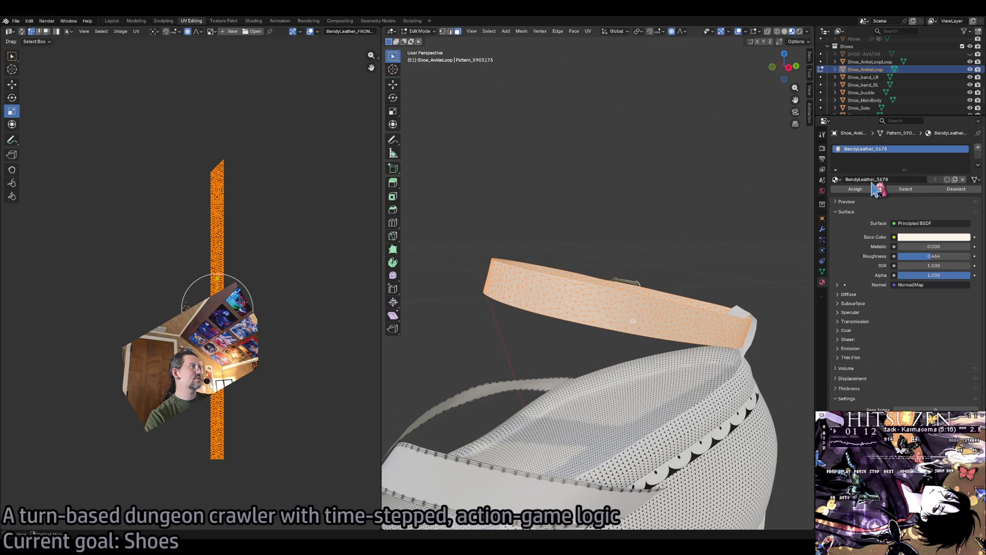
Assign the CrossPumps - Strap material and rotate the strap's UV strip 90° to horizontal.
click(836, 179)
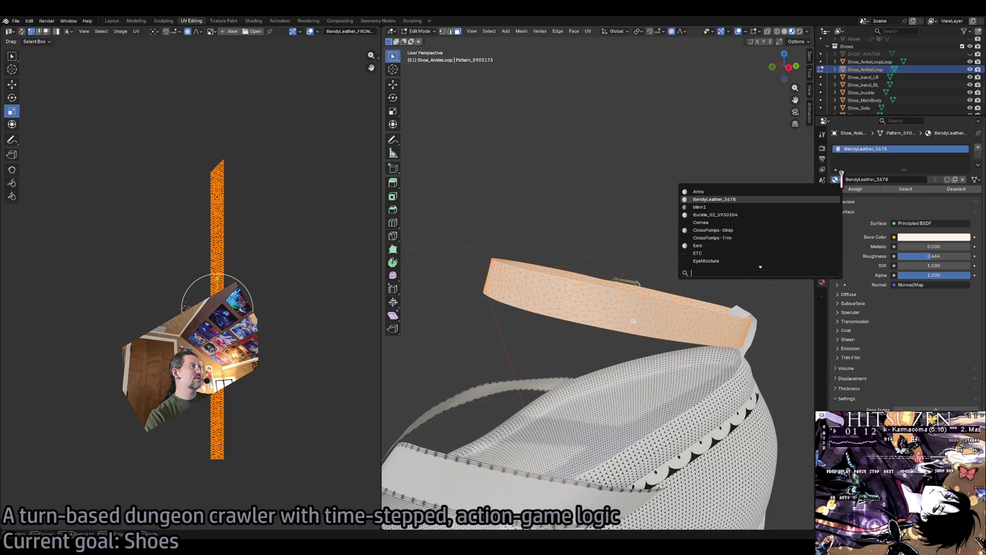
click(790, 228)
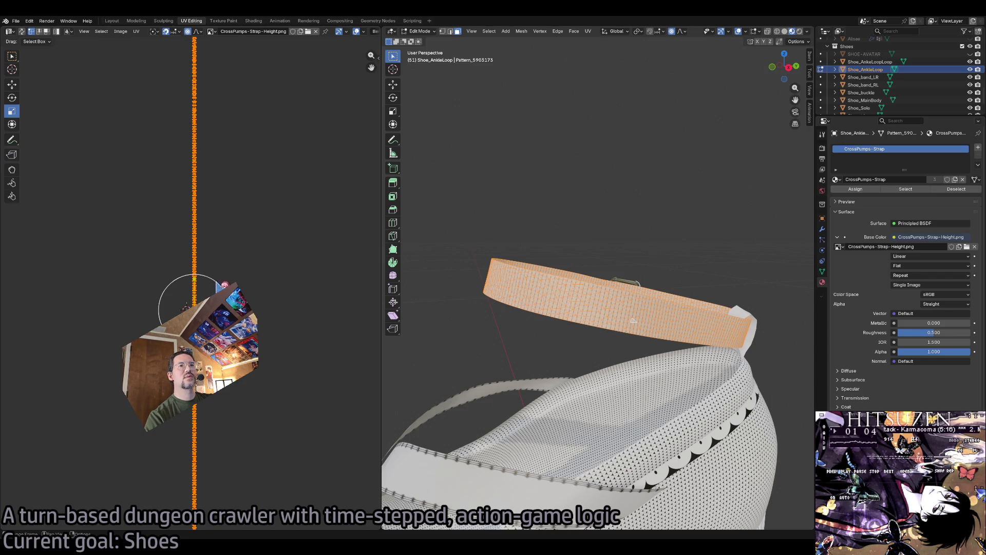
key(s)
key(Escape)
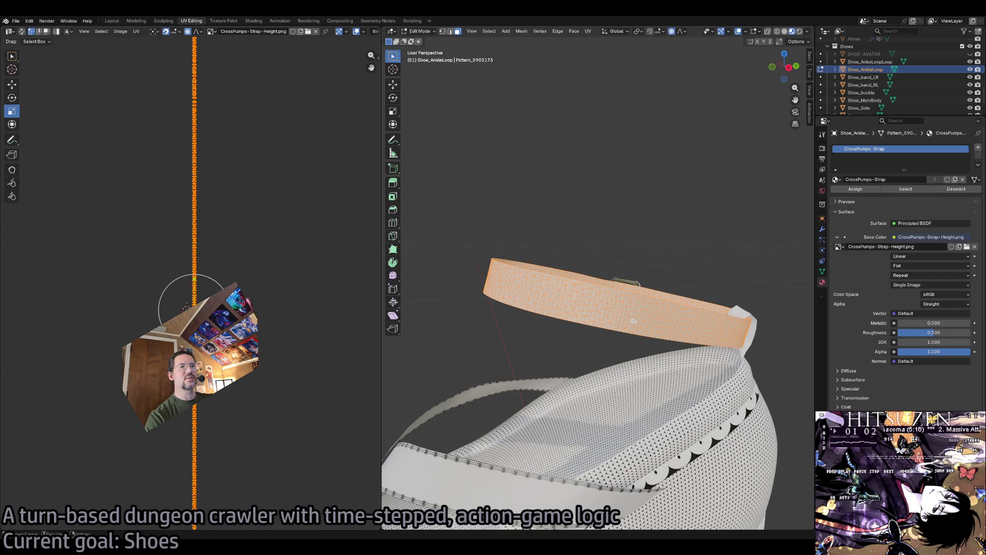
key(r)
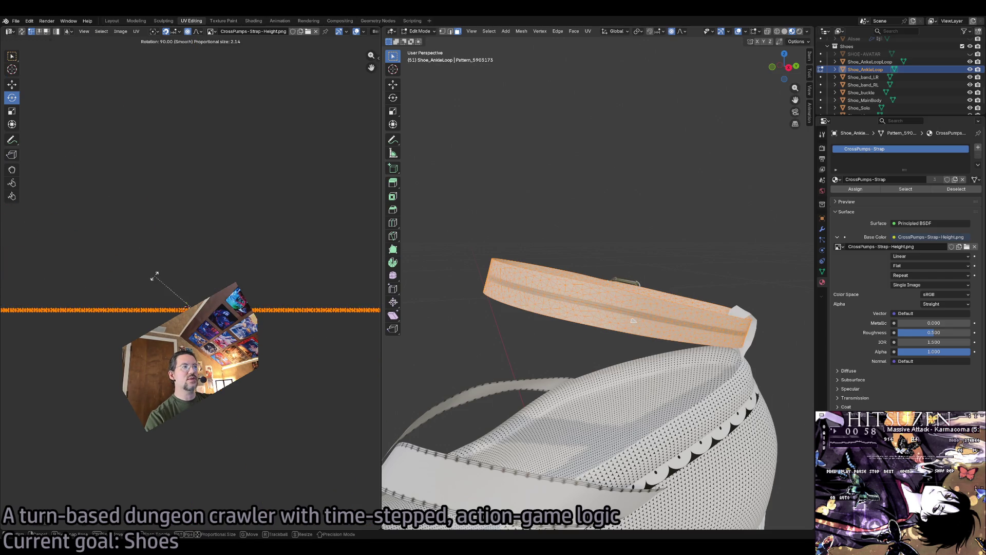
click(154, 276)
Move the UV strip with proportional falloff, then scale it up greatly so the strap looks smooth tan.
key(shift+space)
key(s)
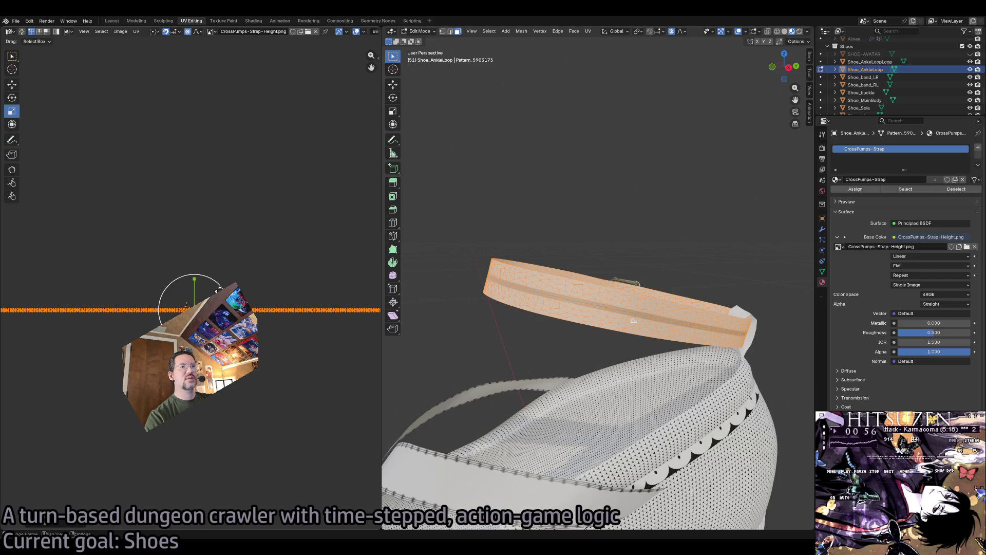
mouse_move(218, 290)
mouse_down()
mouse_move(187, 309)
mouse_move(342, 273)
mouse_move(249, 283)
mouse_up()
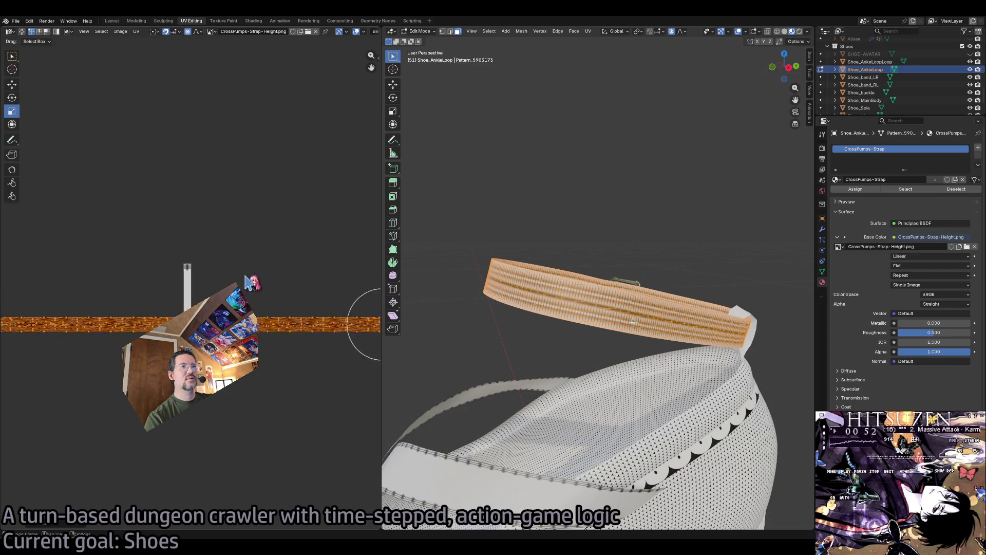
right_click(249, 283)
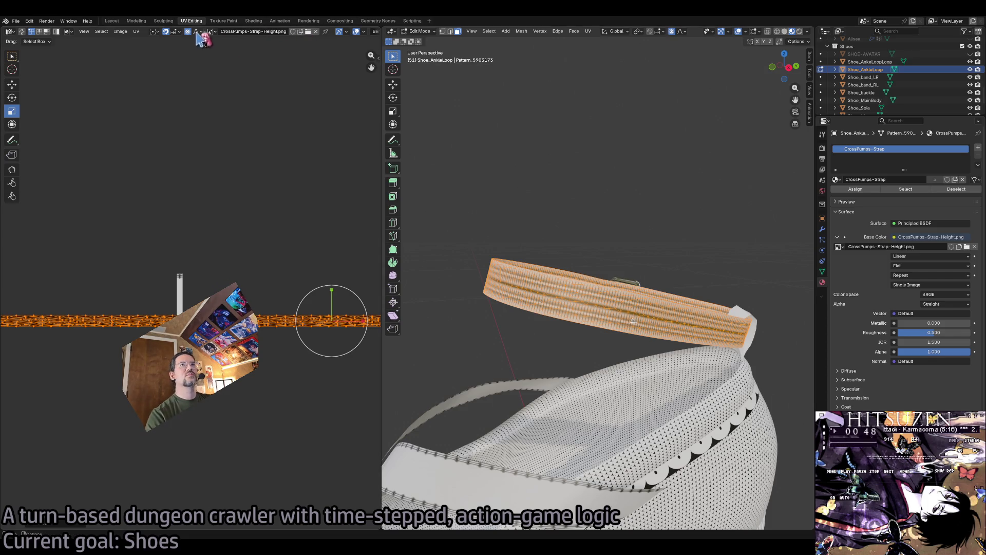
key(shift+space)
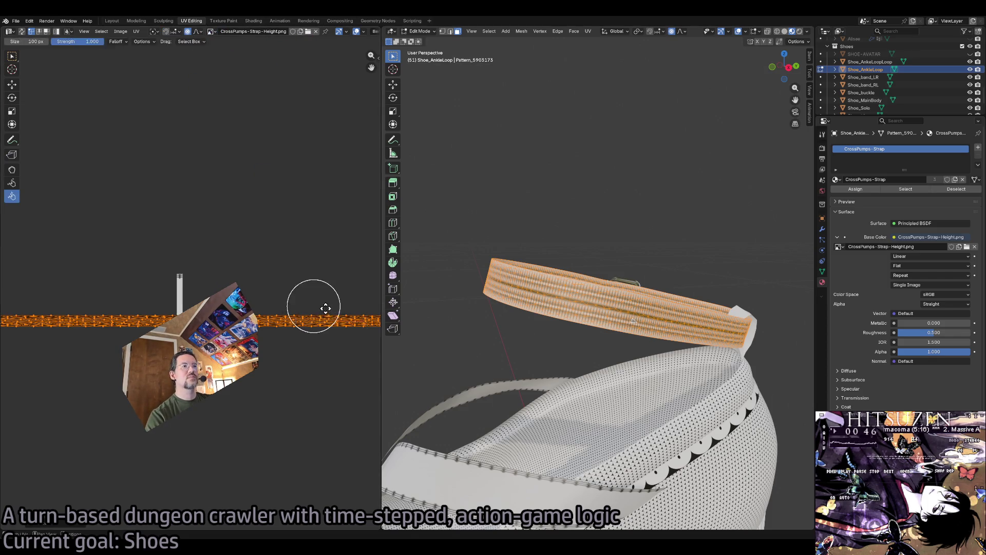
key(g)
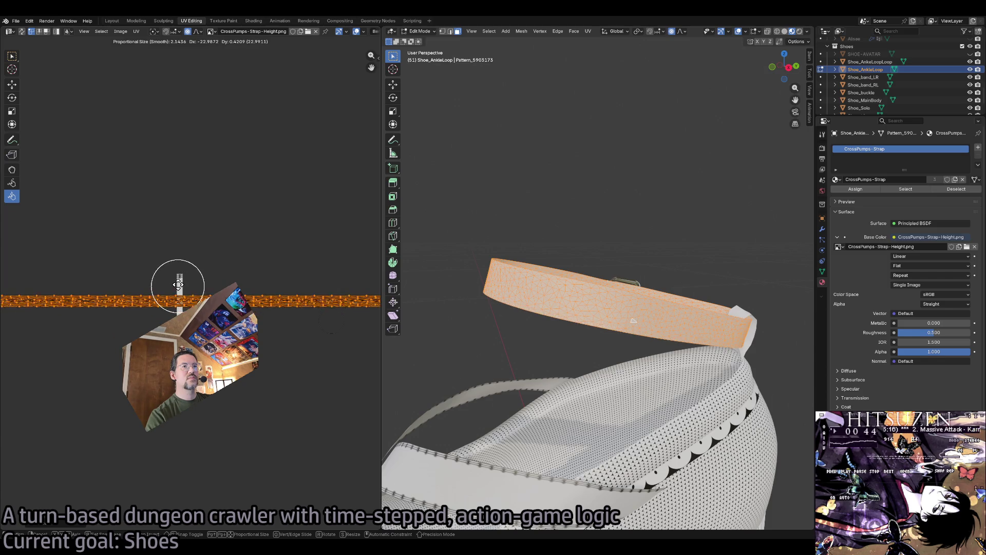
click(177, 282)
key(shift+space)
key(s)
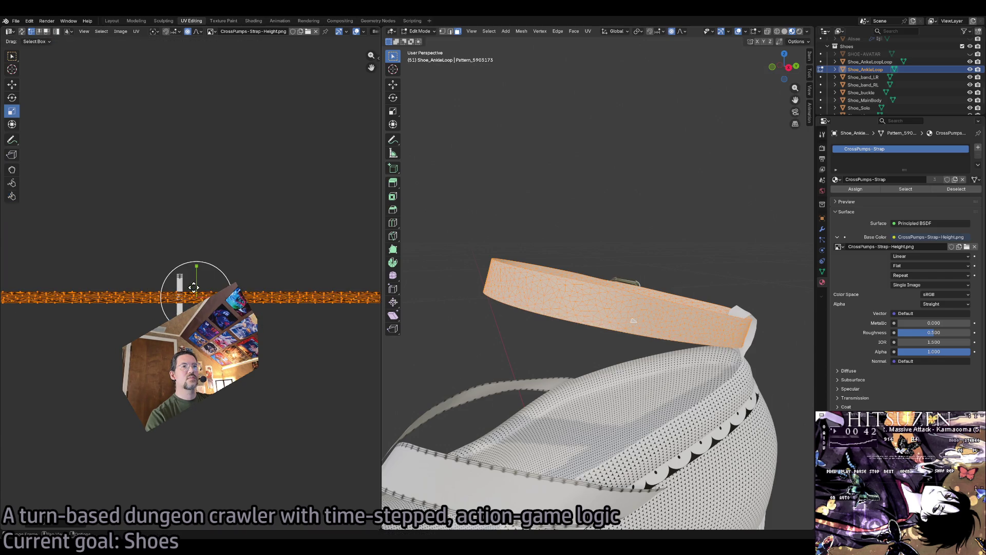
key(s)
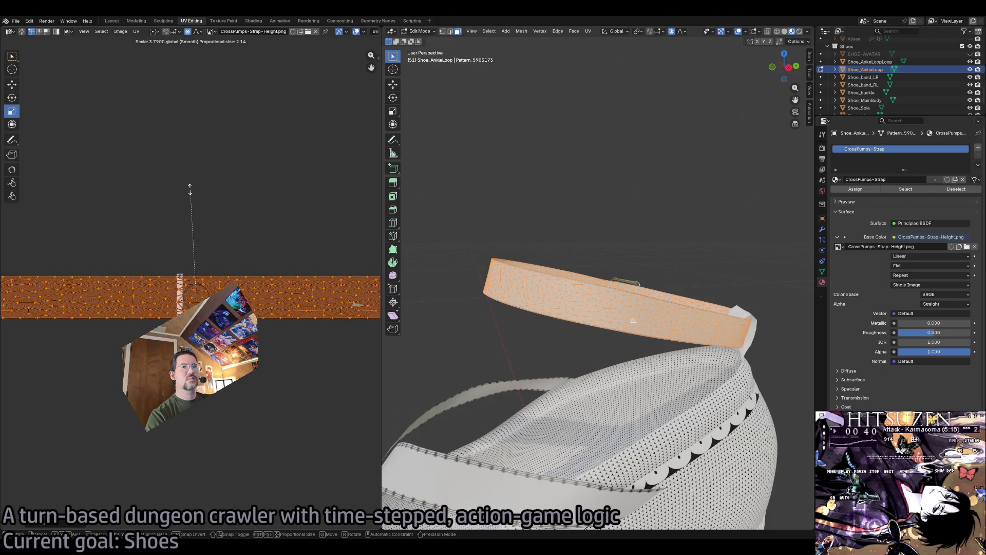
click(186, 174)
scroll(246, 254, up, 7)
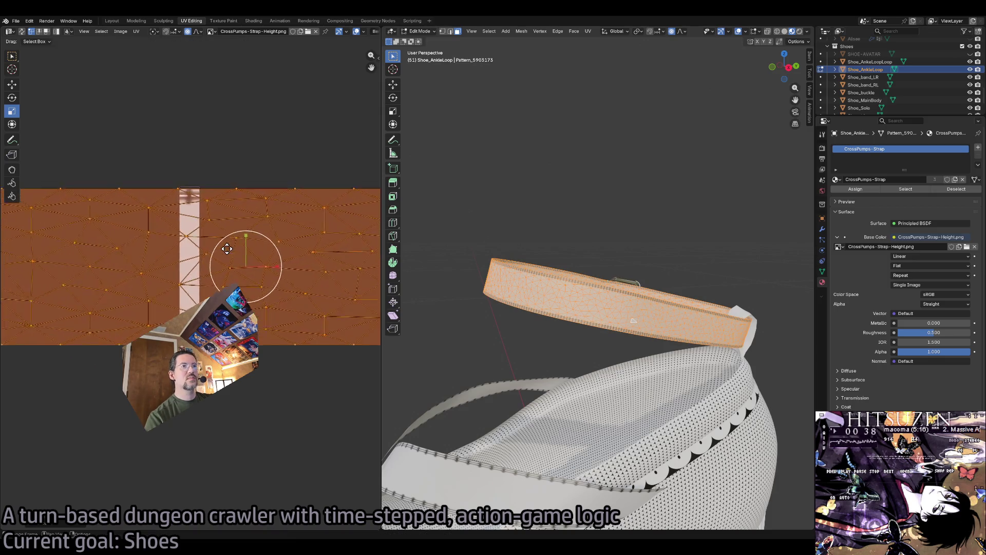
Scale and shift the ankle strap's UVs with proportional falloff.
key(s)
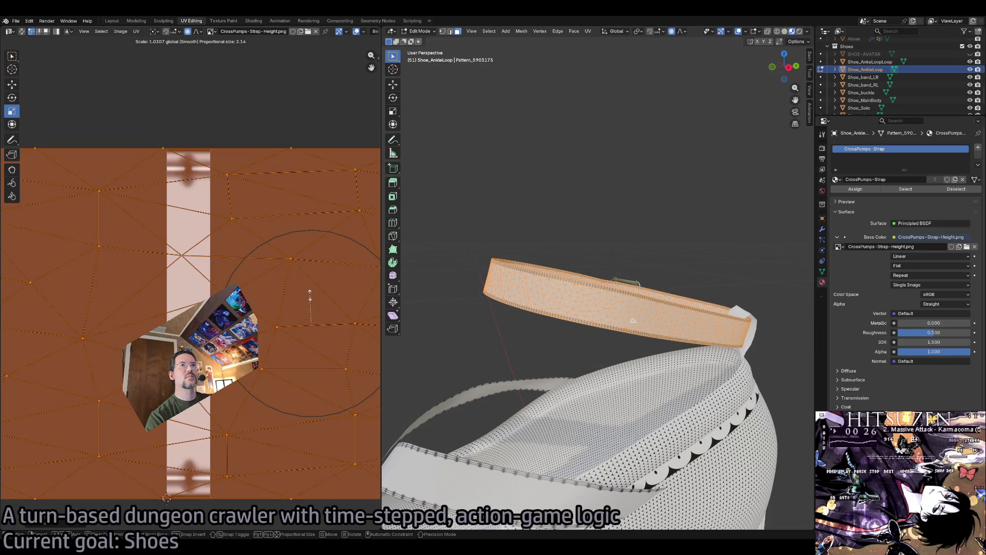
click(312, 296)
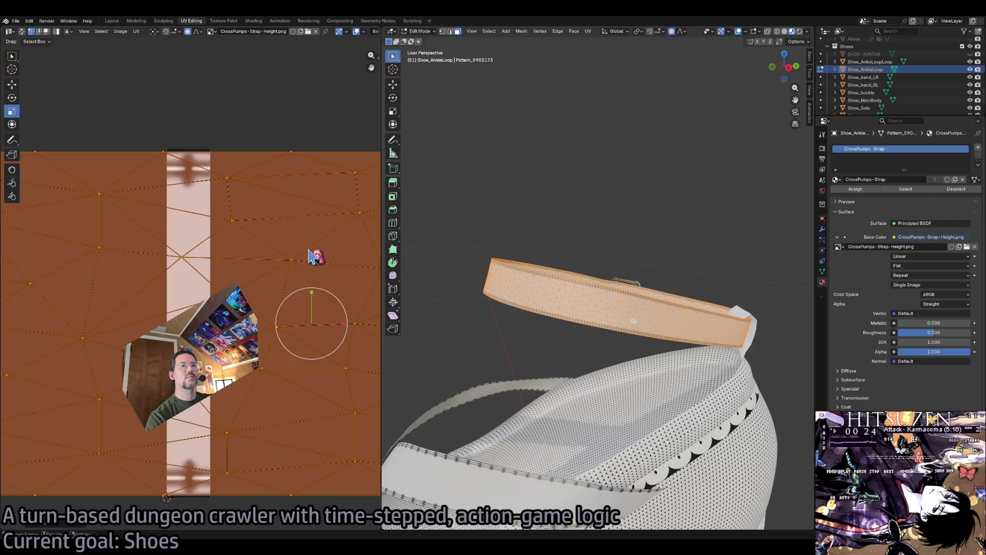
key(shift+space)
key(g)
drag(314, 297, 309, 291)
click(306, 292)
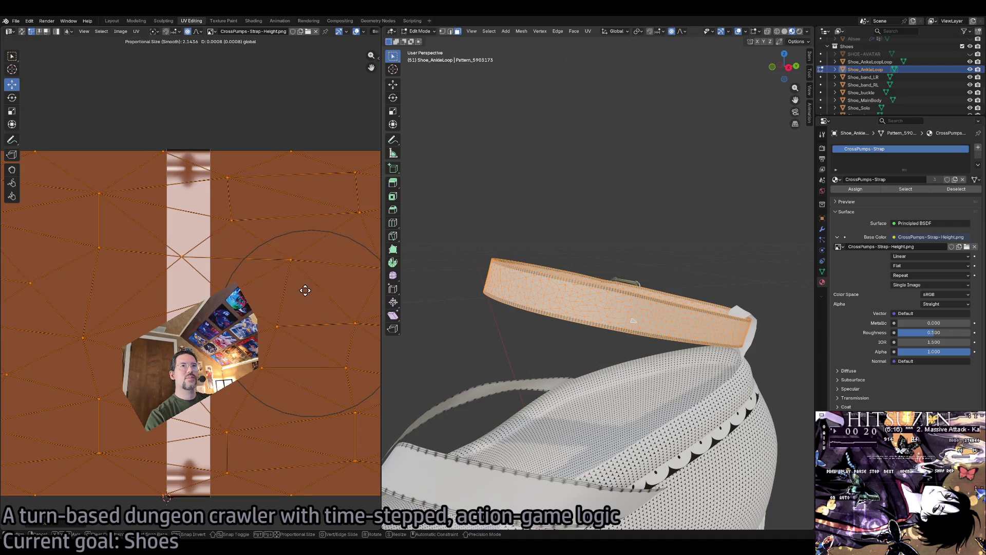
Discard stray rotate and scale attempts, then proportionally narrow the strap UVs horizontally and check the texture.
key(shift+space)
key(r)
key(s)
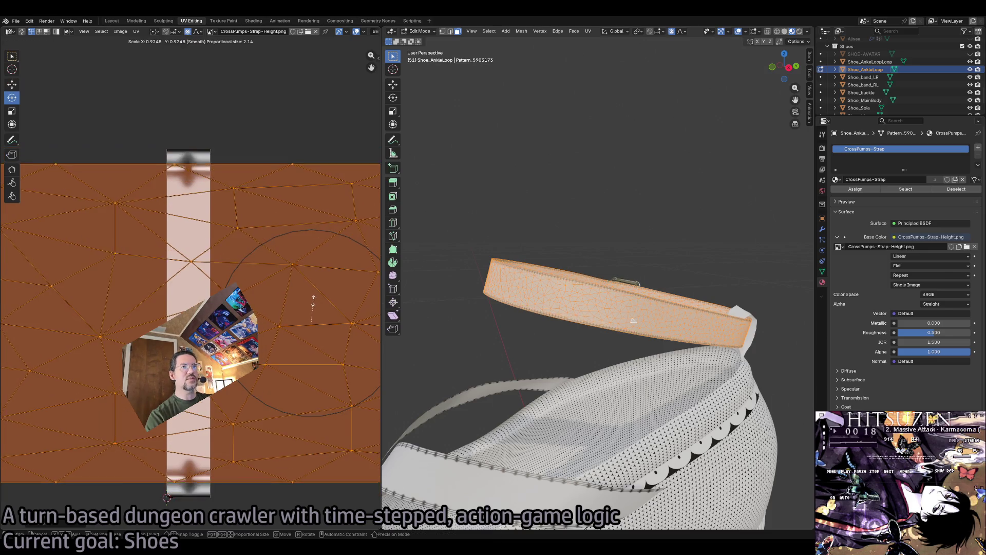
right_click(313, 293)
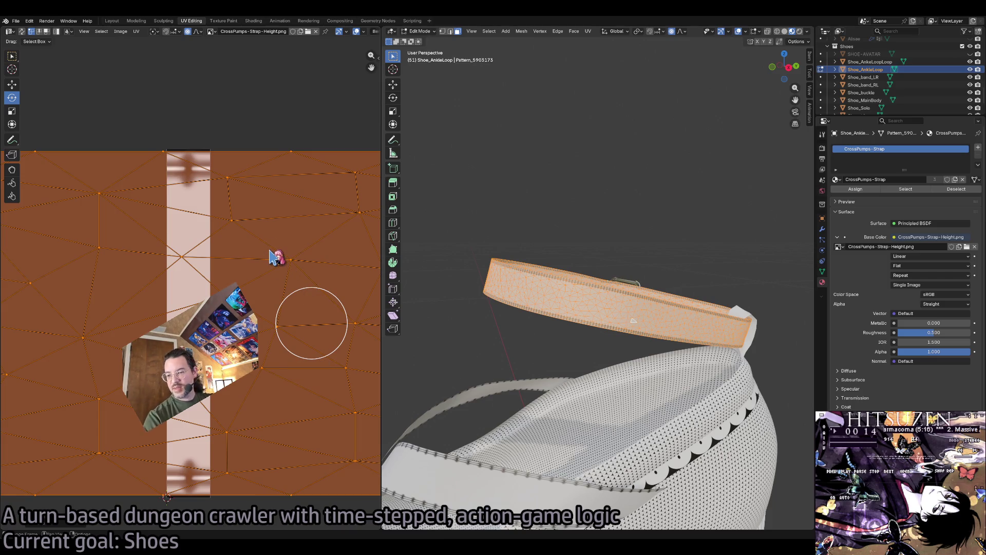
drag(306, 293, 316, 295)
right_click(315, 294)
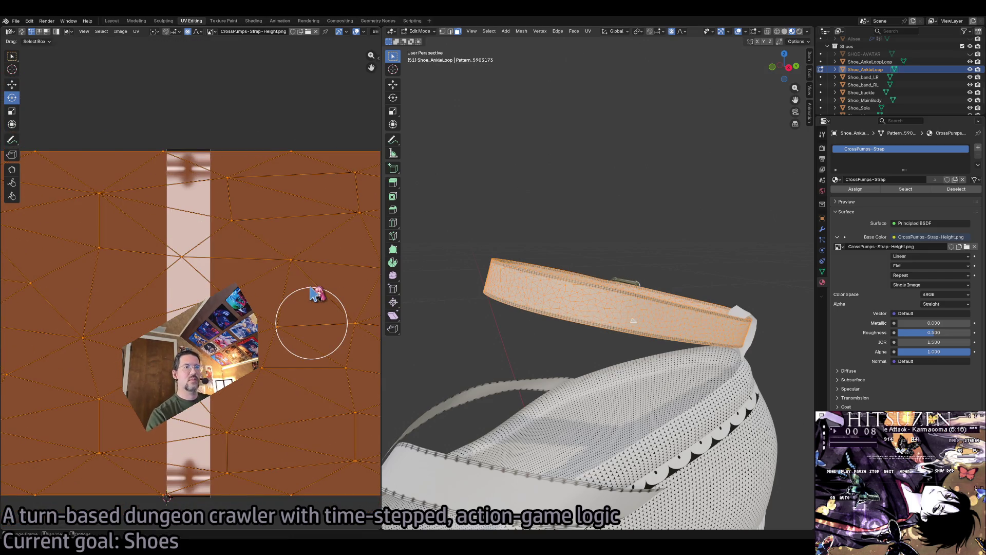
key(shift+space)
key(s)
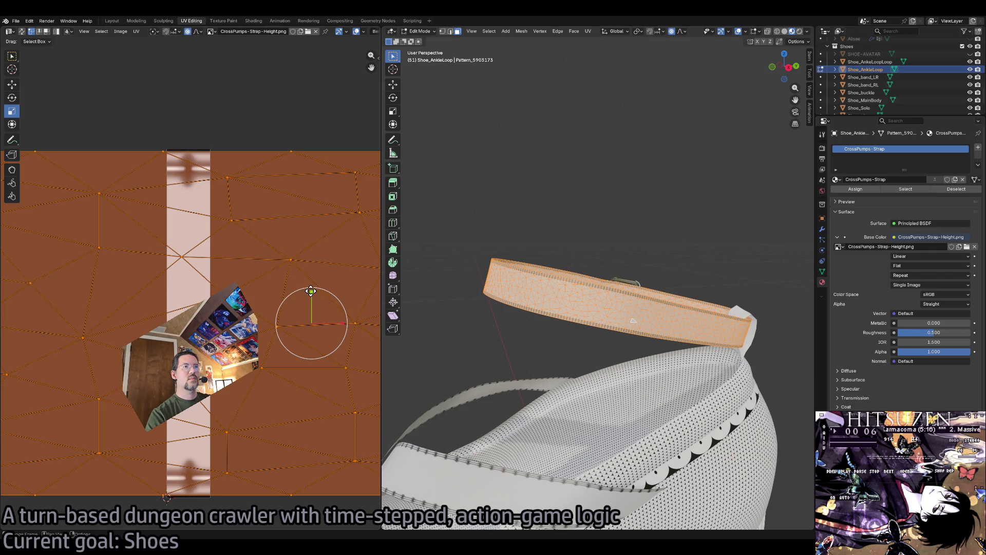
mouse_move(311, 291)
mouse_down()
mouse_move(295, 282)
mouse_move(297, 300)
mouse_up()
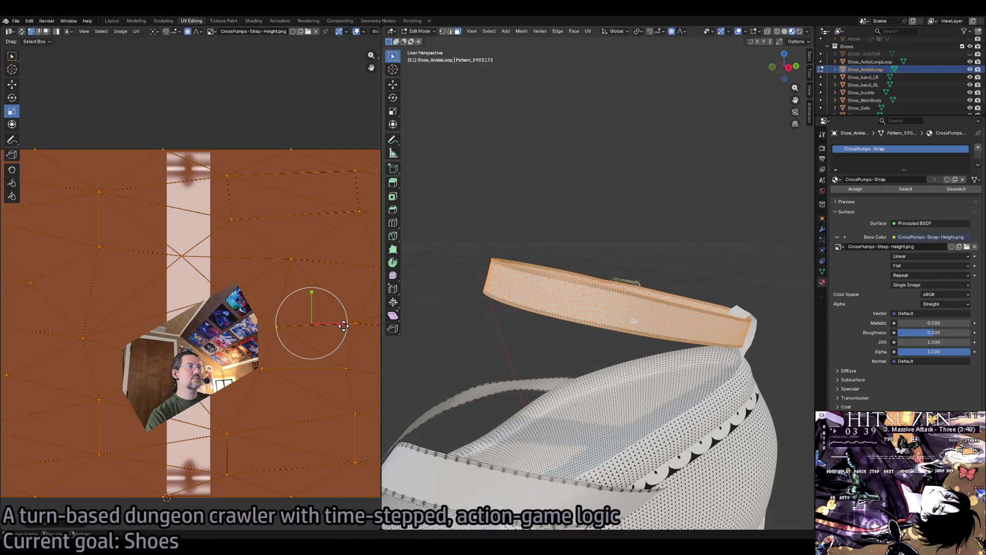
mouse_move(344, 326)
mouse_down()
mouse_move(307, 314)
mouse_move(340, 326)
mouse_move(325, 322)
mouse_move(333, 323)
mouse_up()
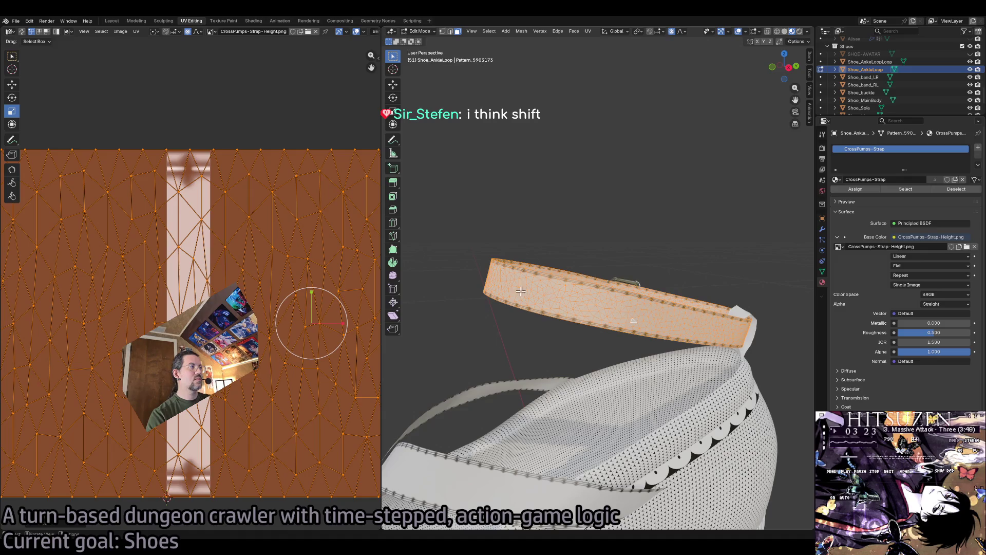
drag(701, 332, 668, 333)
key(Tab)
click(539, 392)
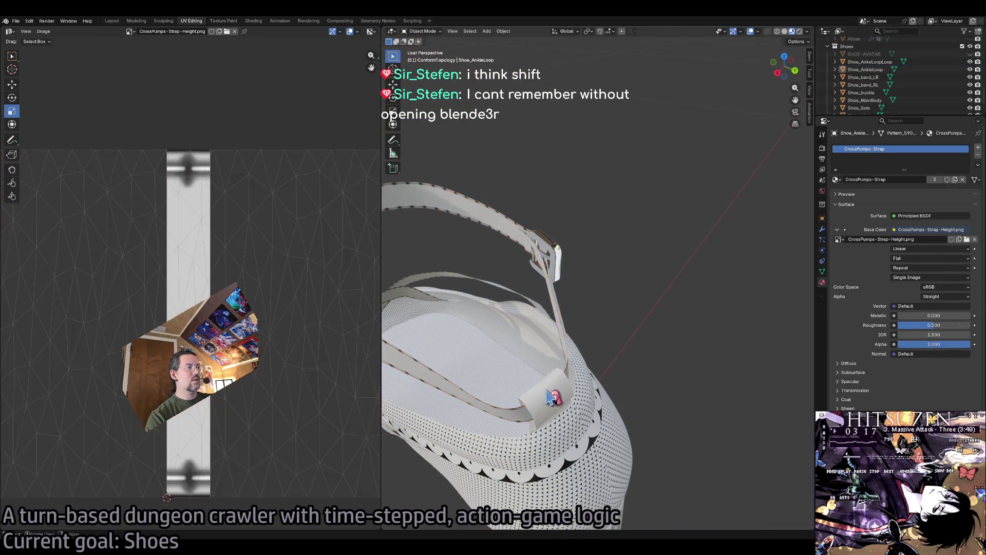
scroll(698, 403, up, 5)
scroll(693, 393, down, 5)
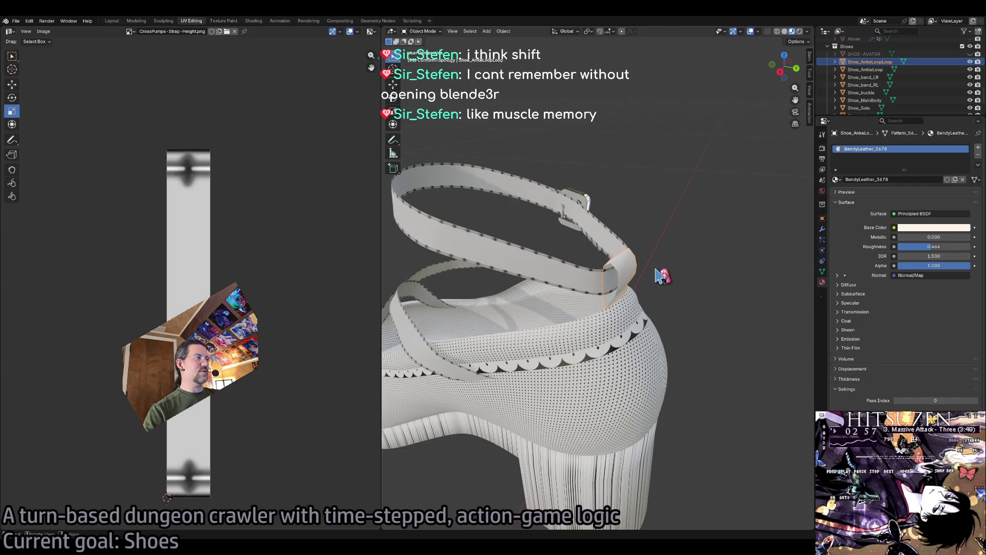
scroll(640, 266, left, 5)
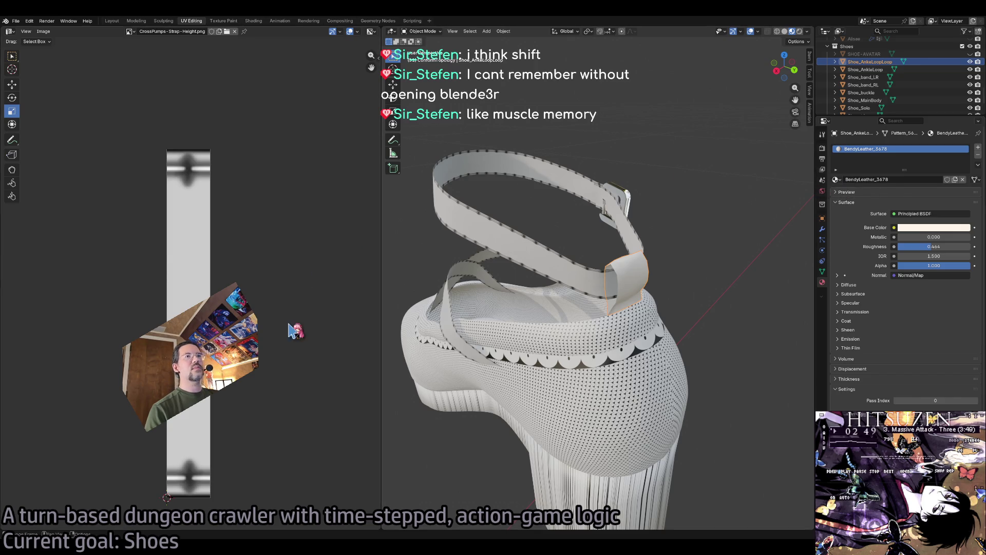
scroll(283, 339, down, 6)
key(Home)
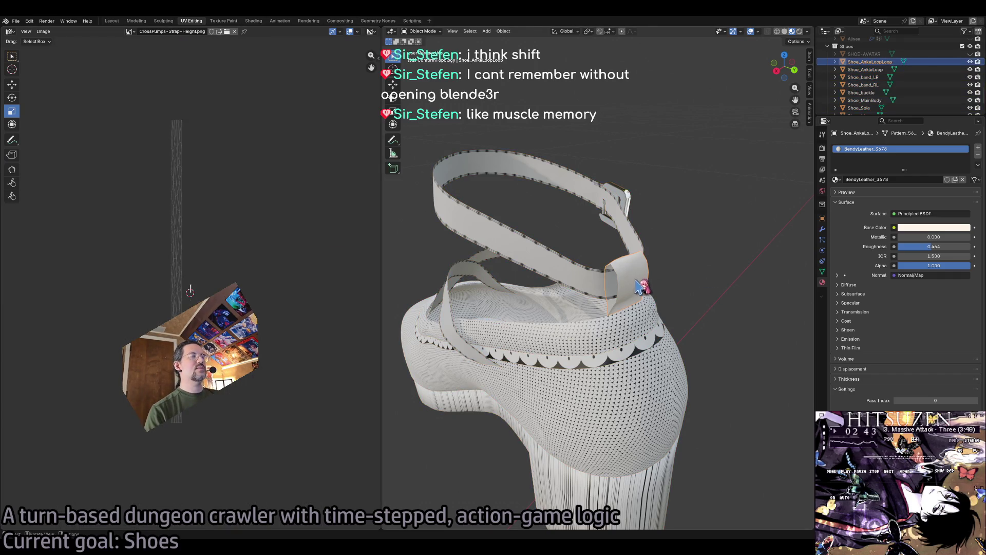
Select all faces of the keeper loop in Edit Mode and assign the CrossPumps - Strap material.
key(Tab)
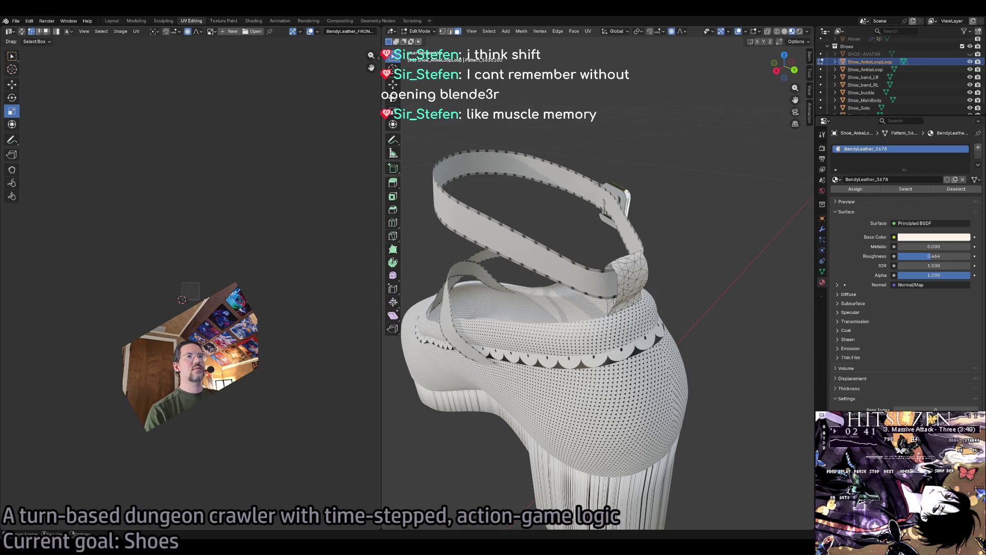
key(l)
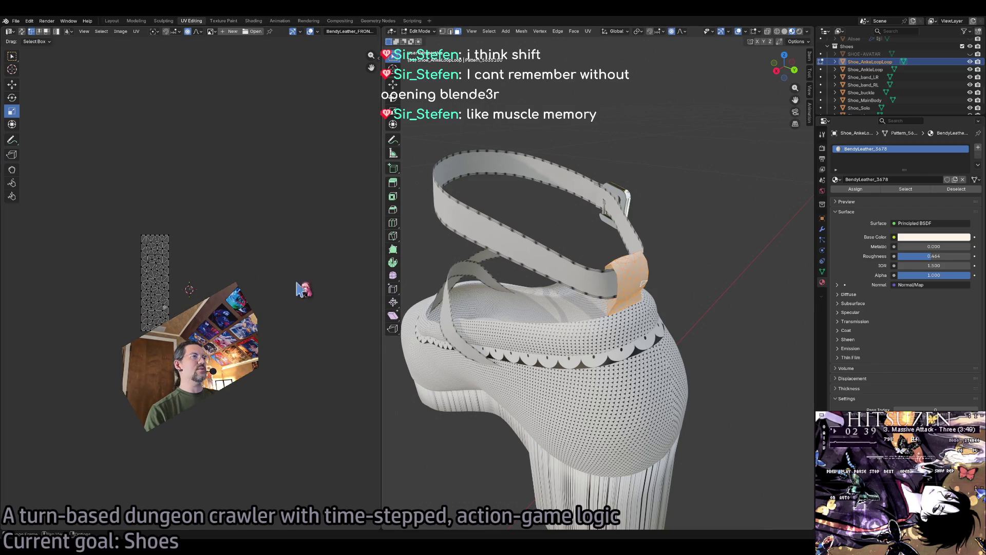
scroll(189, 289, up, 8)
scroll(189, 290, down, 5)
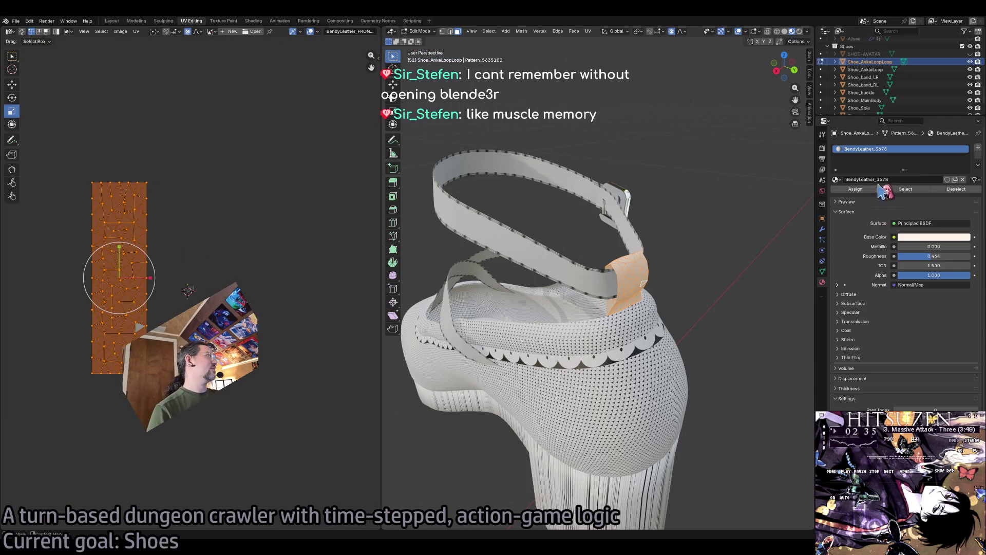
click(836, 179)
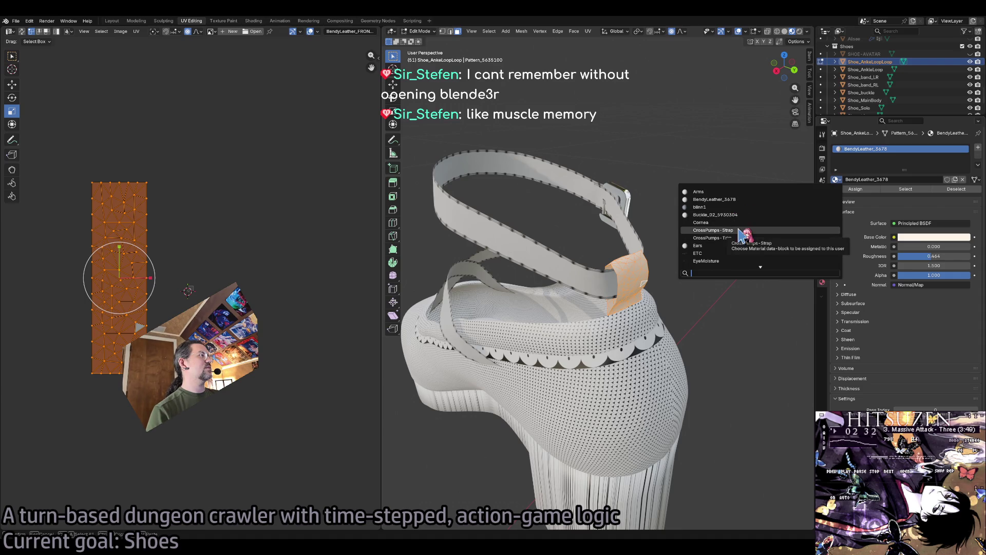
click(738, 230)
Stretch, rotate horizontally and move the loop's UV strip over the stitched strap texture.
key(s)
key(y)
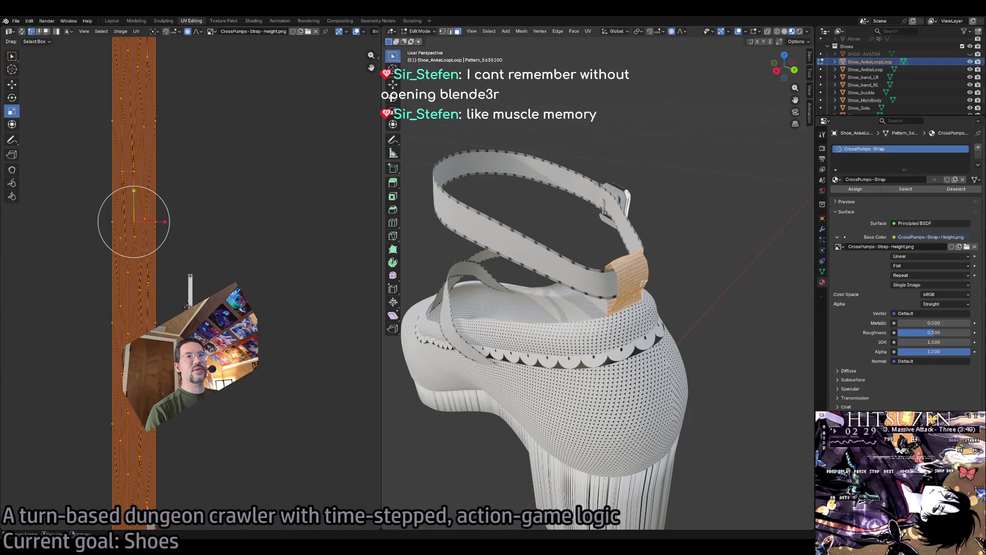
key(shift+space)
key(r)
mouse_move(142, 189)
mouse_down()
mouse_move(181, 223)
mouse_move(192, 251)
mouse_up()
key(shift+space)
key(g)
mouse_move(136, 220)
mouse_down()
mouse_move(165, 273)
mouse_move(205, 292)
mouse_up()
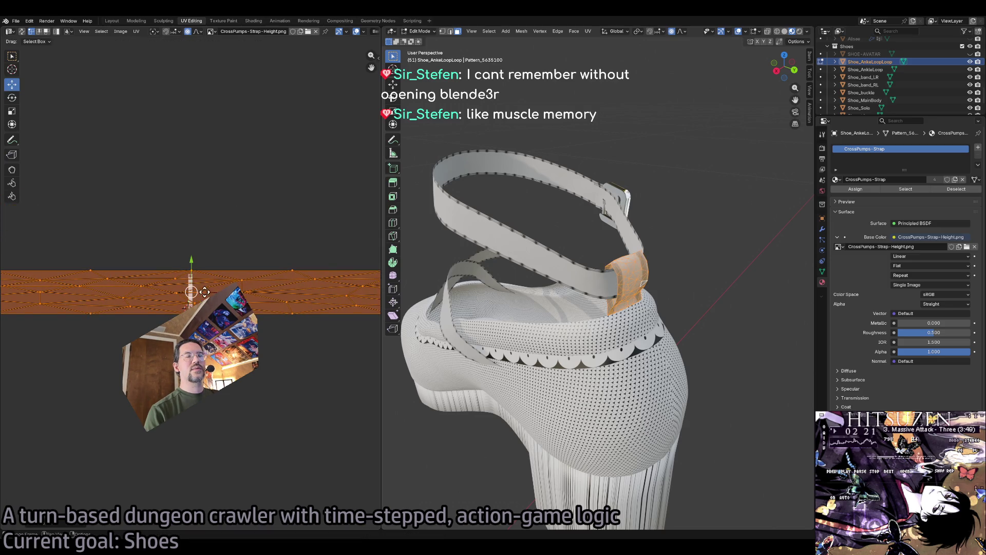
scroll(615, 273, up, 5)
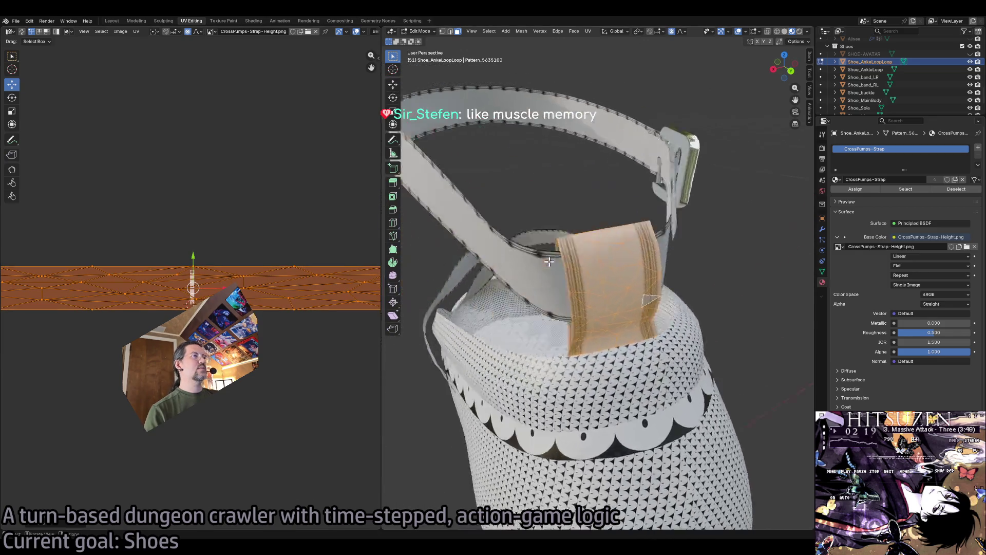
scroll(564, 268, down, 4)
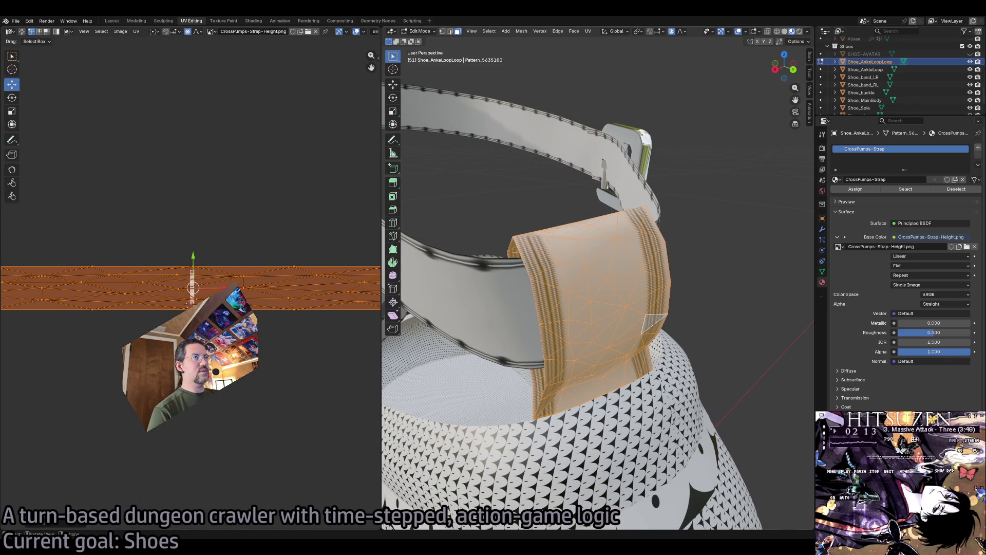
key(alt+Tab)
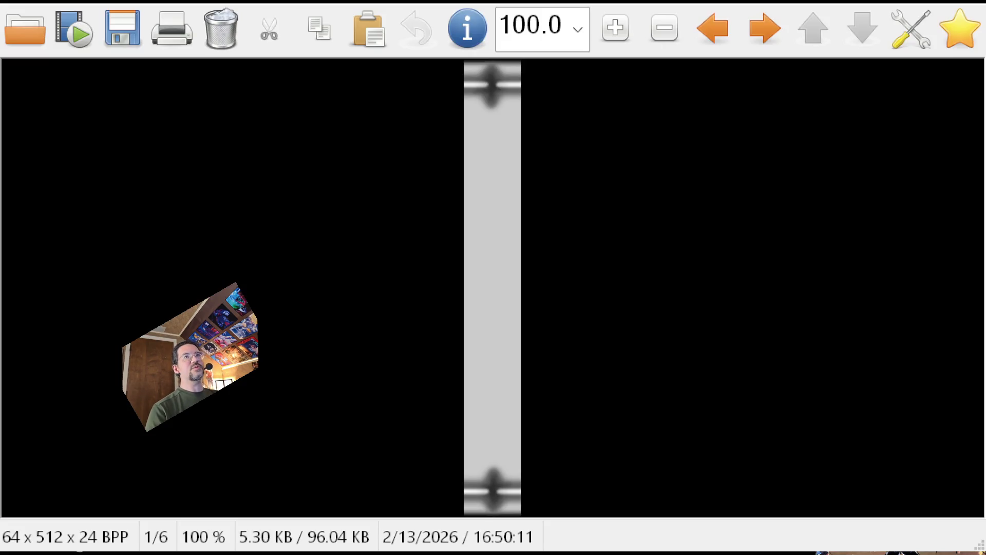
key(Right)
key(Left)
key(Right)
key(Left)
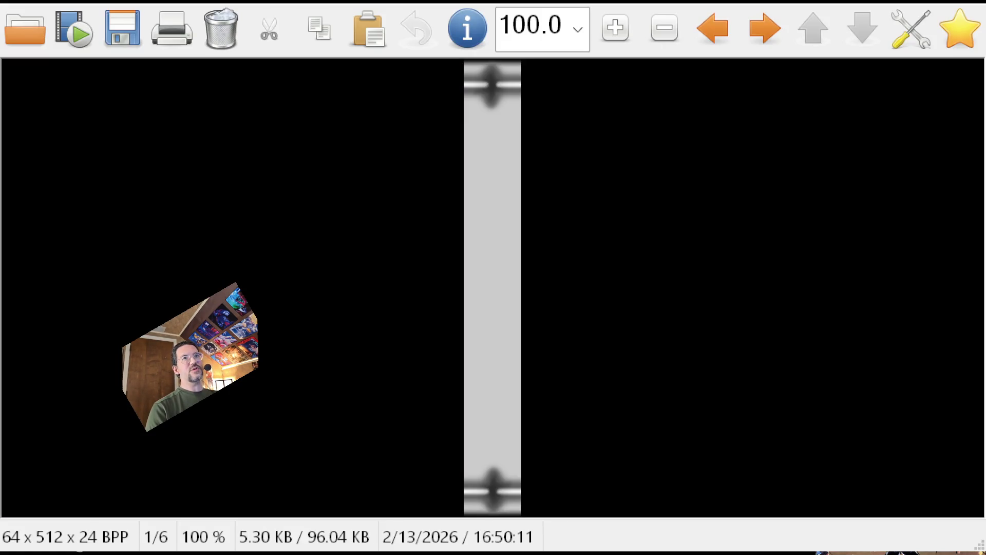
key(Right)
key(Right)
key(Right)
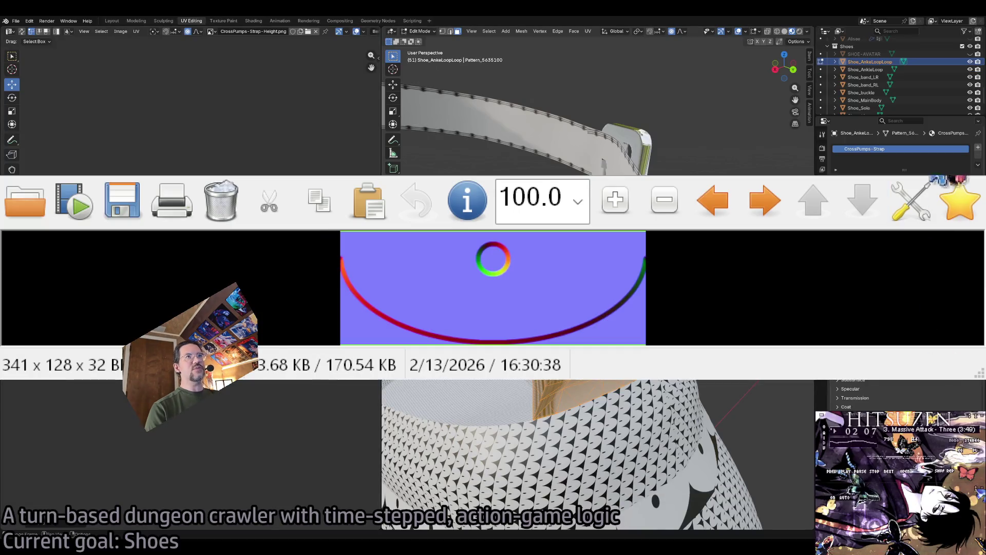
key(Right)
key(Right)
key(Escape)
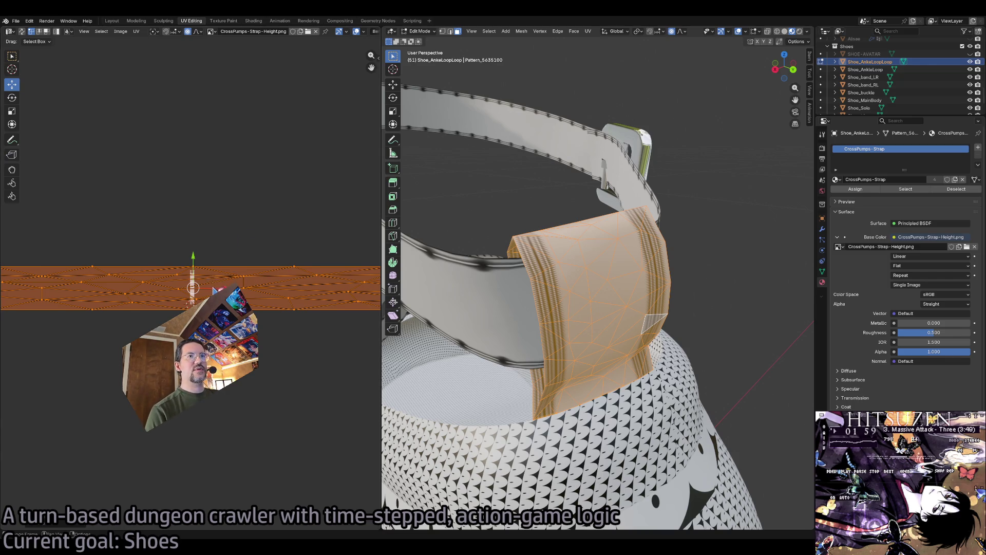
Shrink the loop's UV strip with a proportional scale and reposition it.
key(s)
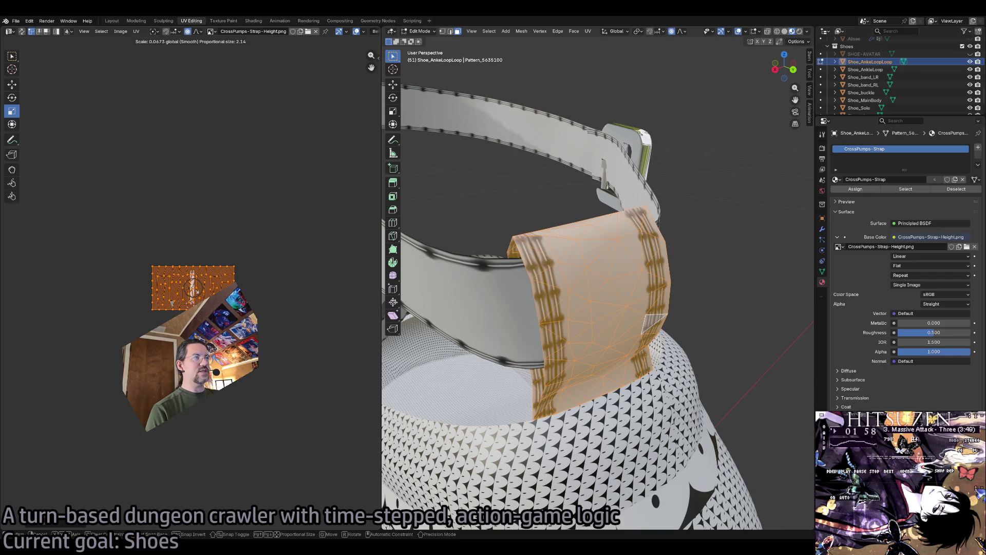
click(194, 289)
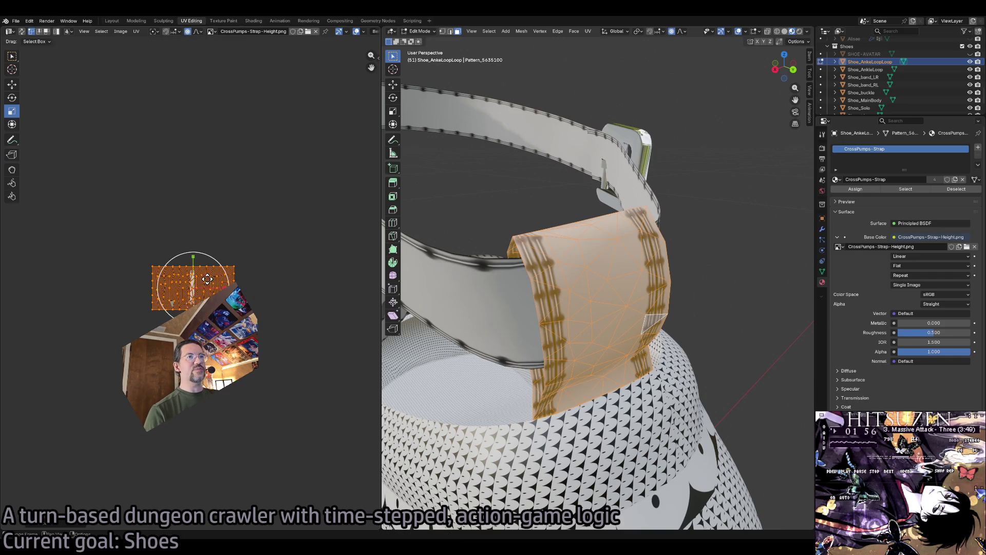
scroll(207, 279, up, 6)
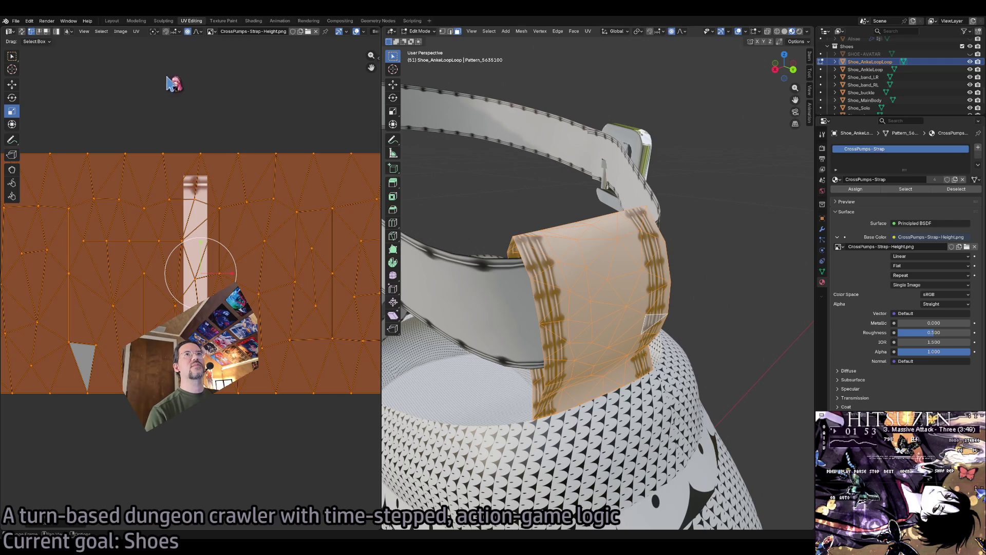
key(s)
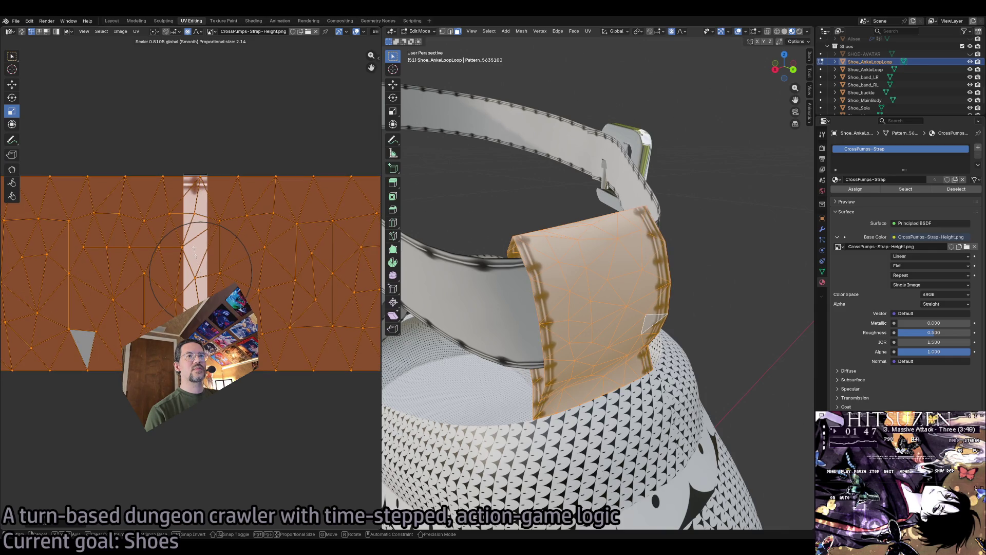
click(194, 253)
key(g)
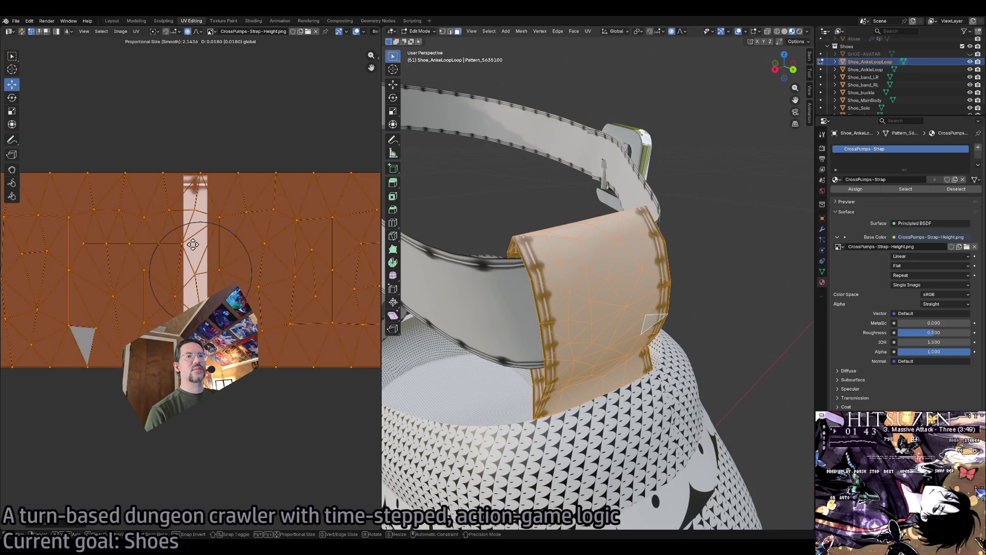
click(194, 244)
Move the strap UVs proportionally and scale them down slightly.
scroll(210, 250, up, 3)
scroll(210, 250, right, 1)
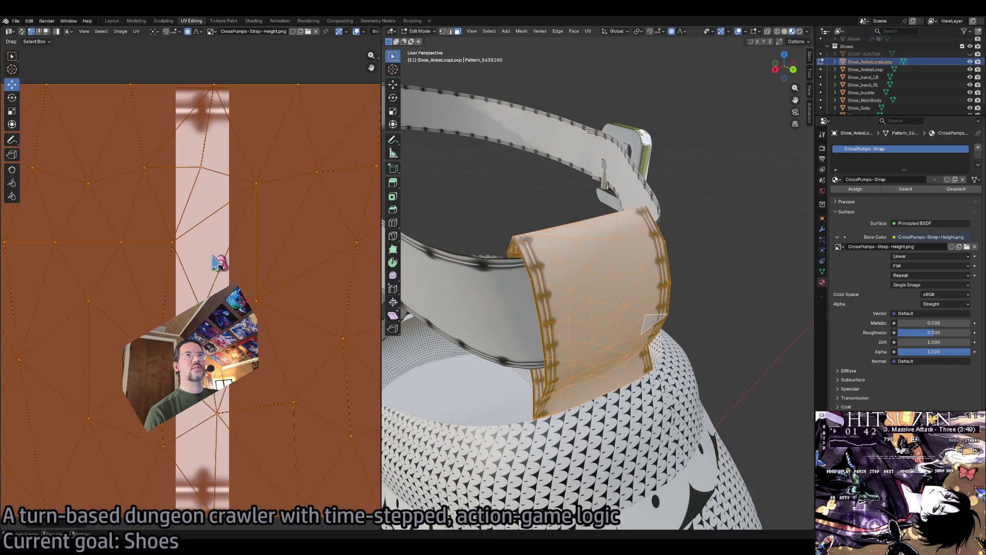
scroll(216, 253, up, 1)
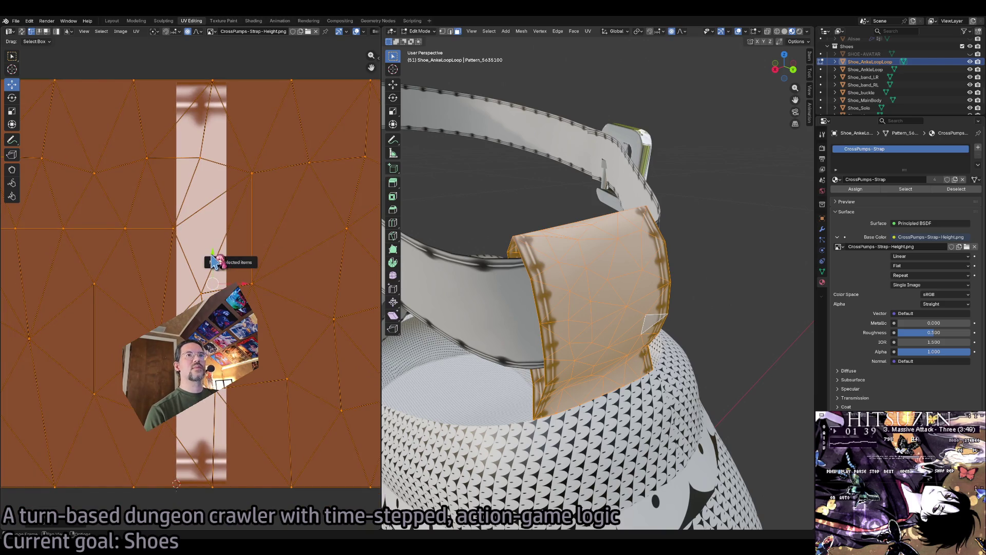
key(g)
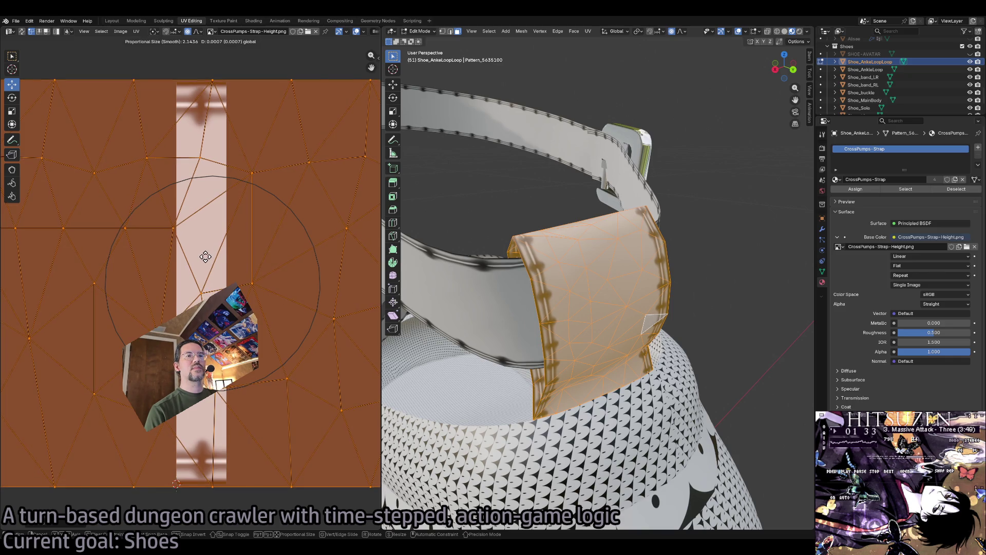
key(Escape)
key(shift+space)
key(s)
drag(213, 256, 210, 253)
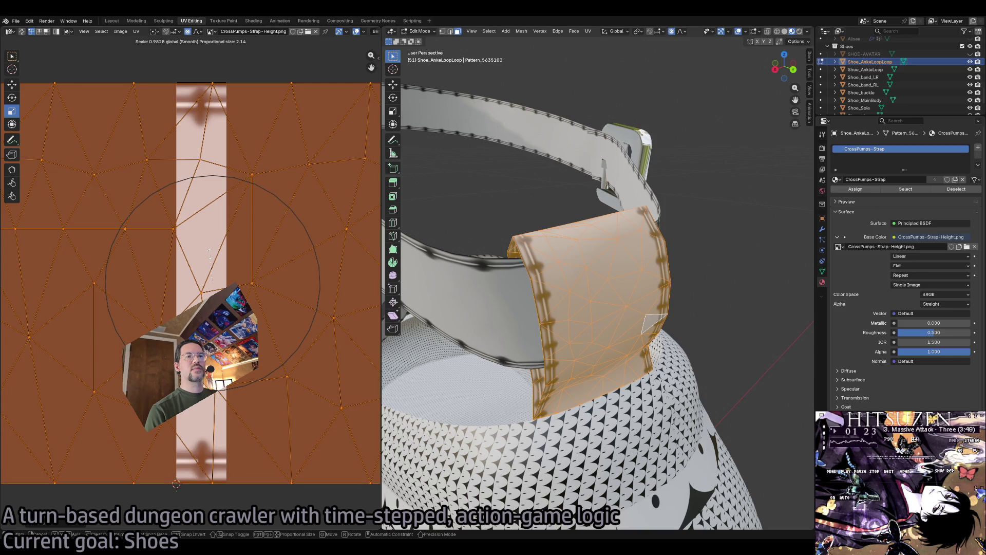
drag(210, 253, 210, 254)
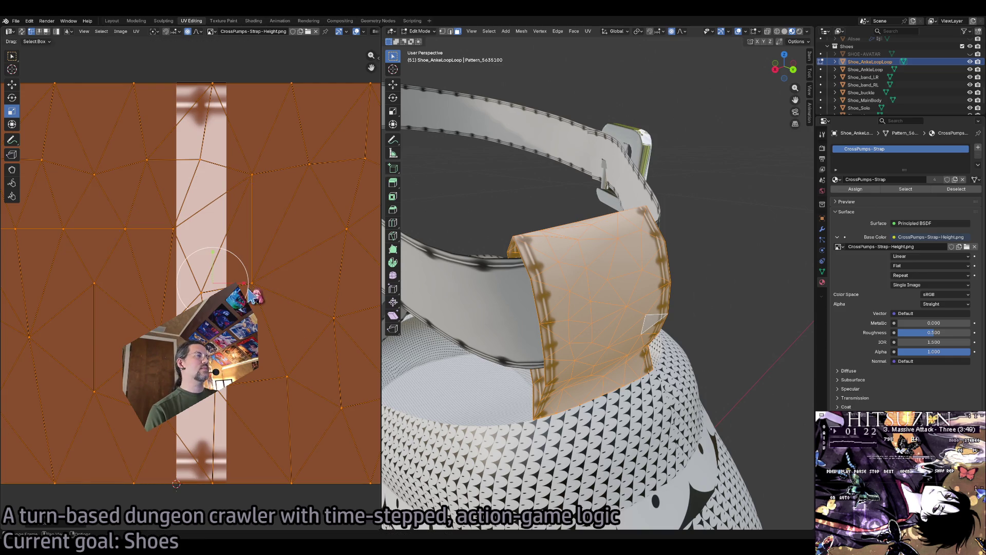
Scale the strap UVs to about 0.53, view the ankle loop, and save MetaDusk1X.blend.
key(s)
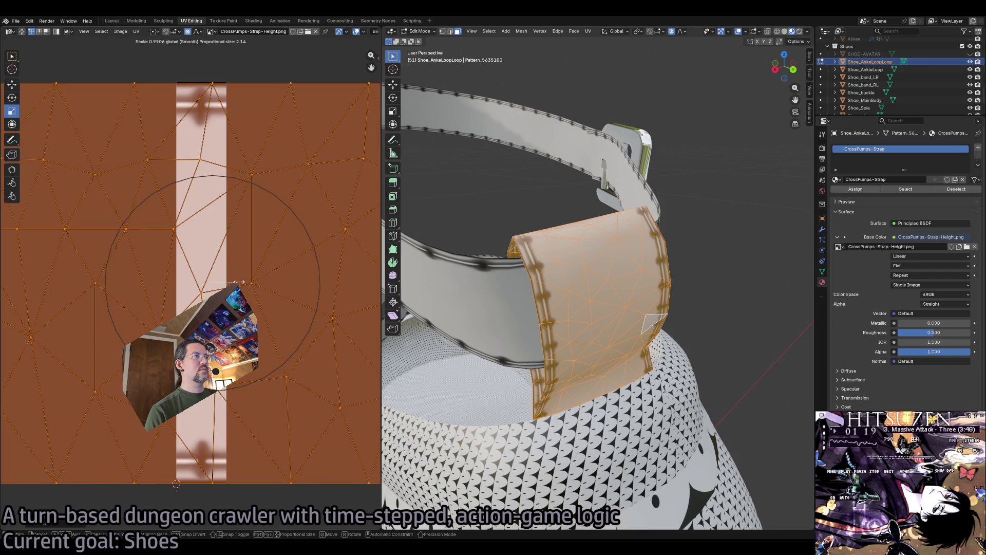
mouse_move(232, 278)
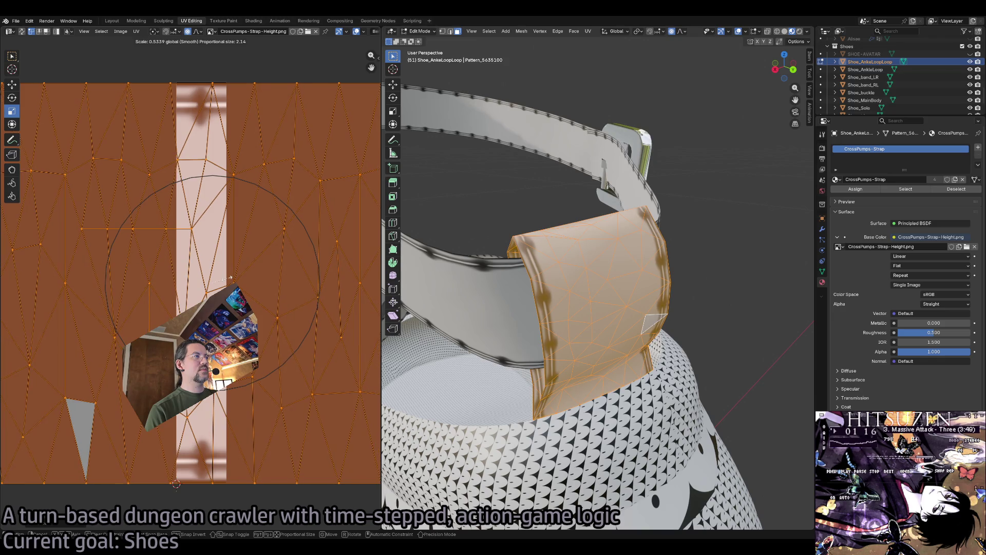
click(229, 278)
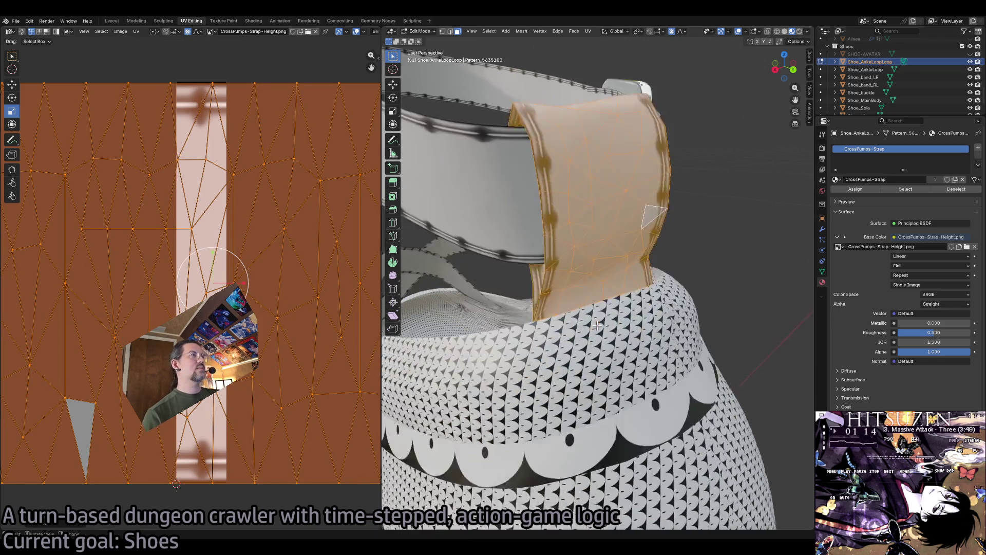
scroll(597, 325, down, 4)
key(KP_6)
key(KP_6)
scroll(597, 325, down, 5)
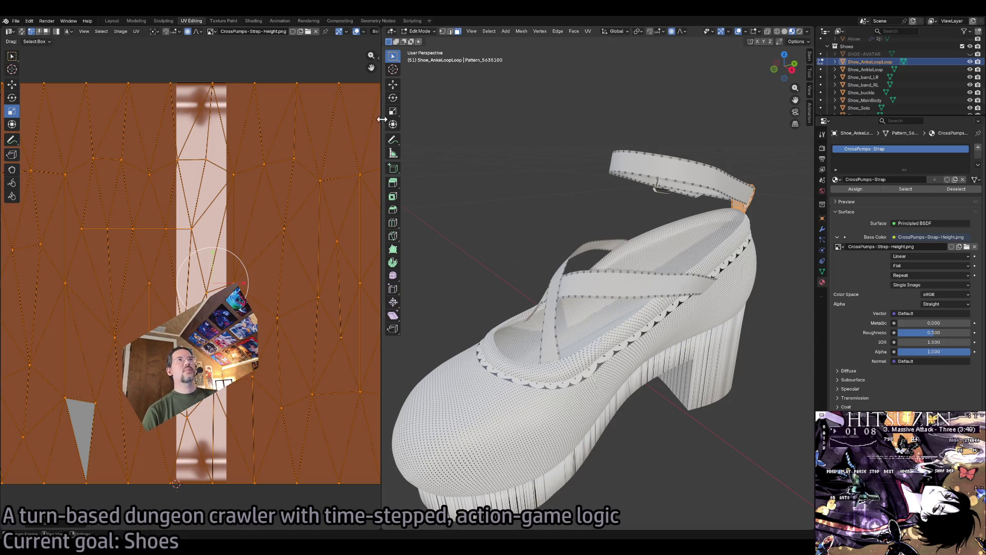
key(ctrl+s)
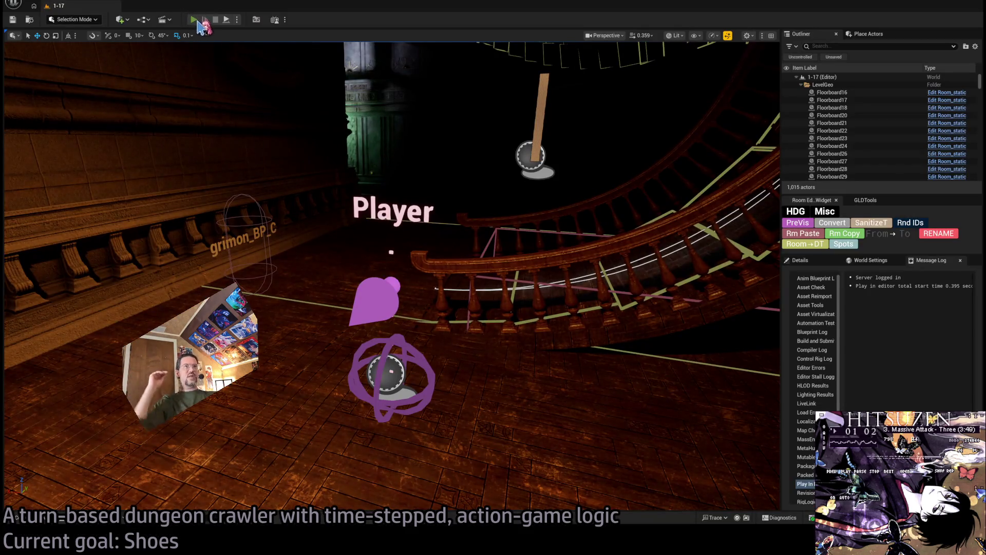
Start the play session and run turns with a step left, a four-hit light combo and a projectile attack.
key(alt+p)
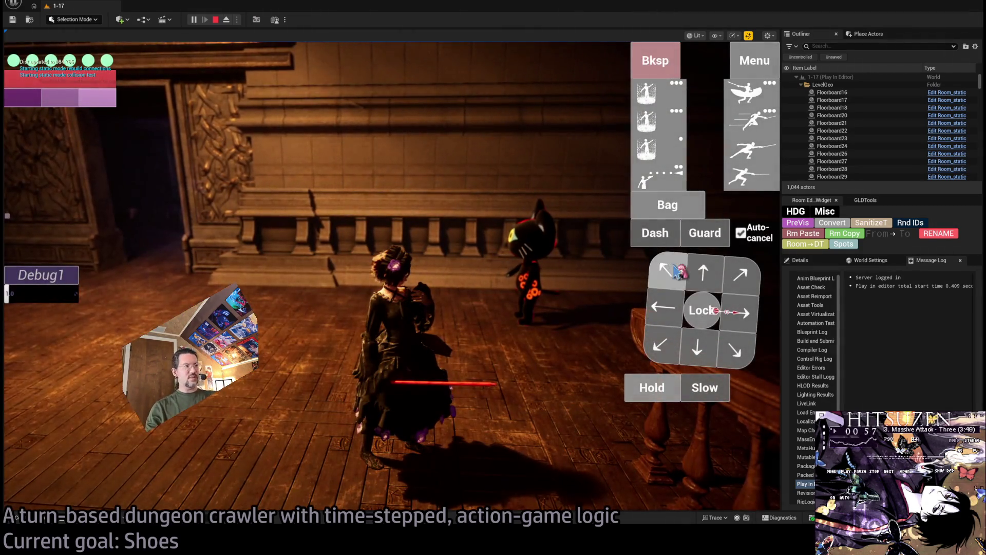
click(667, 319)
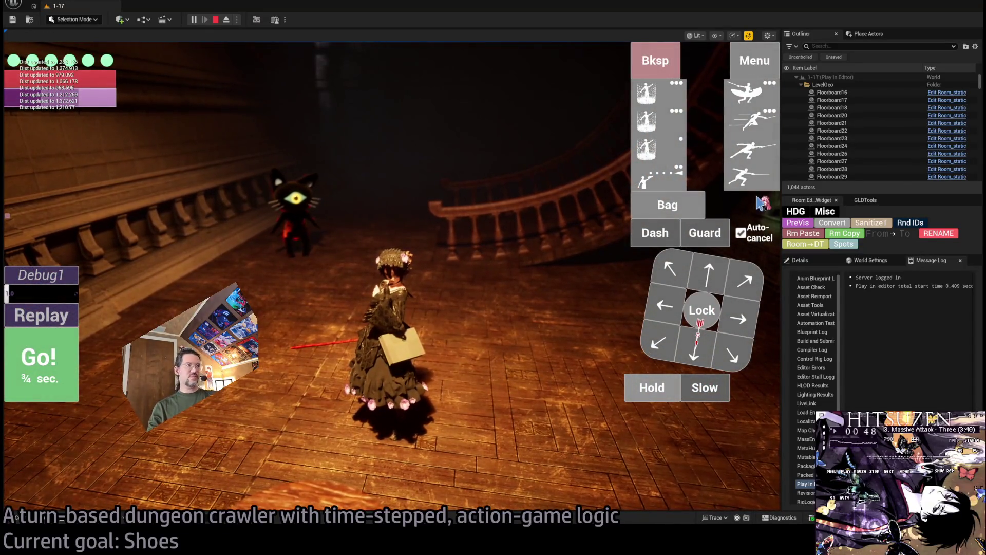
click(750, 176)
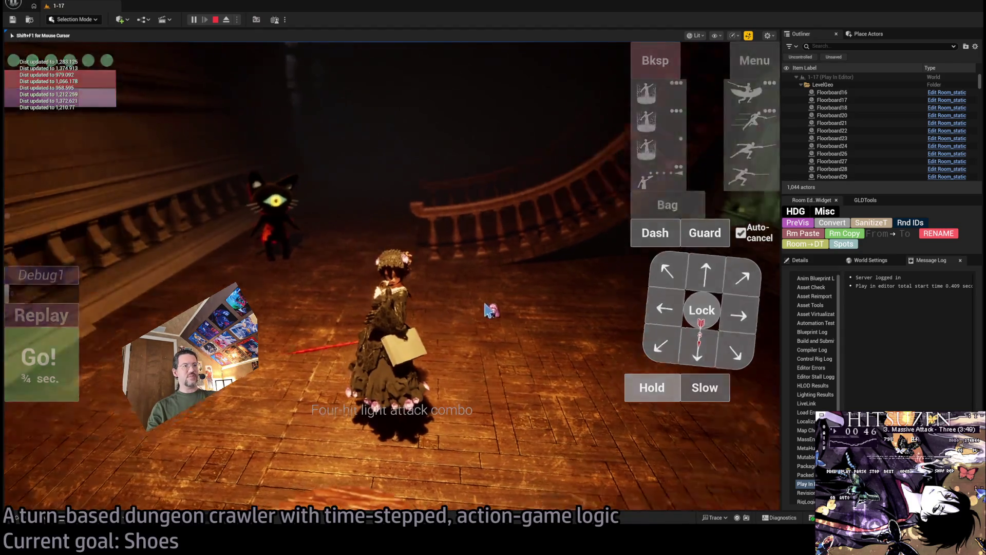
click(499, 316)
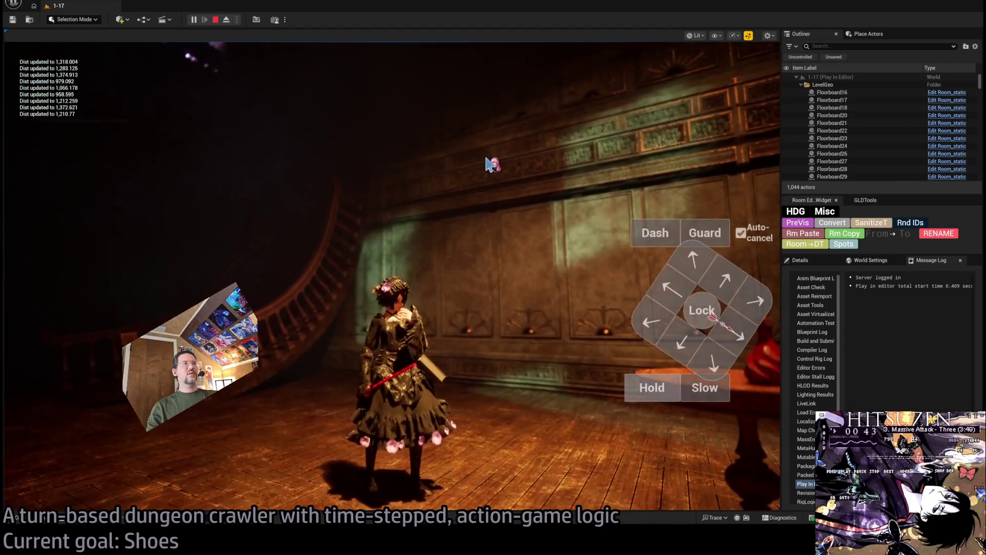
click(666, 184)
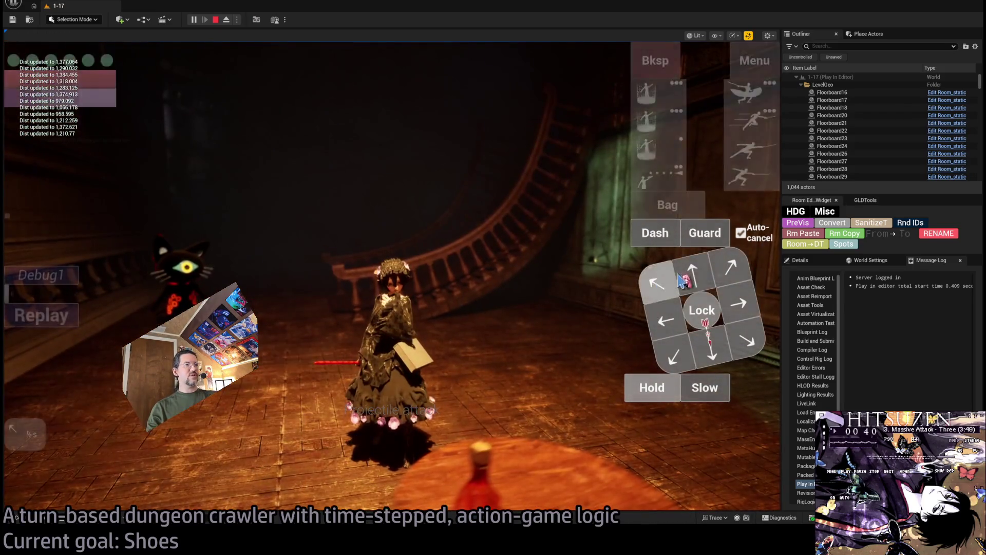
click(602, 310)
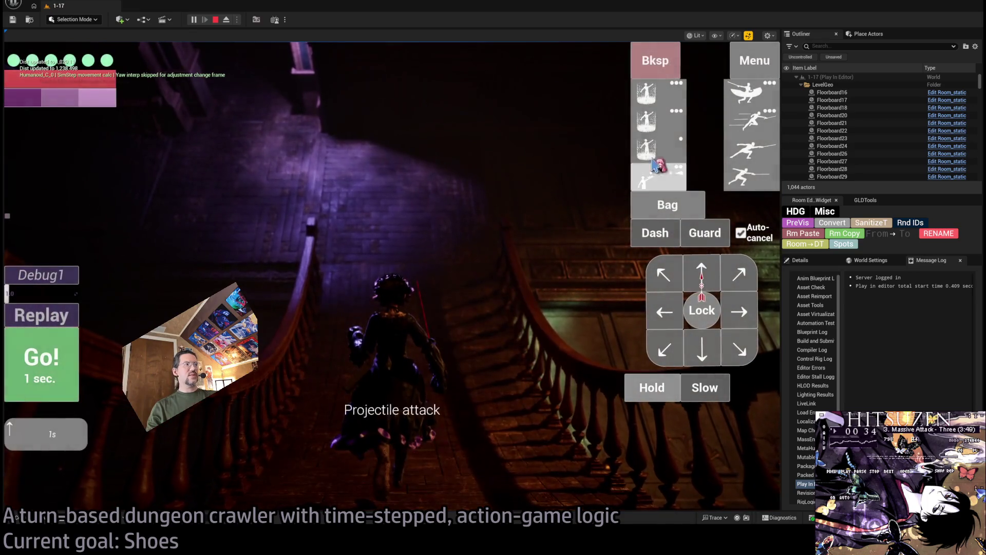
Climb the stairs, lock onto the cat and hit it with a leaping thrust, then stop playing.
click(92, 426)
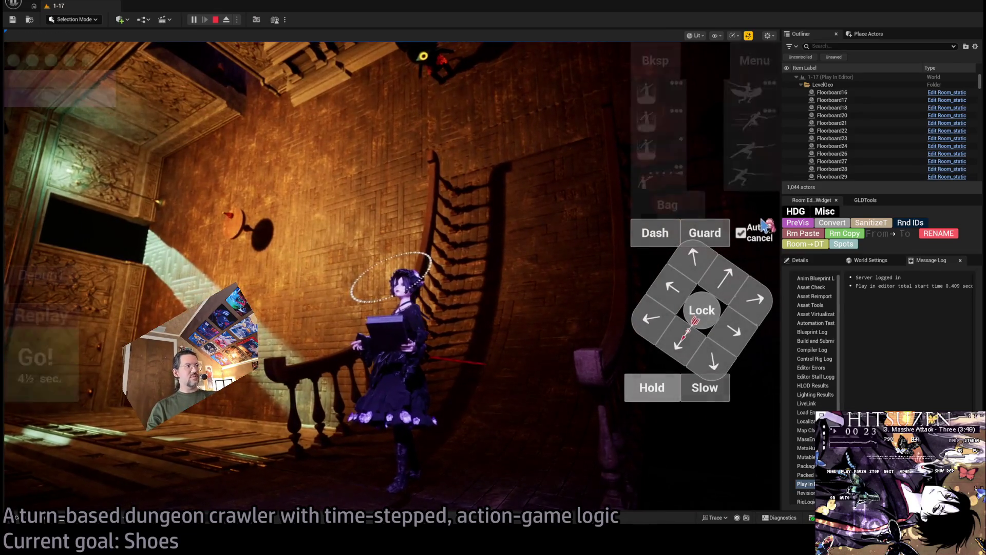
key(space)
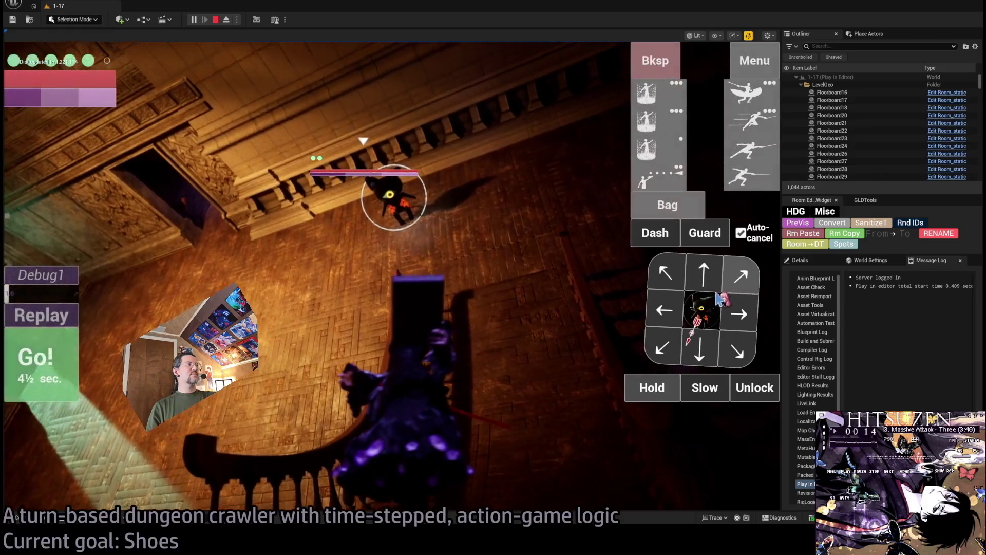
click(754, 387)
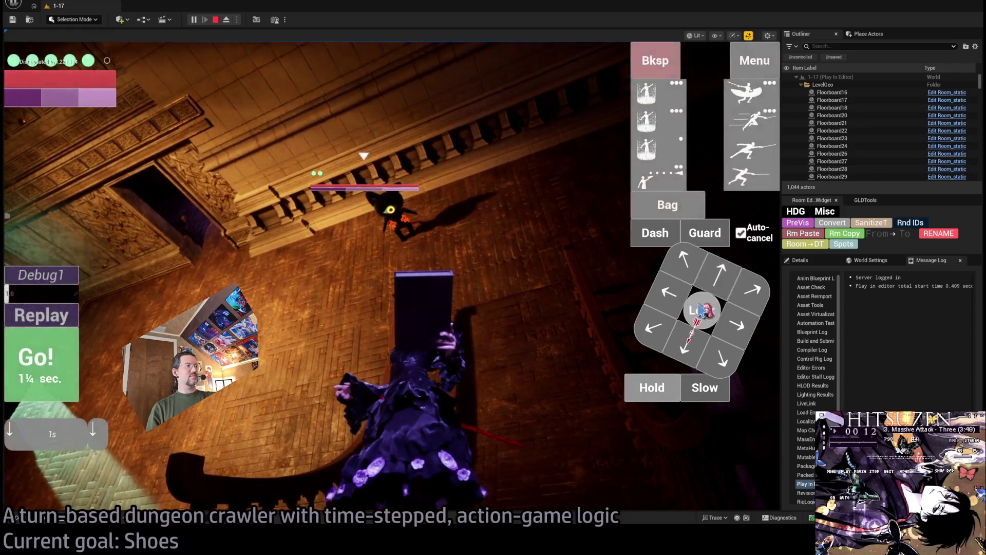
click(703, 307)
click(753, 128)
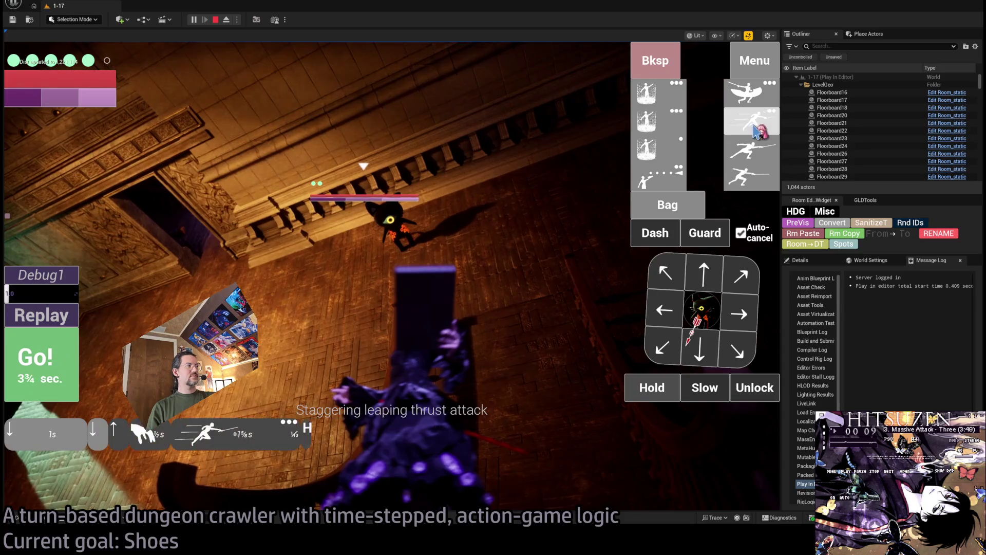
click(77, 381)
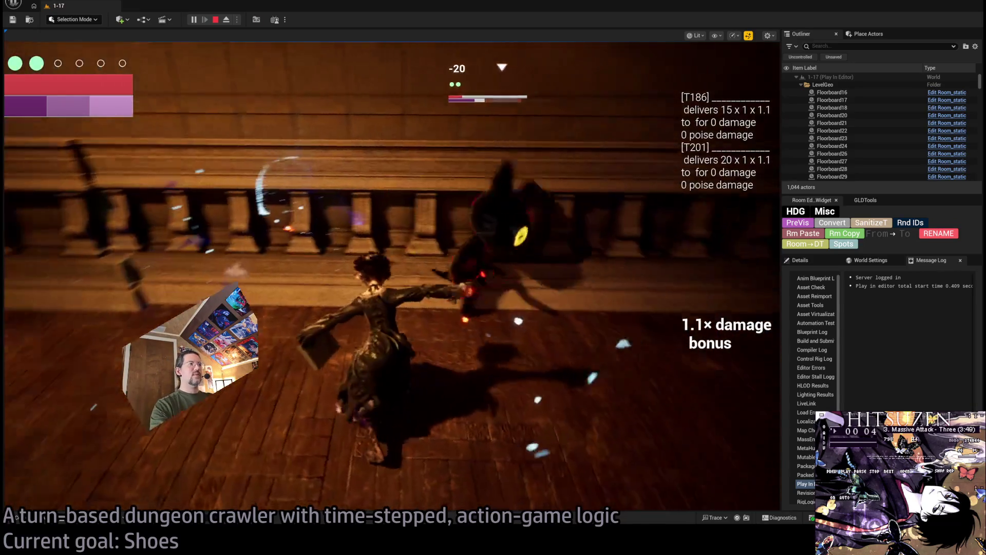
key(Escape)
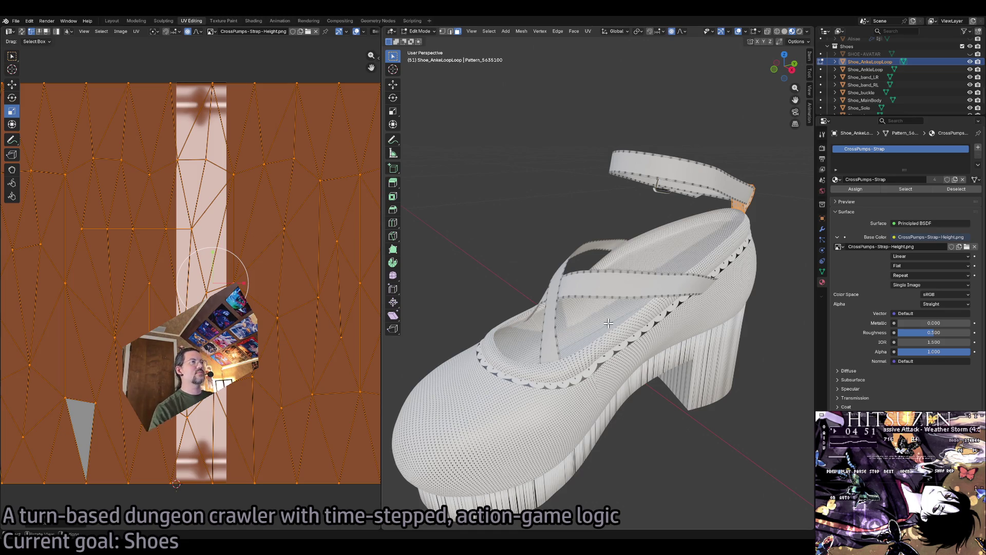
Orbit and zoom around the shoe model, then switch to the WunderWelt product page.
scroll(610, 323, right, 10)
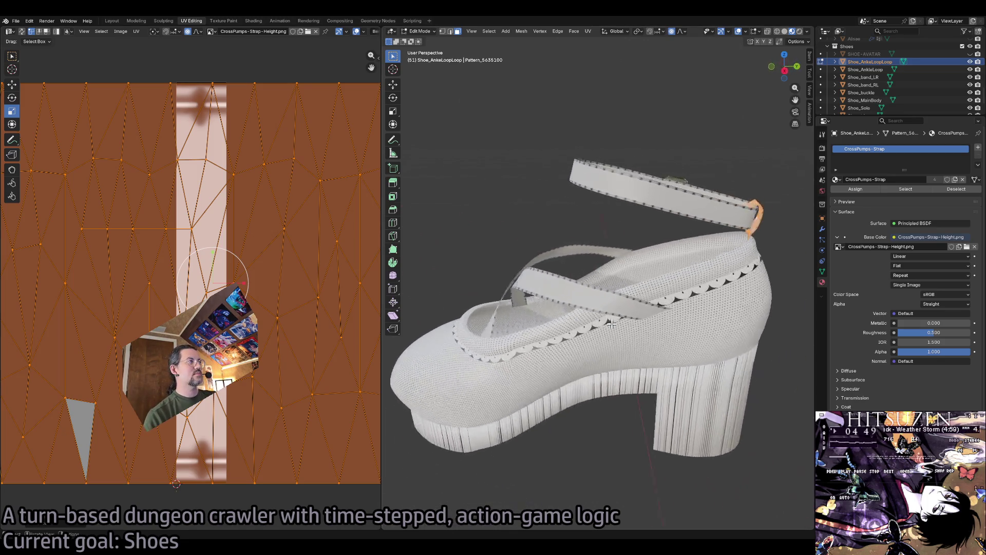
scroll(612, 323, down, 10)
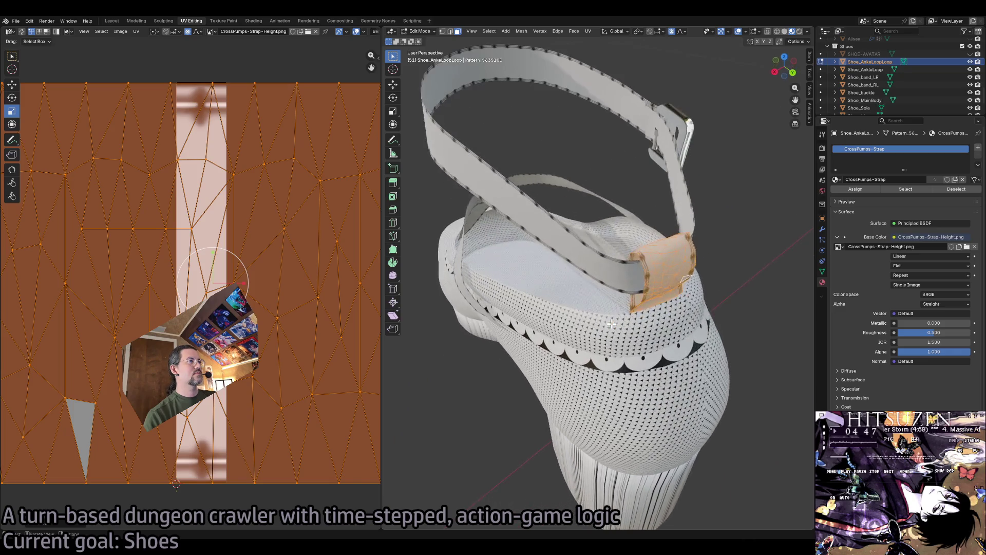
scroll(612, 323, up, 10)
scroll(611, 323, down, 10)
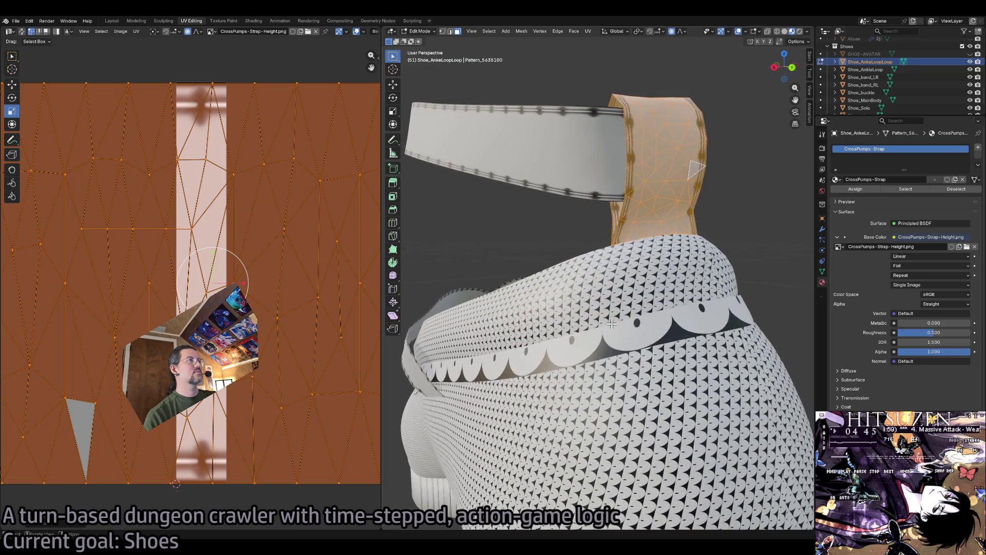
scroll(611, 323, down, 10)
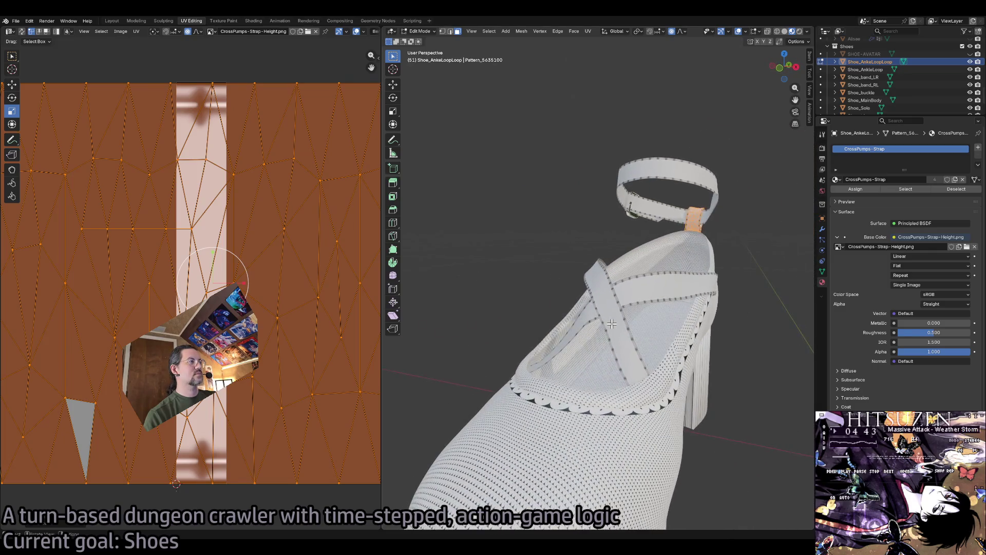
scroll(612, 323, up, 10)
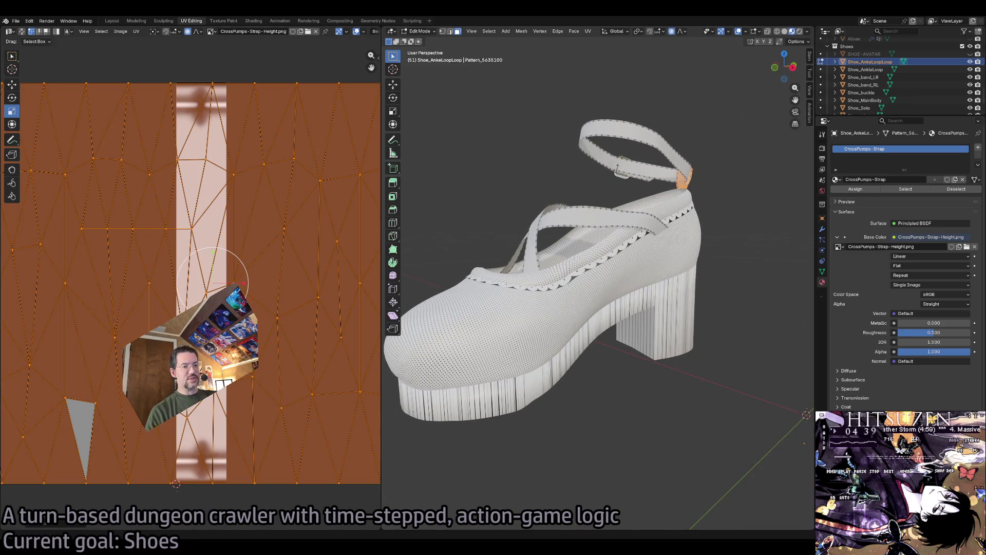
key(alt+Tab)
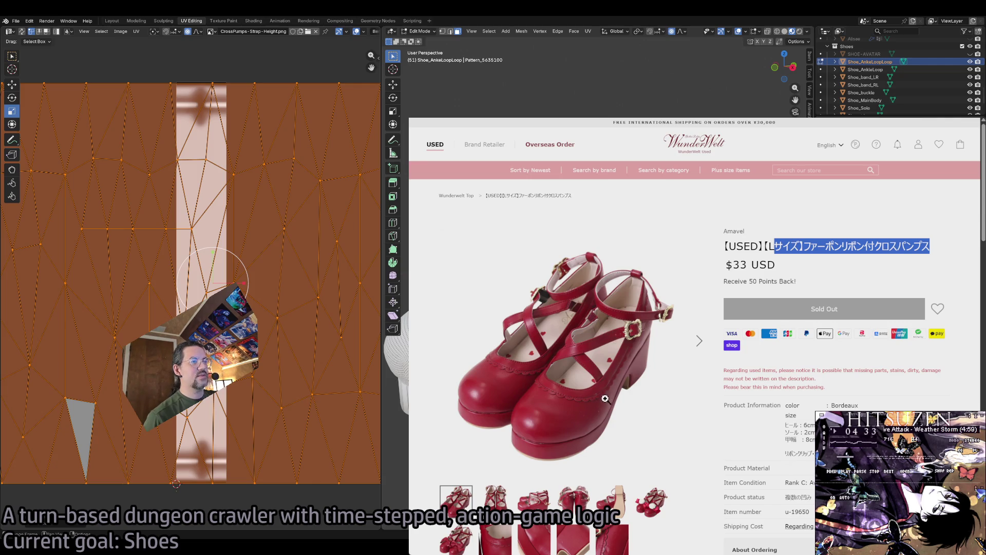
Enlarge the main product photo, zoom in and out on it, and close it.
click(604, 357)
click(951, 191)
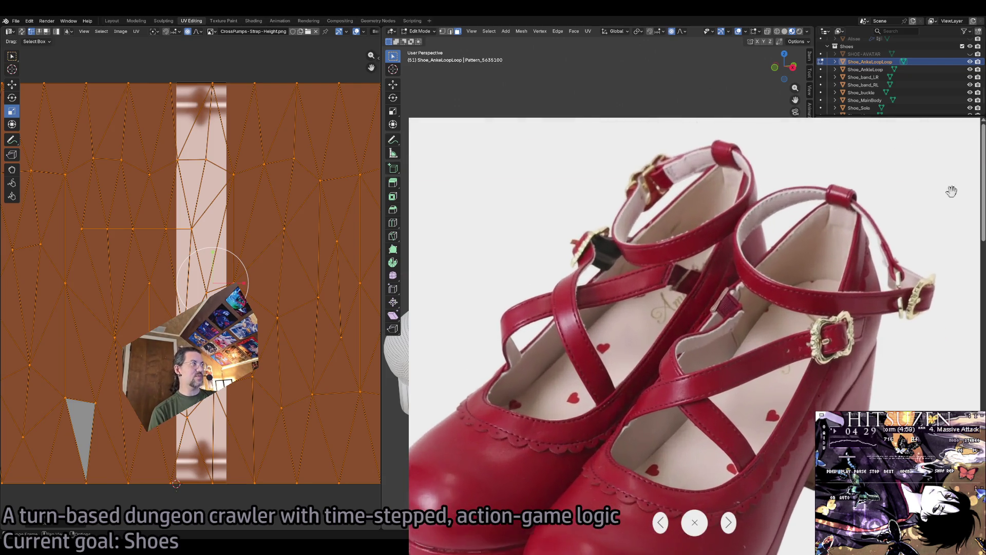
click(756, 339)
click(695, 522)
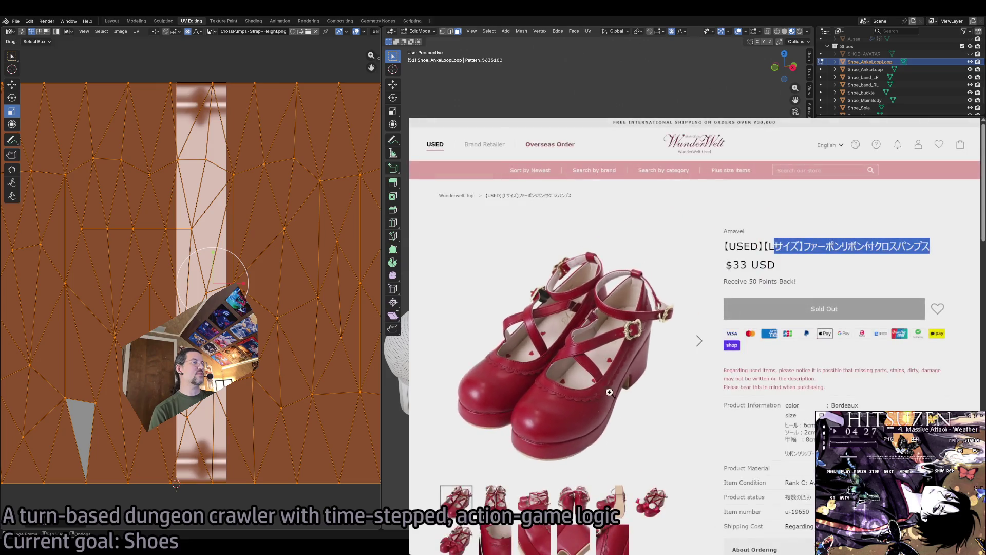
scroll(610, 392, down, 4)
scroll(651, 407, up, 2)
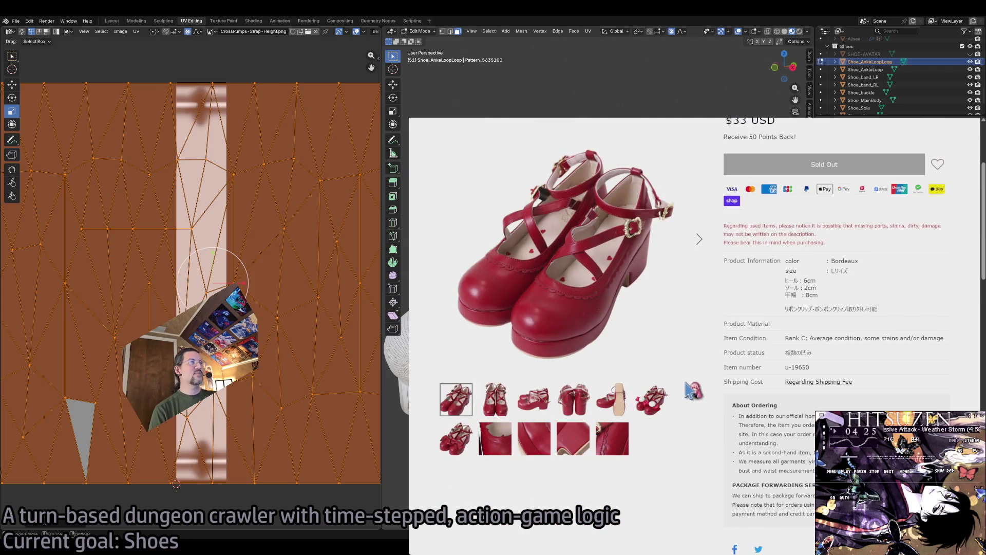
scroll(643, 333, up, 3)
scroll(649, 357, down, 1)
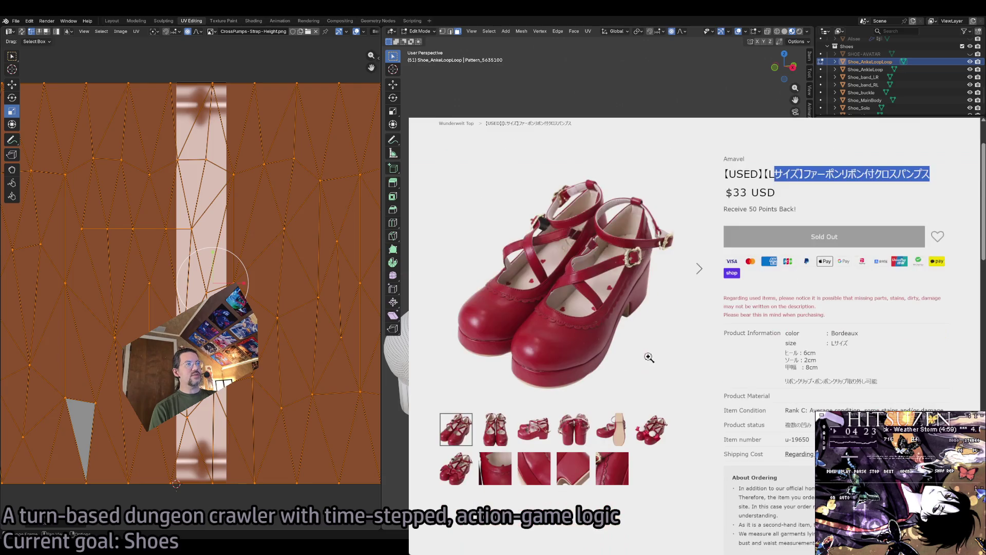
Inspect the sole-view photo up close, show the side view, then return to Blender.
click(618, 439)
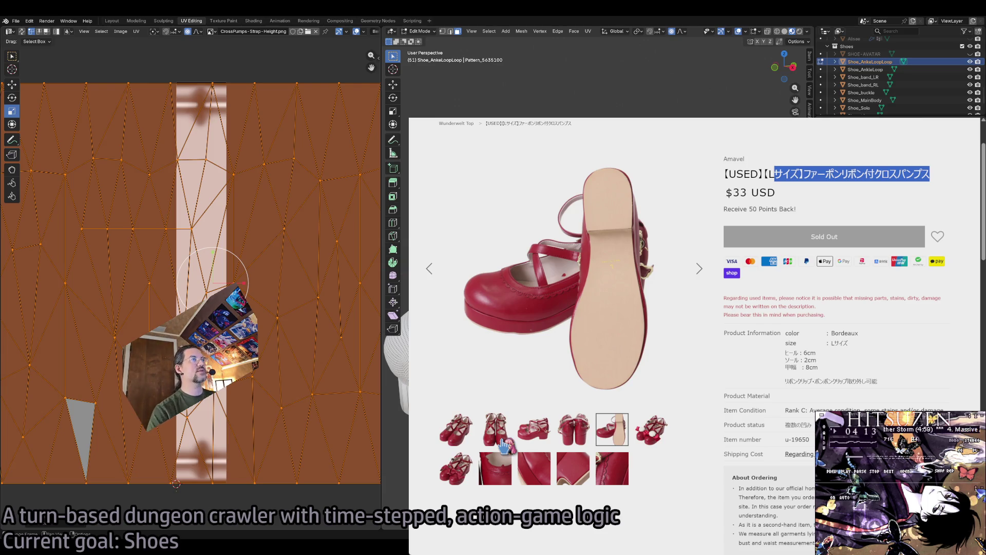
click(611, 252)
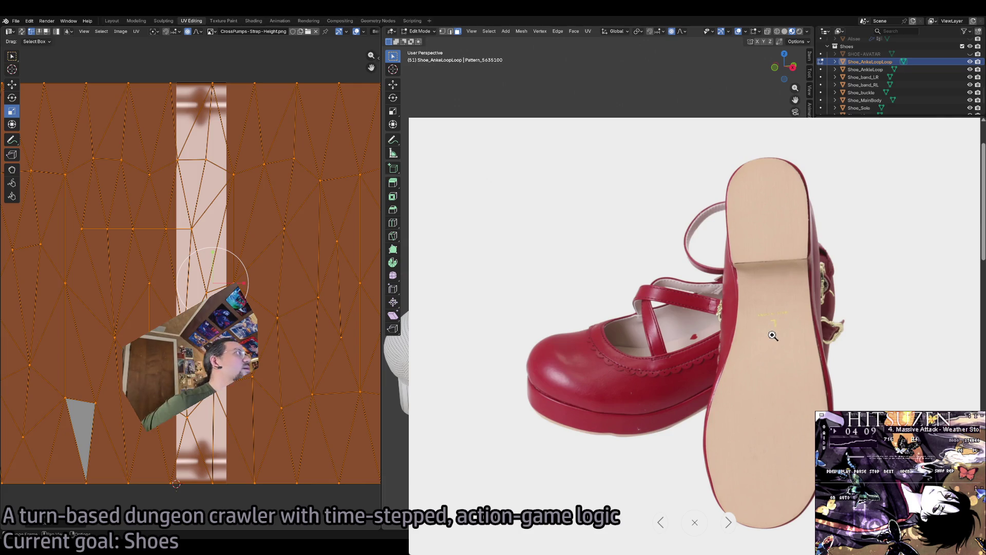
click(773, 331)
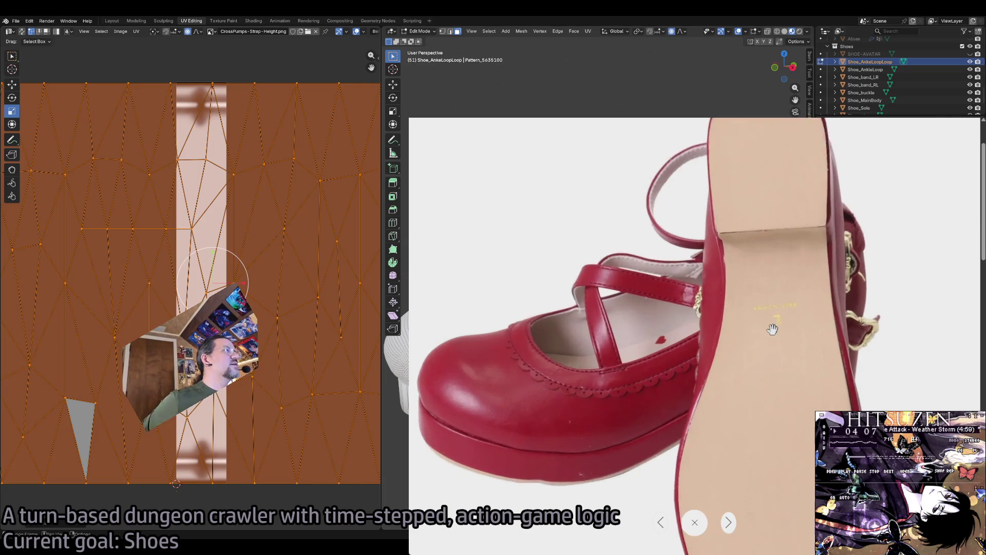
click(772, 334)
click(694, 522)
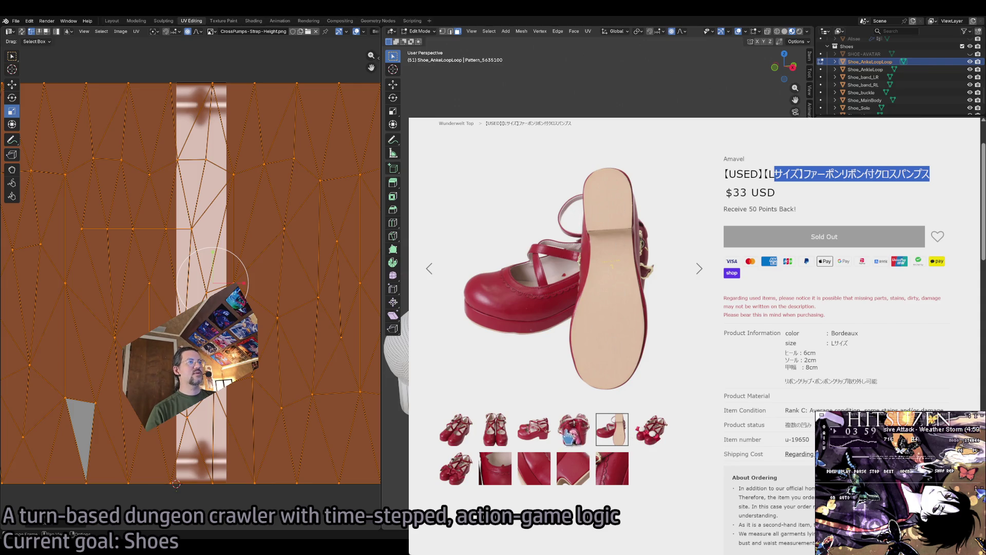
click(532, 437)
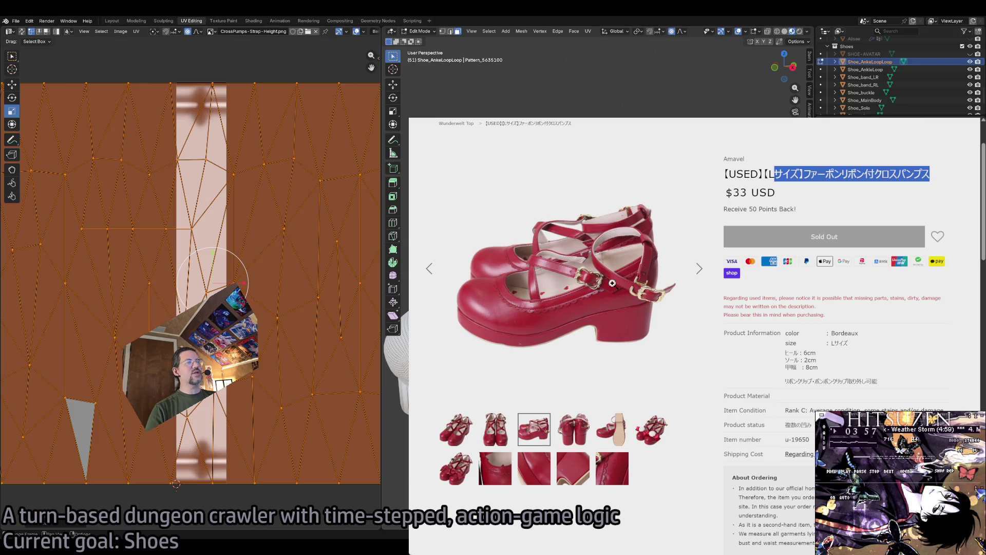
key(alt+Tab)
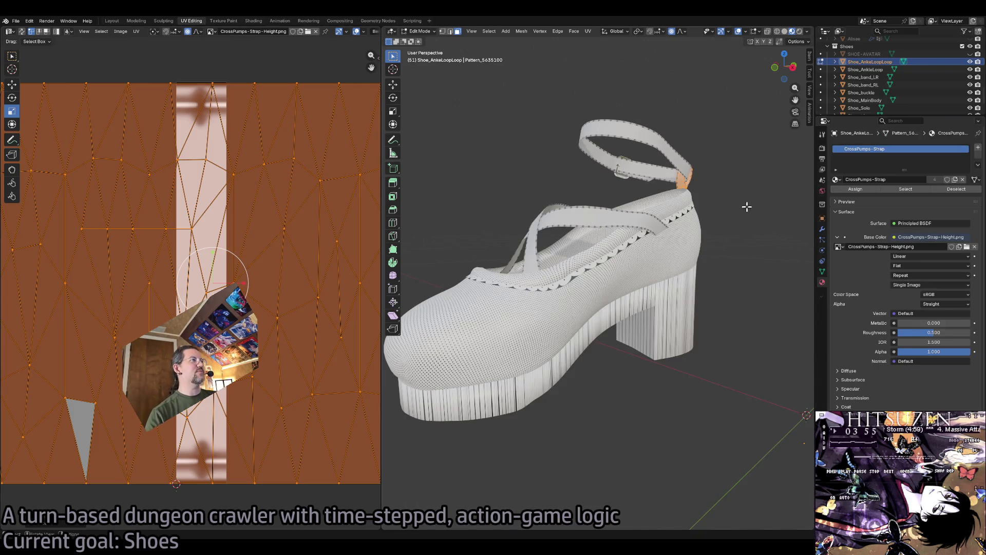
Deselect the strap mesh and zoom and orbit the view onto the ankle strap's buckle.
click(747, 232)
scroll(747, 233, up, 3)
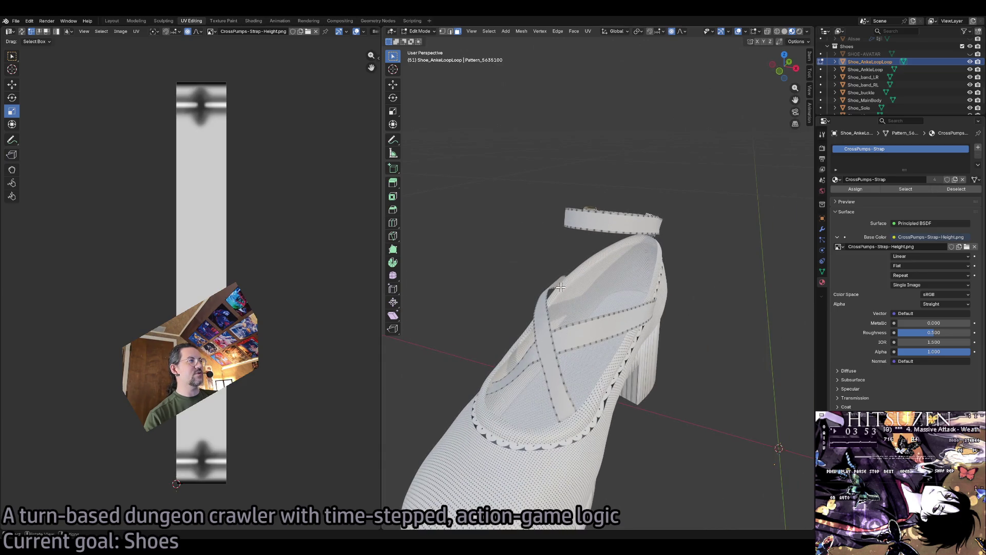
scroll(560, 287, up, 5)
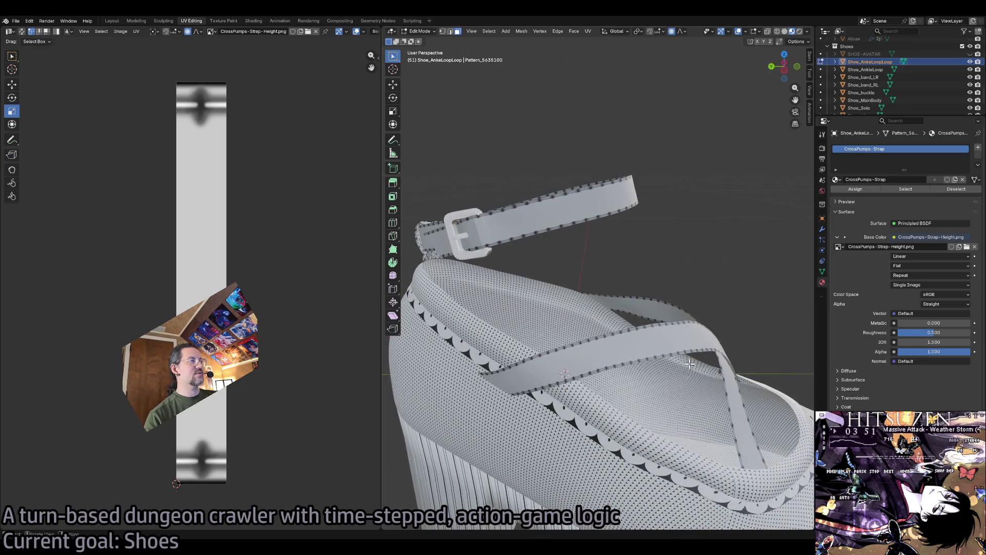
mouse_move(689, 363)
mouse_down()
mouse_move(615, 303)
mouse_move(619, 271)
mouse_up()
scroll(631, 350, up, 8)
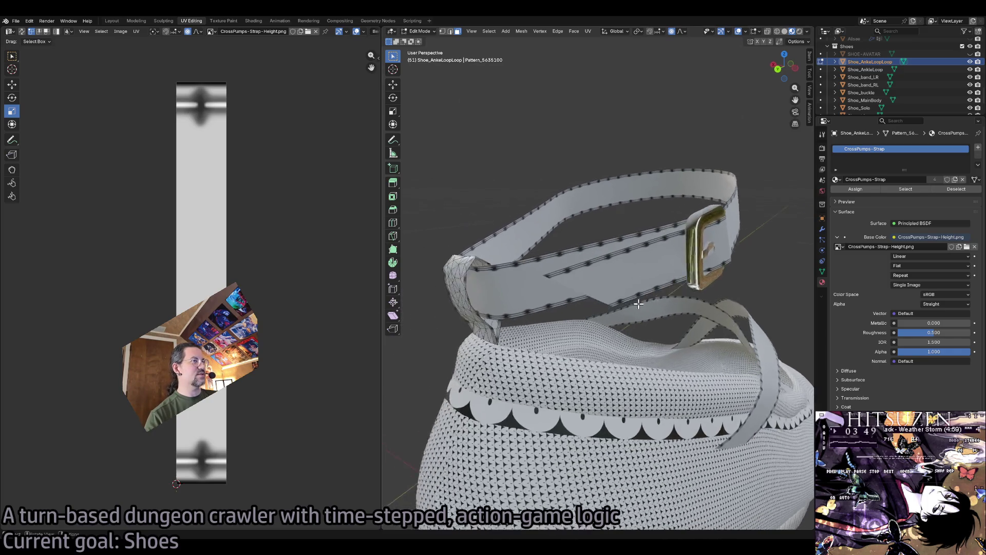
mouse_move(543, 367)
mouse_down()
mouse_move(522, 326)
mouse_move(488, 348)
mouse_up()
Select Shoe_buckle in Object Mode and rename its material from GoldBuckle to CrossPumps-GoldBuckle.
key(Tab)
click(525, 315)
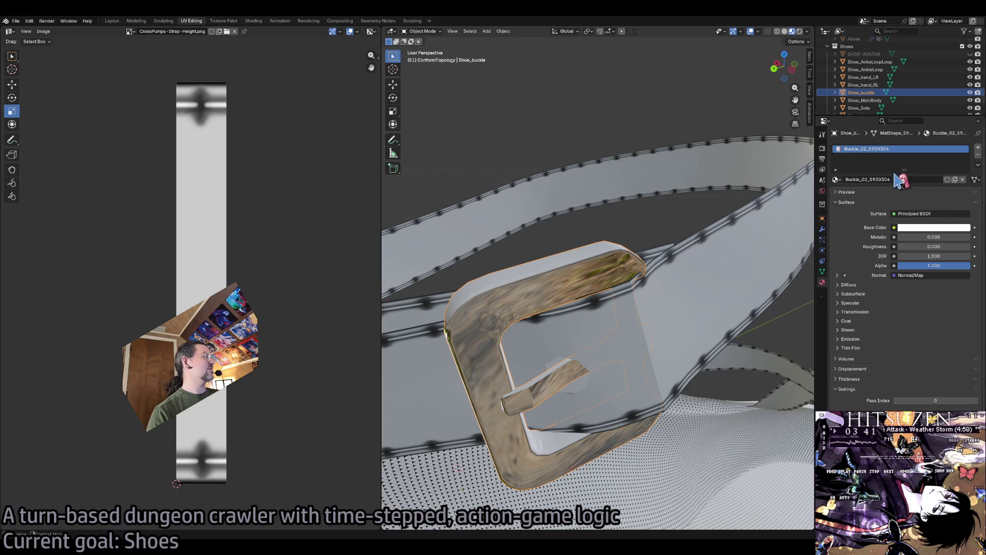
click(929, 179)
text(Buckle)
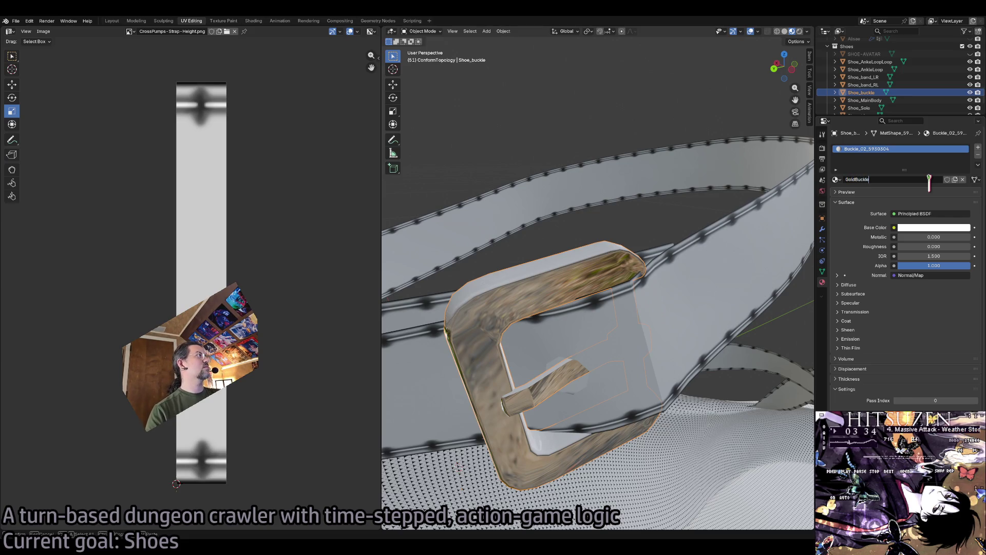
key(Return)
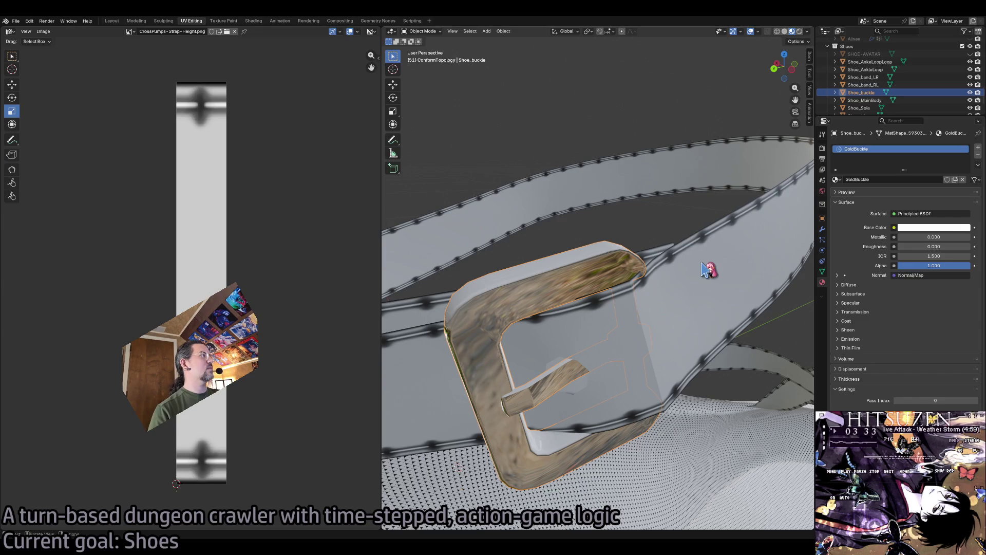
click(883, 179)
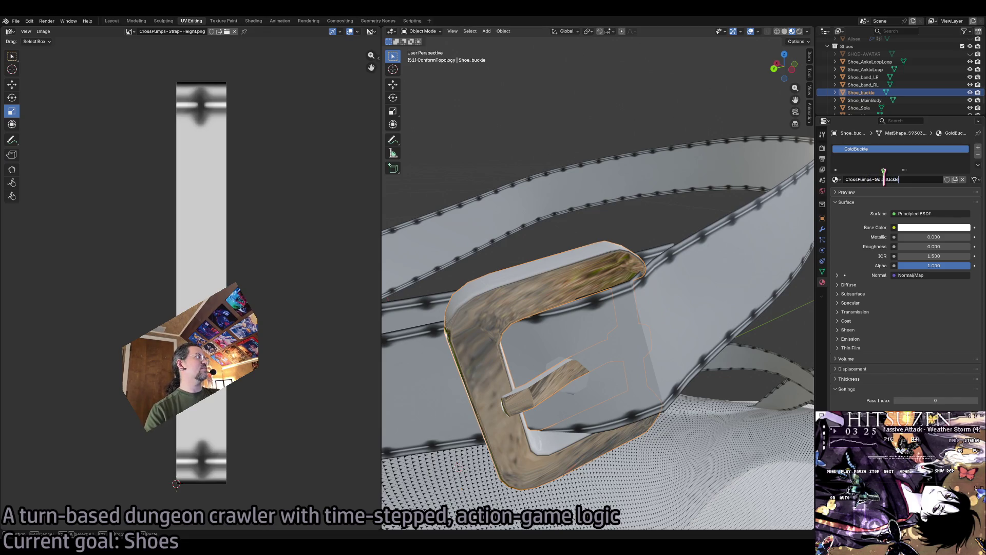
key(Return)
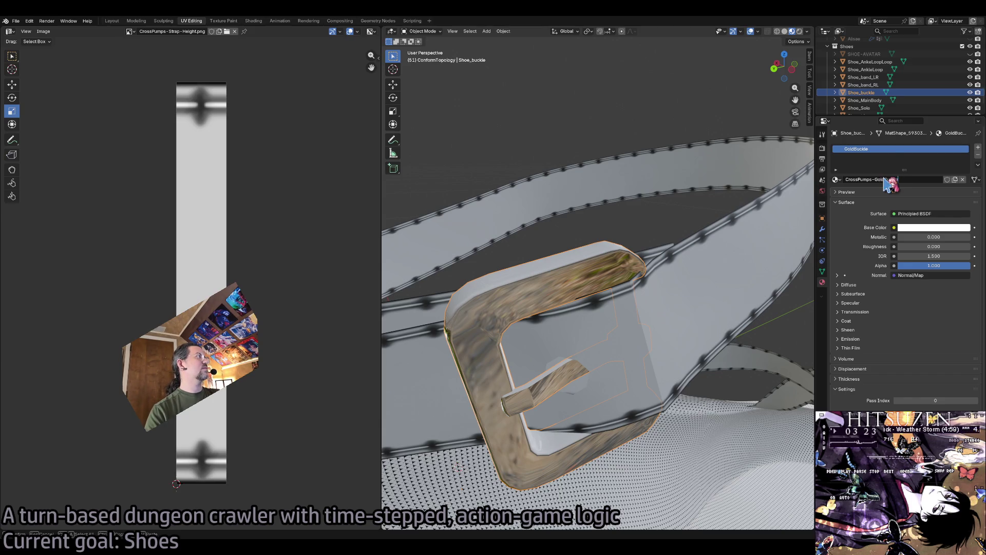
drag(660, 259, 608, 308)
Select the shoe's main body and its whole linked mesh in Edit Mode.
scroll(557, 341, down, 5)
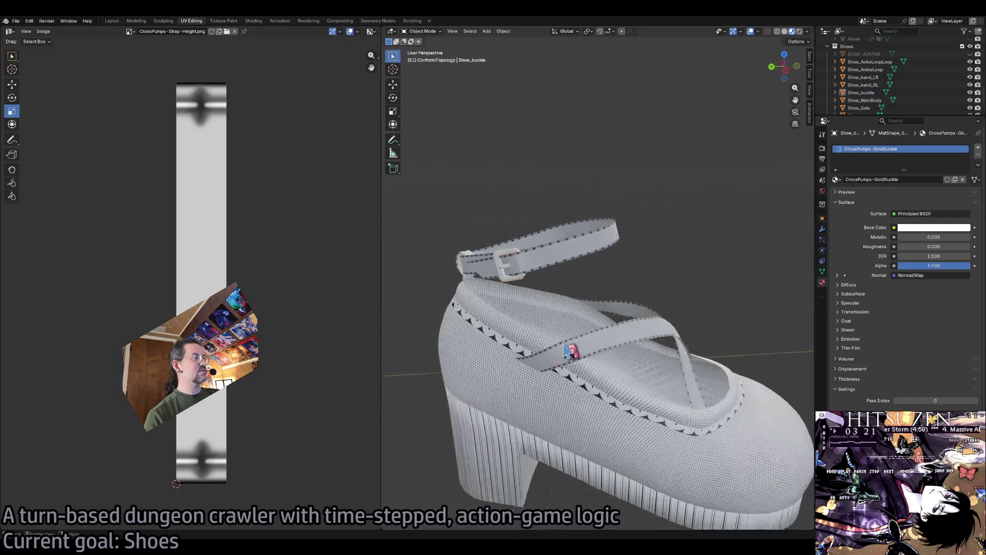
scroll(551, 403, up, 2)
drag(551, 403, 563, 364)
click(564, 364)
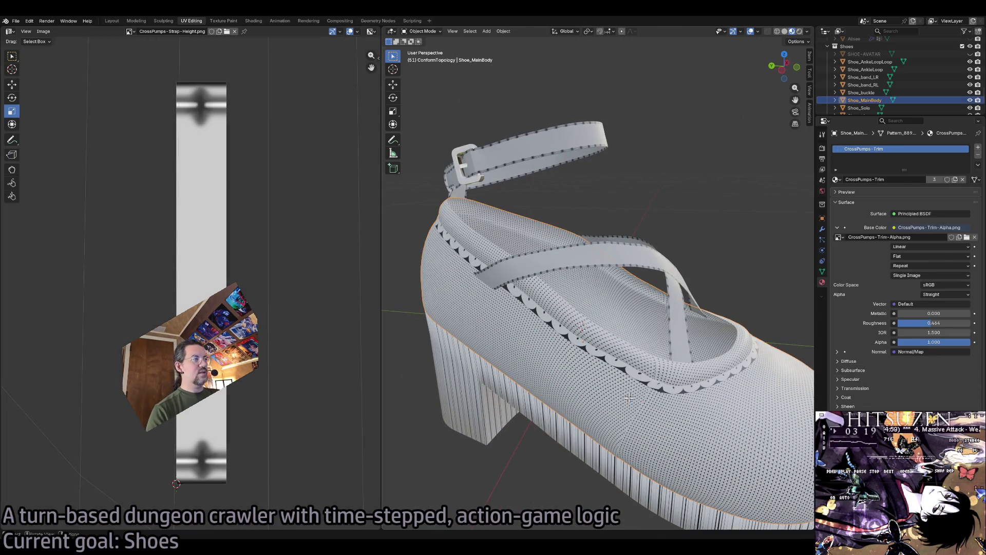
key(Tab)
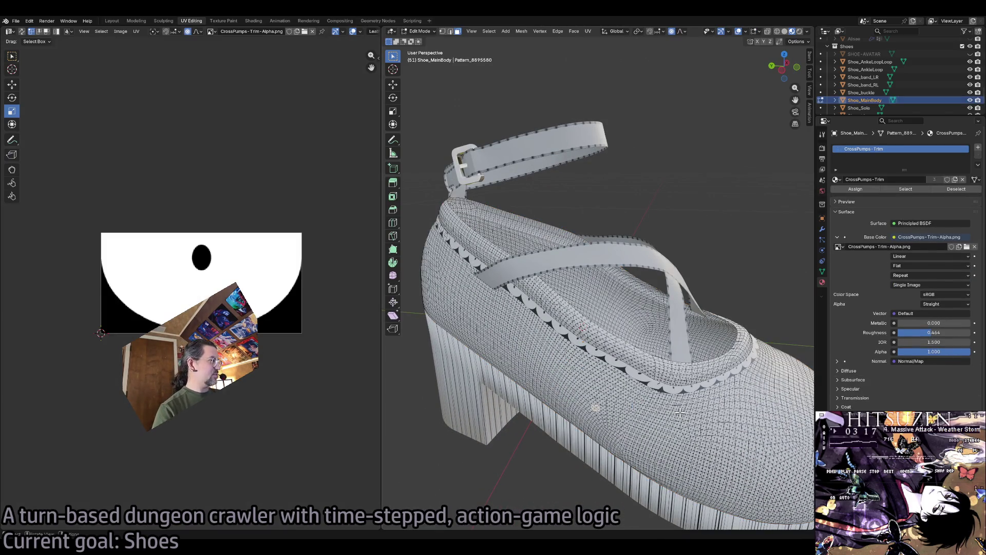
key(ctrl+l)
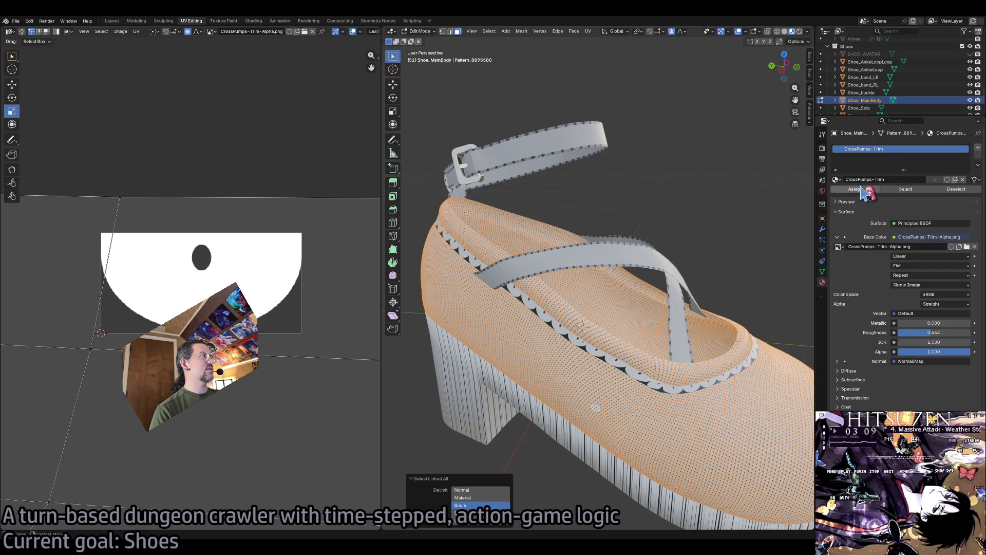
Create a new material copy for the main body and name it CrossPumps-Leather.
click(837, 179)
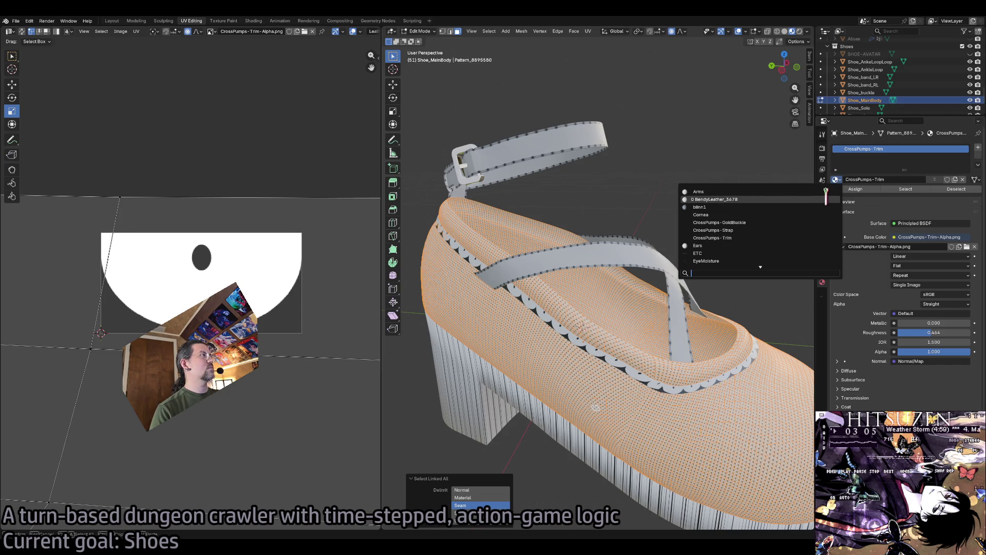
text(leather)
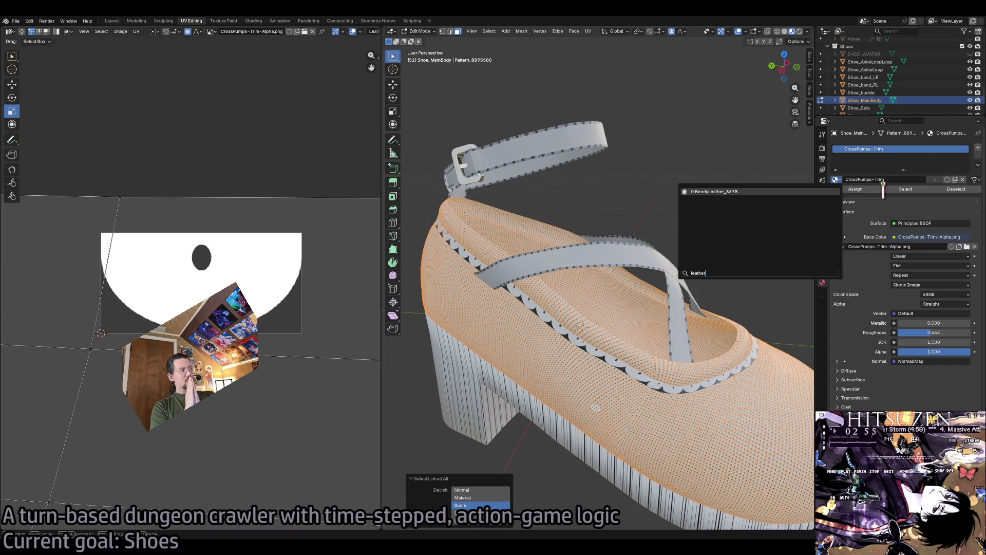
key(Escape)
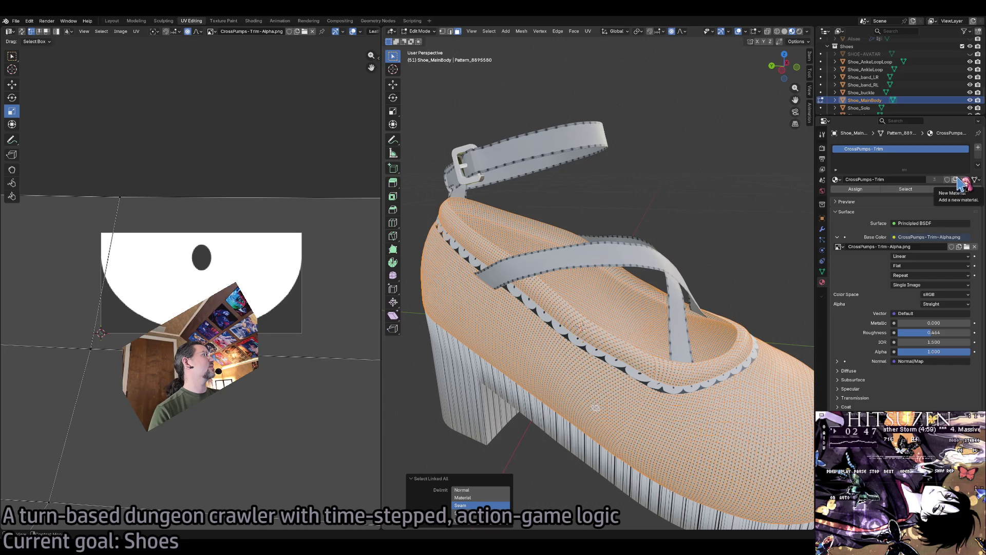
click(956, 180)
double_click(898, 180)
text(Leat)
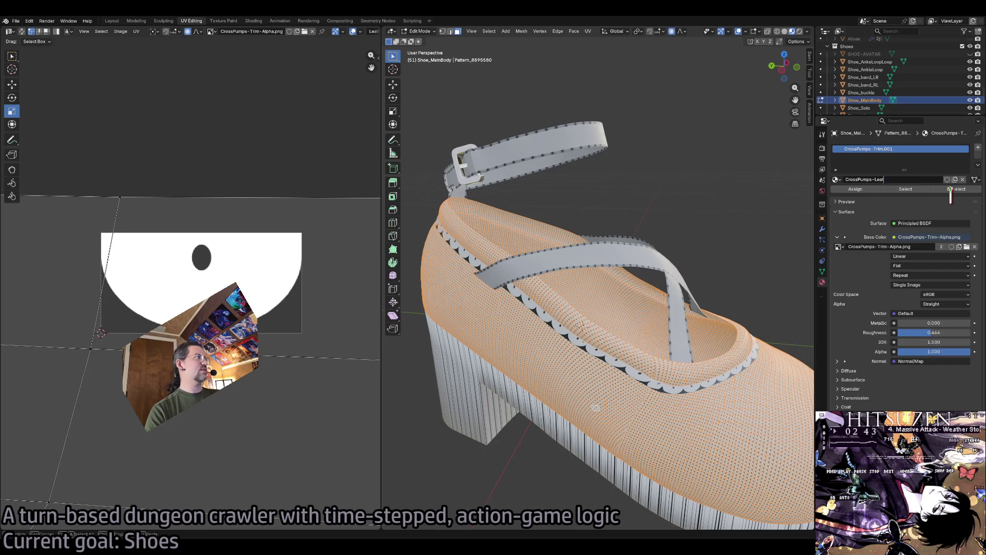
text(her)
key(Return)
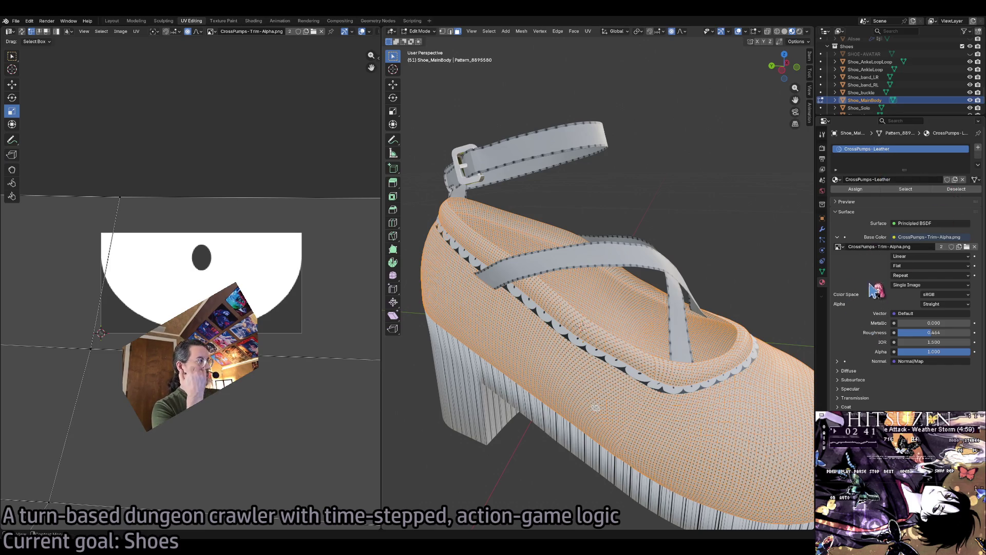
Set CrossPumps-Leather's base colour to MetaDusk_TestDress_OnePiece-Leather_base.png and zoom onto the toe.
click(839, 247)
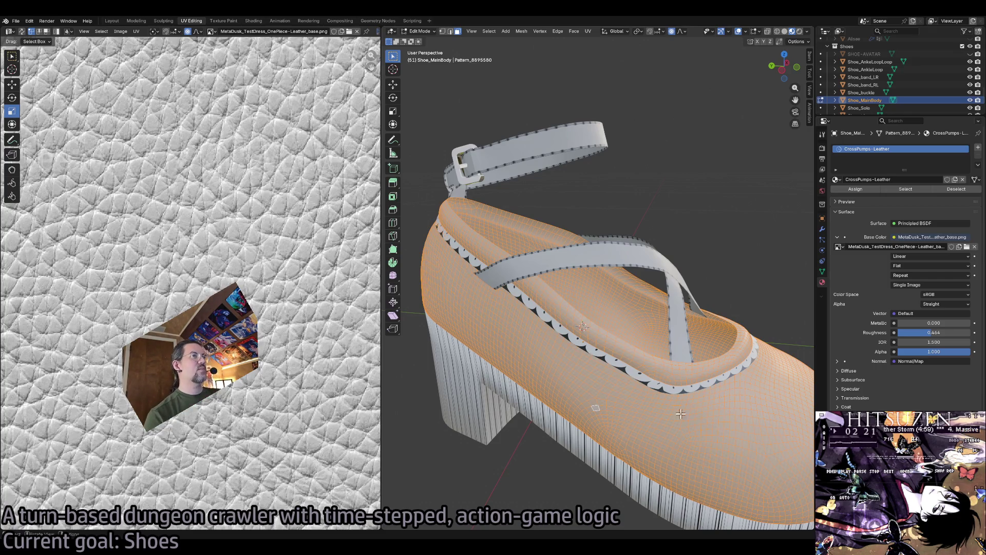
scroll(681, 414, up, 6)
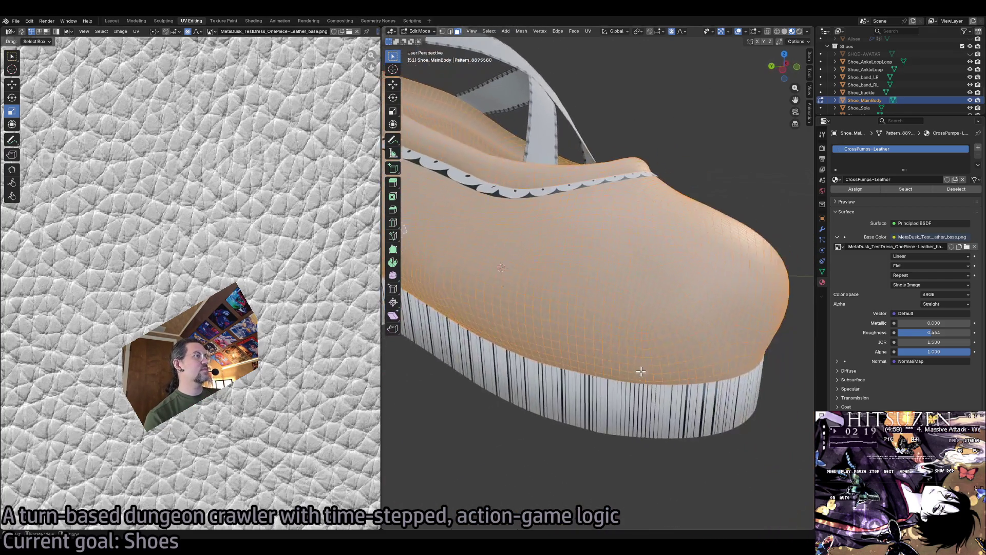
scroll(641, 371, up, 8)
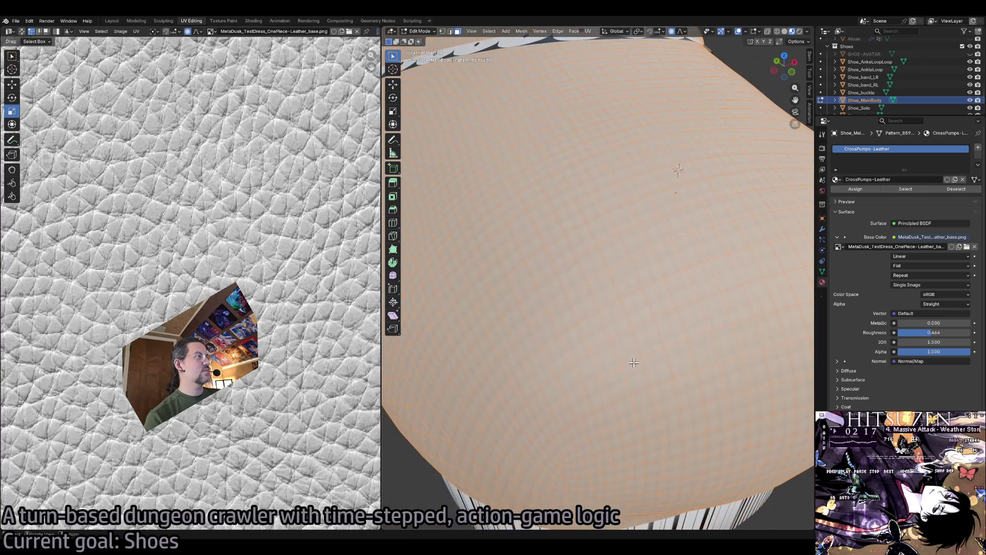
scroll(258, 312, down, 5)
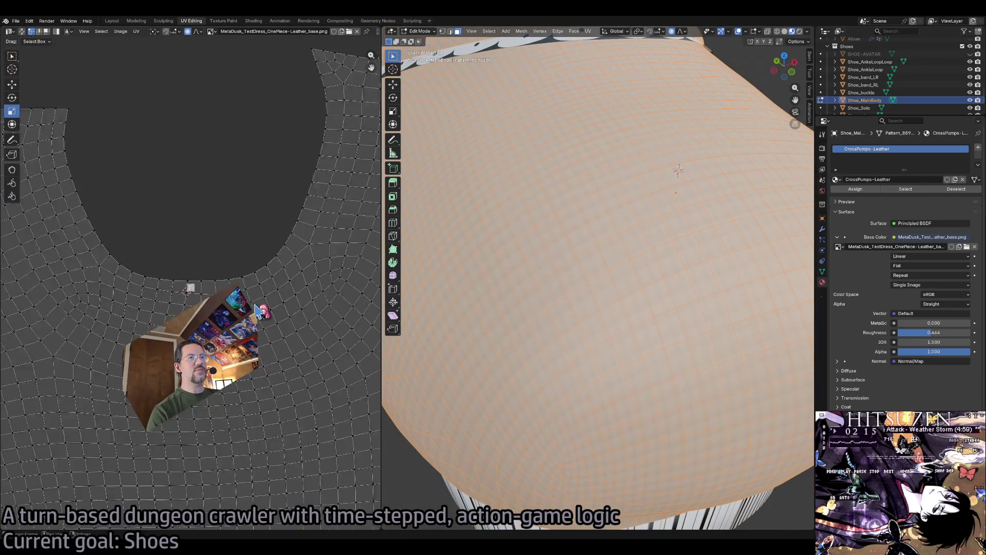
scroll(259, 312, down, 3)
Select all shoe-body UV islands and shrink them, then shrink further with smooth falloff.
key(a)
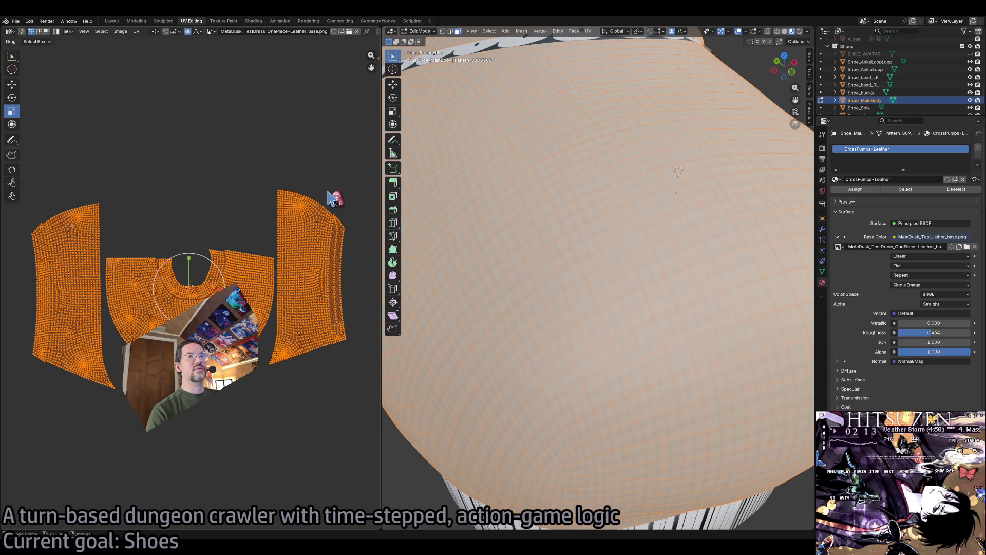
mouse_move(207, 265)
mouse_down()
mouse_move(191, 287)
mouse_move(226, 270)
mouse_move(236, 250)
mouse_up()
scroll(236, 251, up, 3)
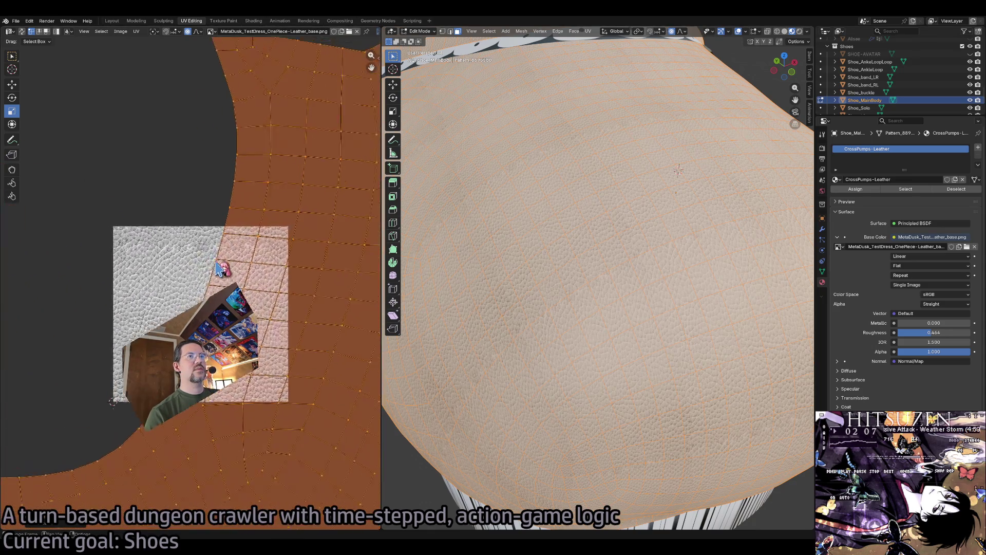
drag(127, 334, 107, 350)
Enlarge the UV islands so the leather grain looks finer, then bring up the reference shoe page.
scroll(594, 270, down, 10)
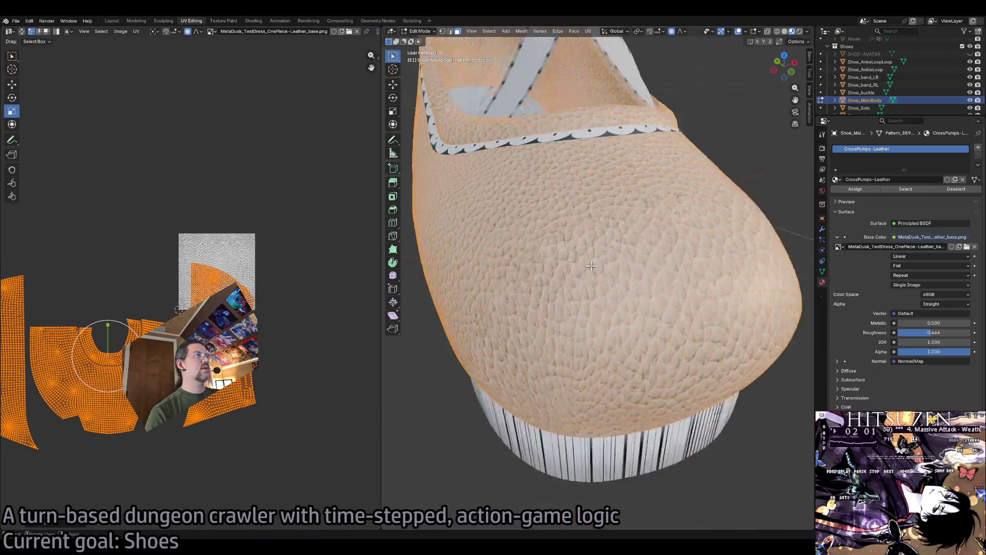
scroll(594, 270, up, 8)
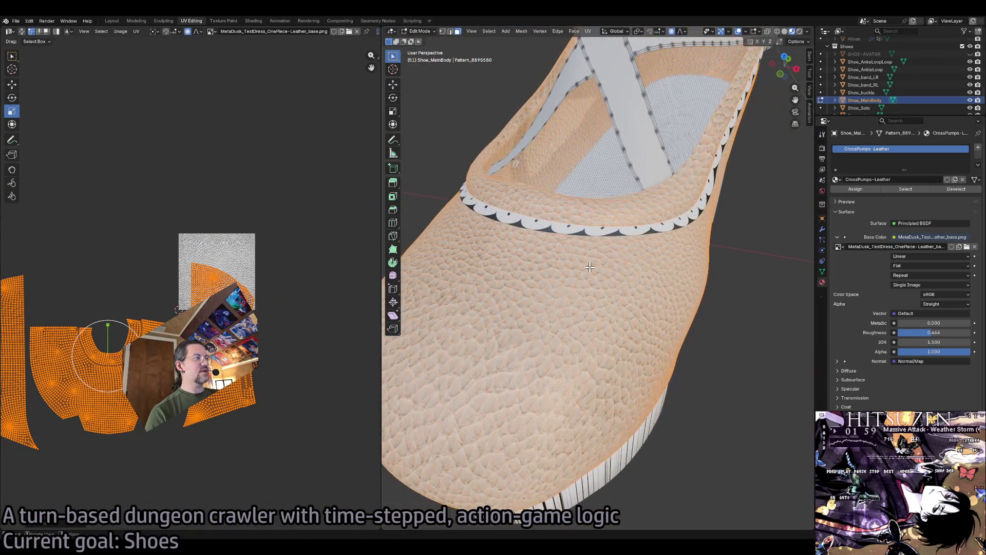
scroll(124, 339, up, 3)
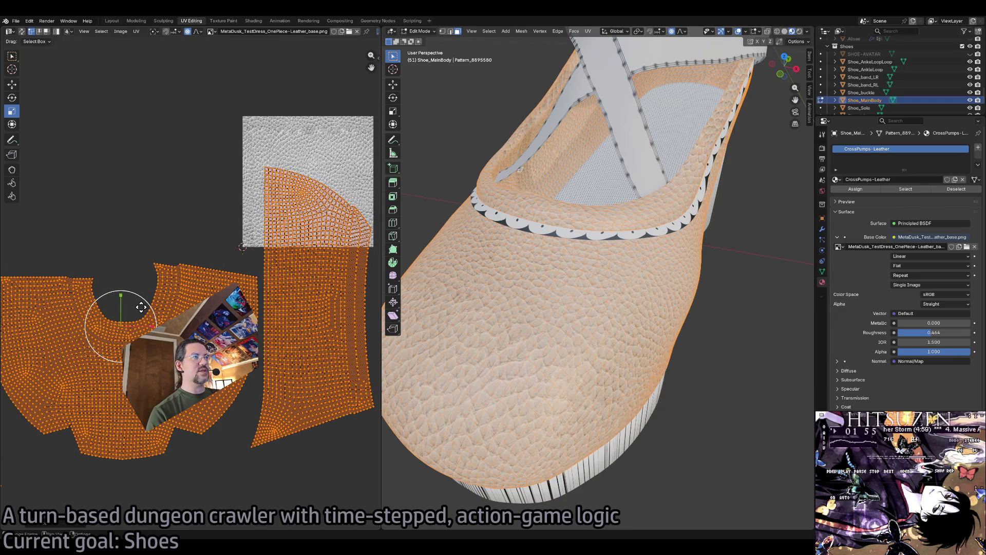
drag(142, 307, 214, 457)
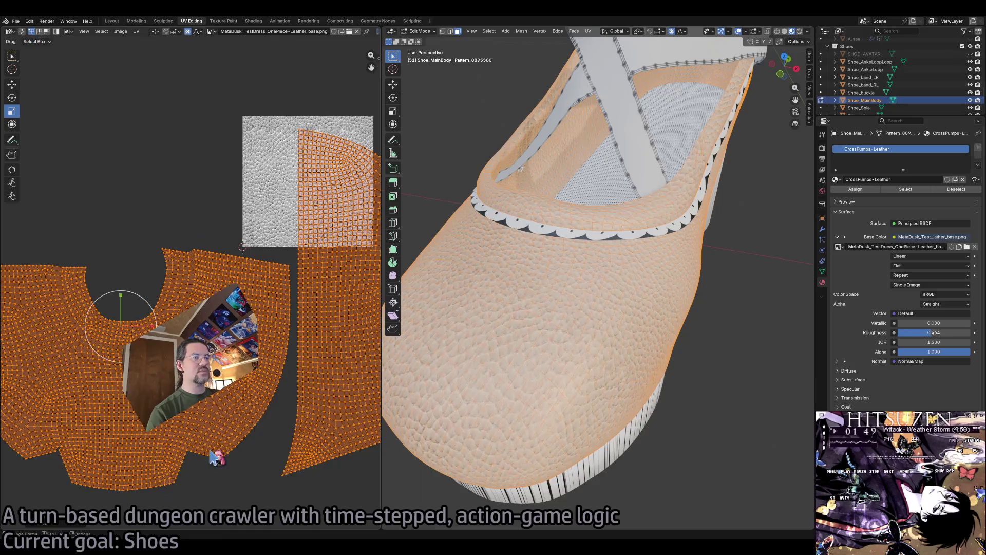
key(alt+Tab)
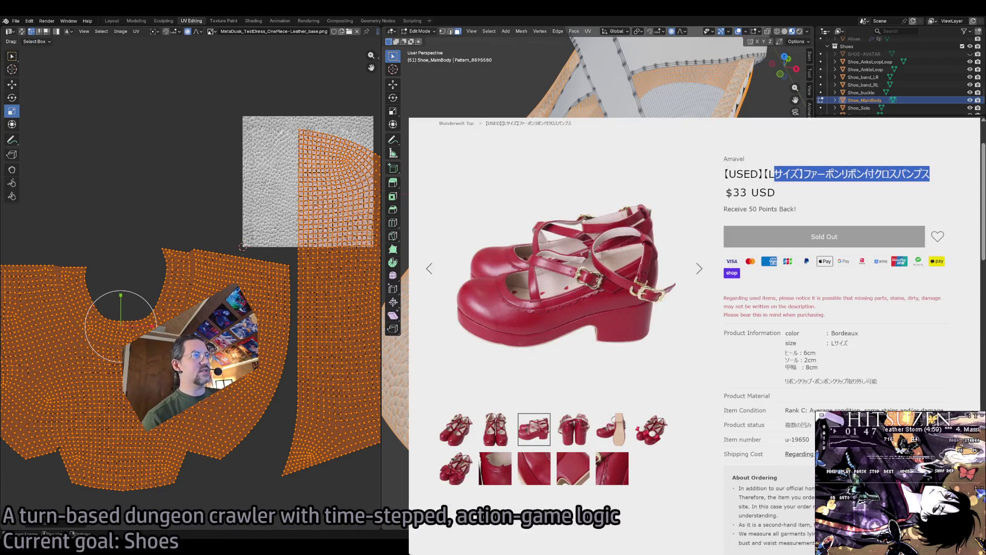
Enlarge and zoom into the red pumps photo, close it, and return to Blender.
click(495, 298)
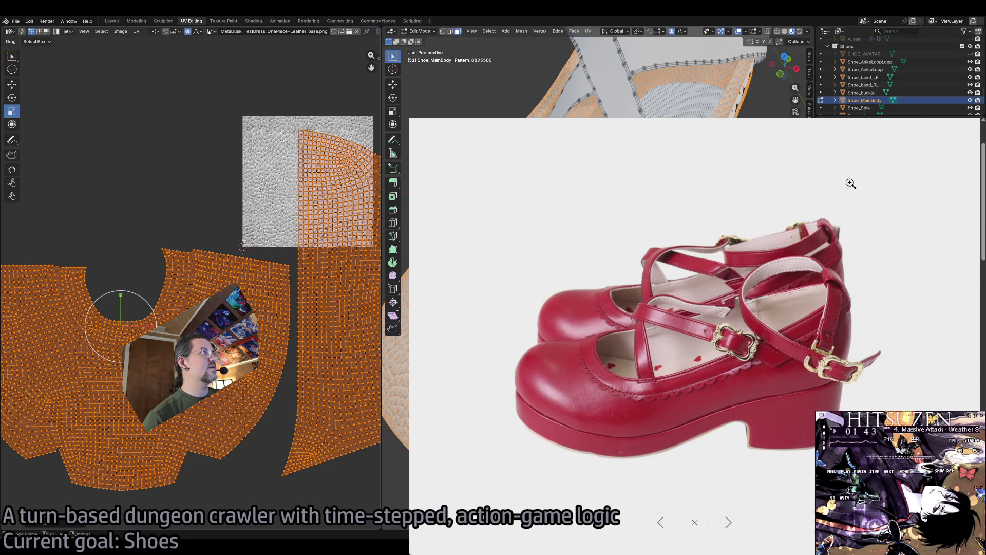
click(726, 335)
key(Escape)
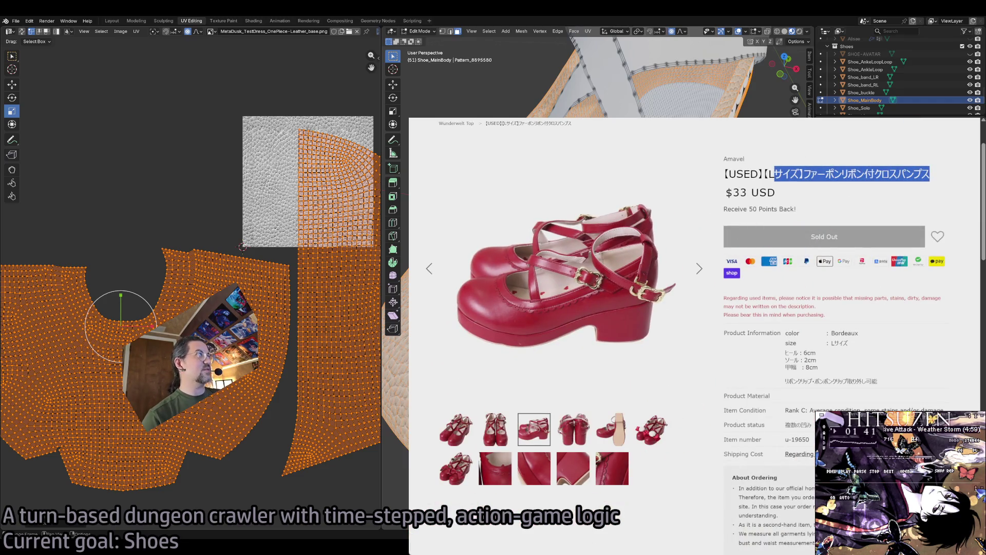
key(alt+Tab)
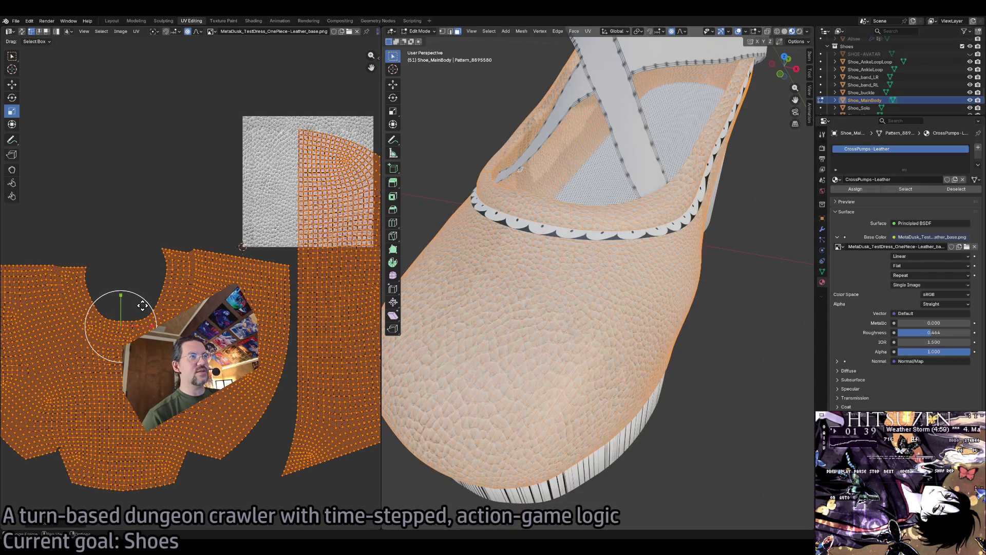
Scale the shoe-body UV islands up further for an even finer leather grain.
drag(143, 306, 147, 303)
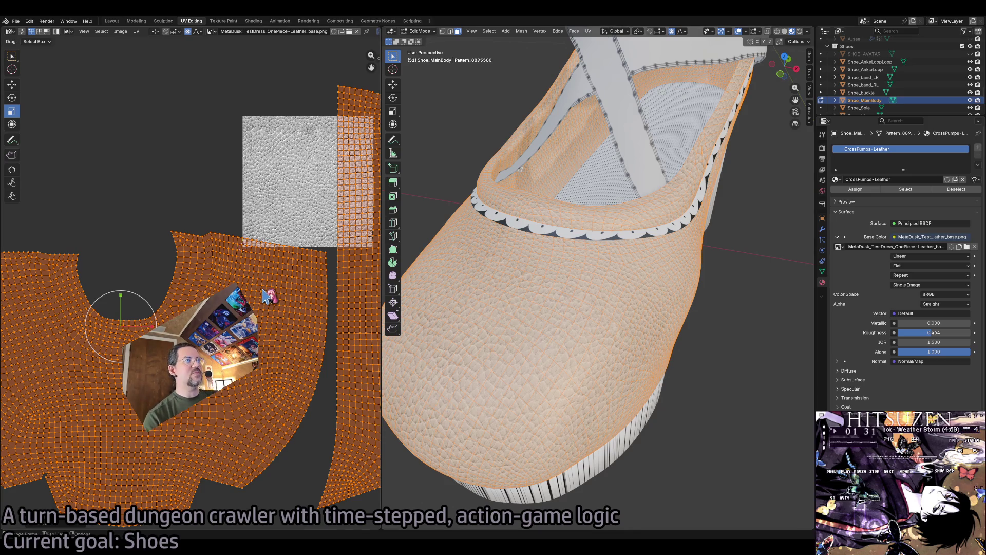
scroll(265, 296, down, 3)
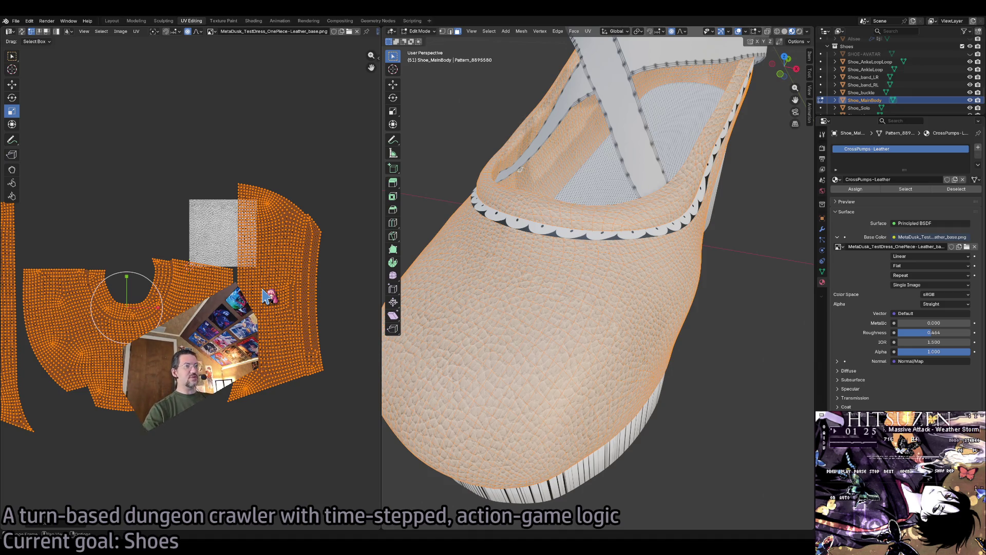
scroll(575, 224, down, 3)
Inspect the shoe from above and below, deselect everything, and bring up the reference page.
mouse_move(575, 225)
mouse_down()
mouse_move(585, 216)
mouse_move(575, 224)
mouse_up()
scroll(575, 225, up, 5)
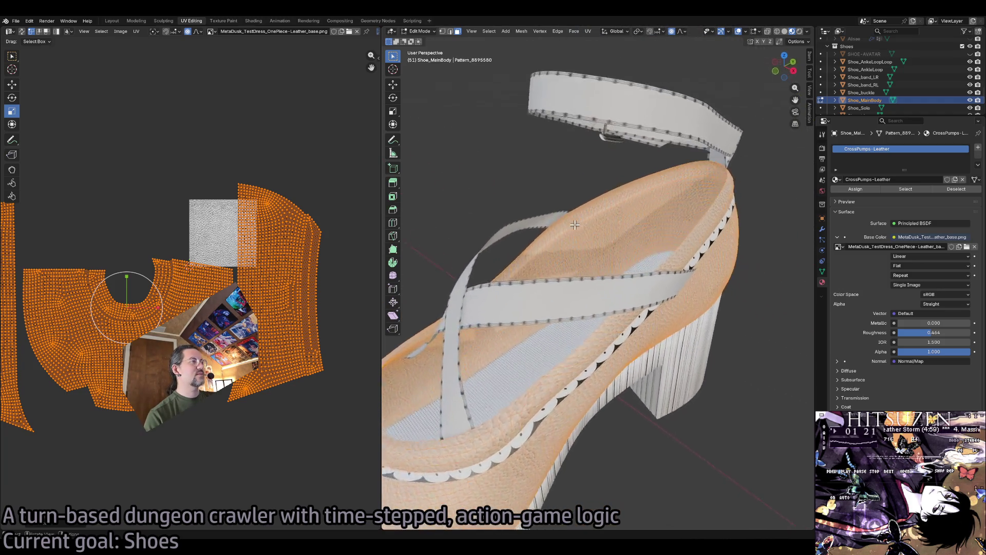
scroll(575, 224, down, 6)
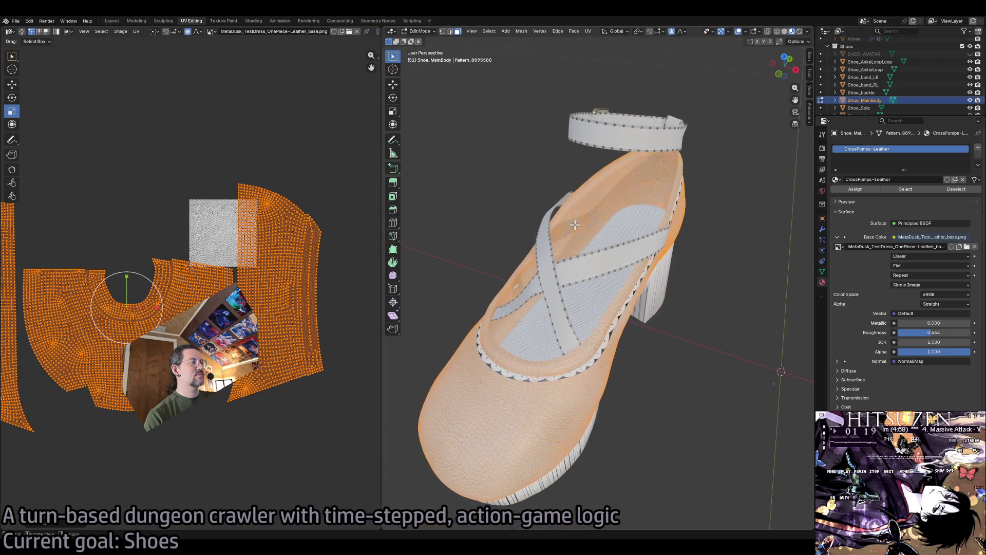
drag(575, 225, 520, 253)
key(alt+a)
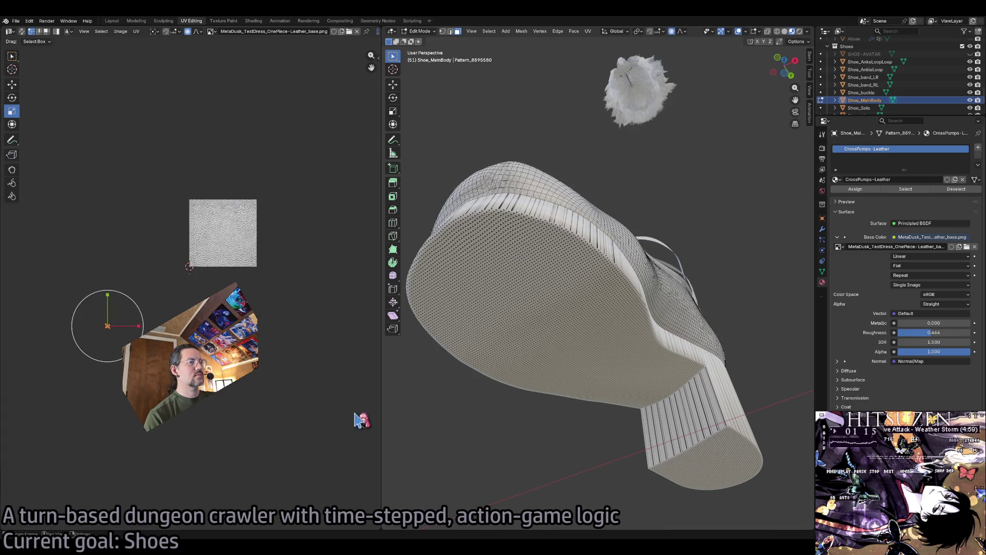
key(alt+Tab)
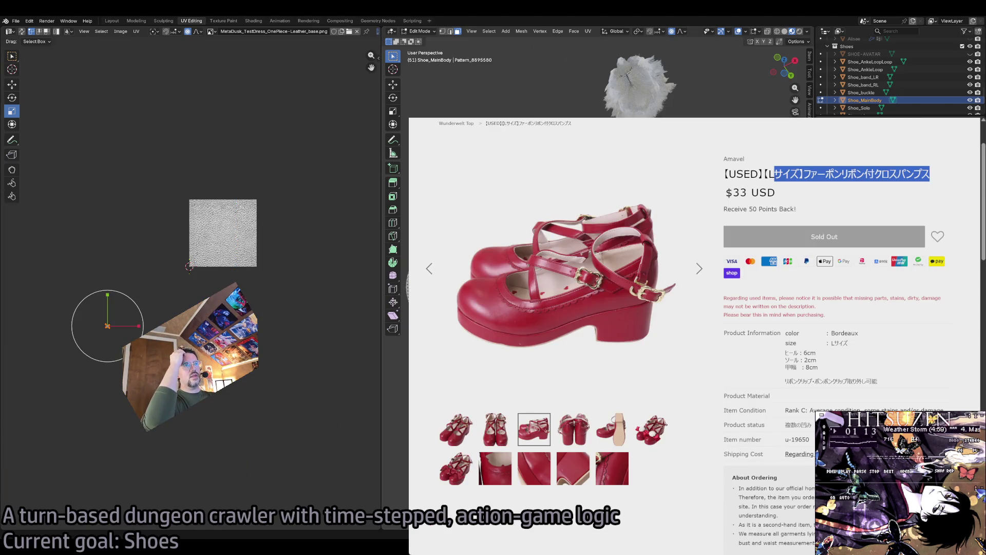
View the main red pumps photo enlarged, close it, and return to Blender.
click(565, 272)
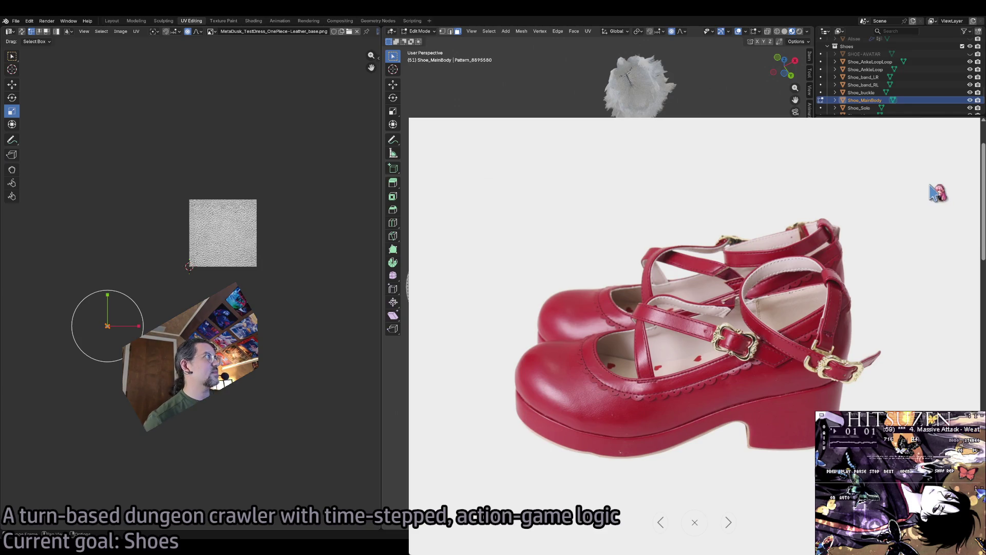
click(945, 165)
key(alt+Tab)
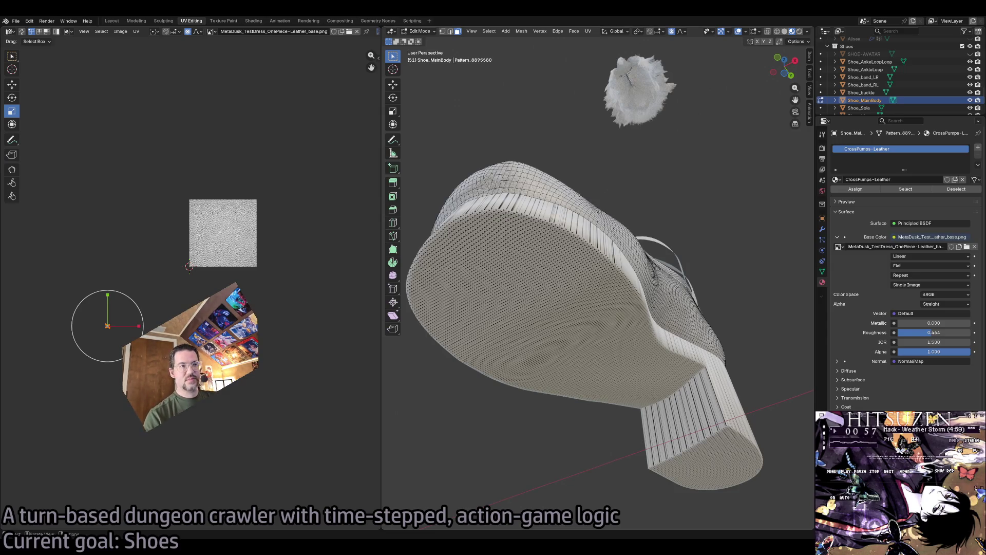
Orbit to view the heel and strap from the side, then return to the pumps reference page.
scroll(517, 352, up, 8)
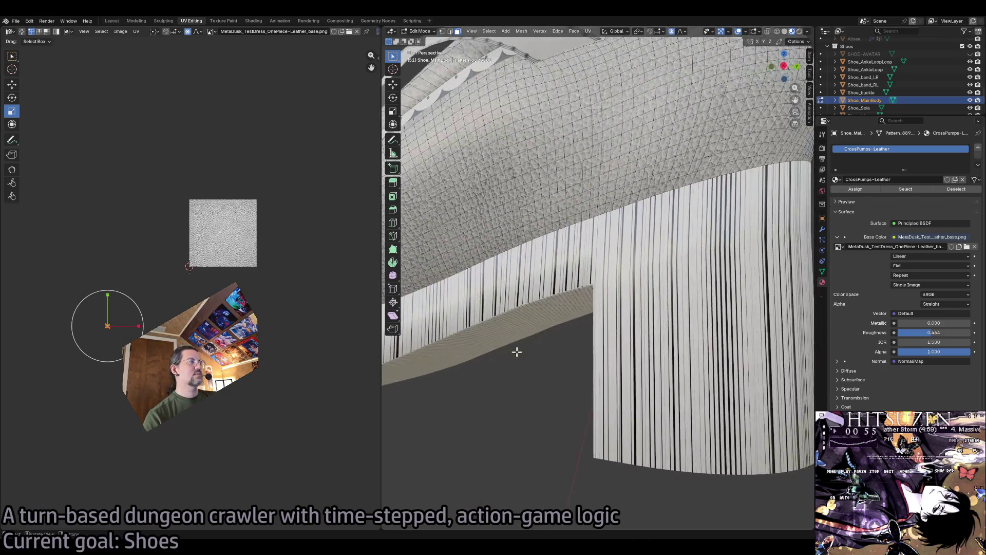
mouse_move(517, 351)
mouse_down()
mouse_move(627, 332)
mouse_move(626, 350)
mouse_up()
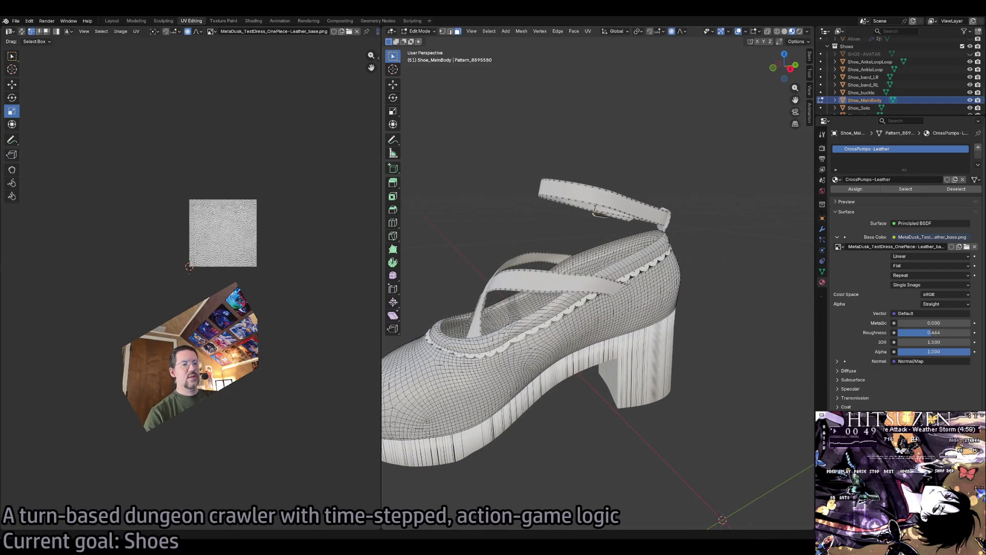
key(alt+Tab)
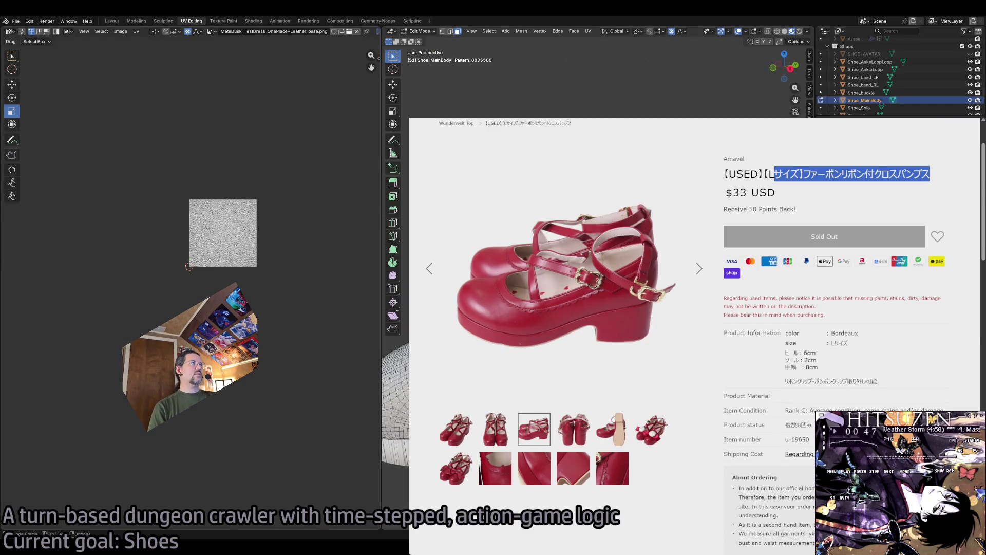
Scroll the red pumps page, cancel the stray autoscroll, and open the Brand Retailer home page.
scroll(868, 284, down, 10)
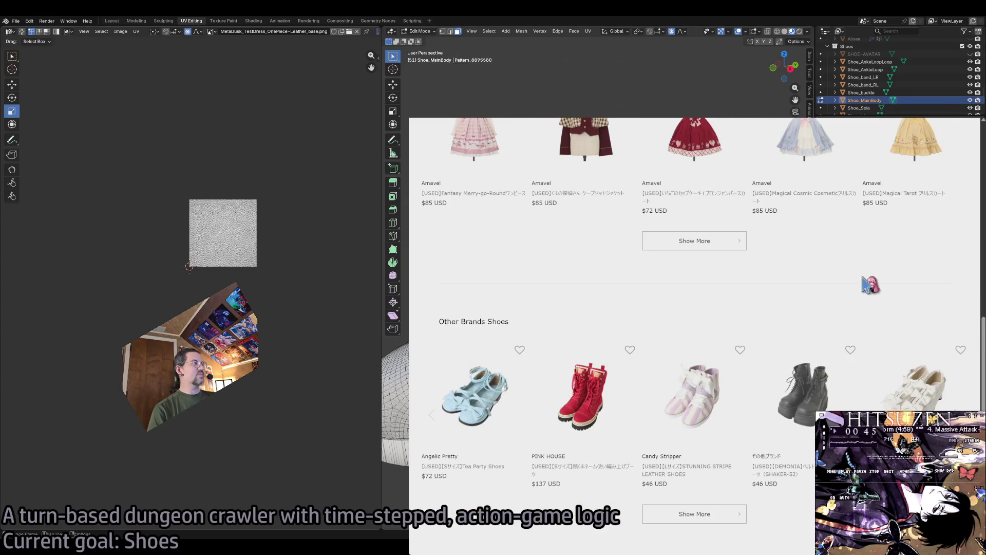
scroll(868, 285, down, 7)
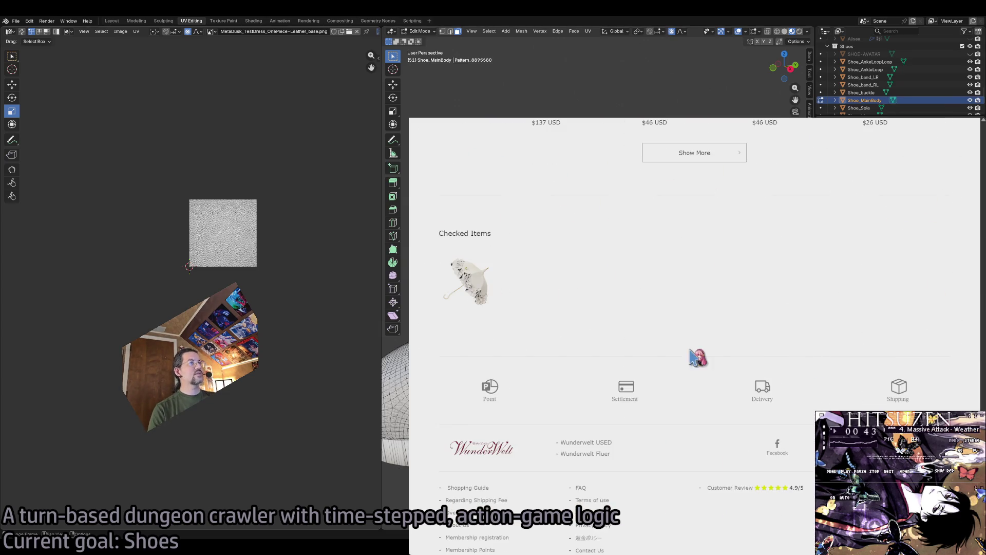
scroll(694, 357, up, 17)
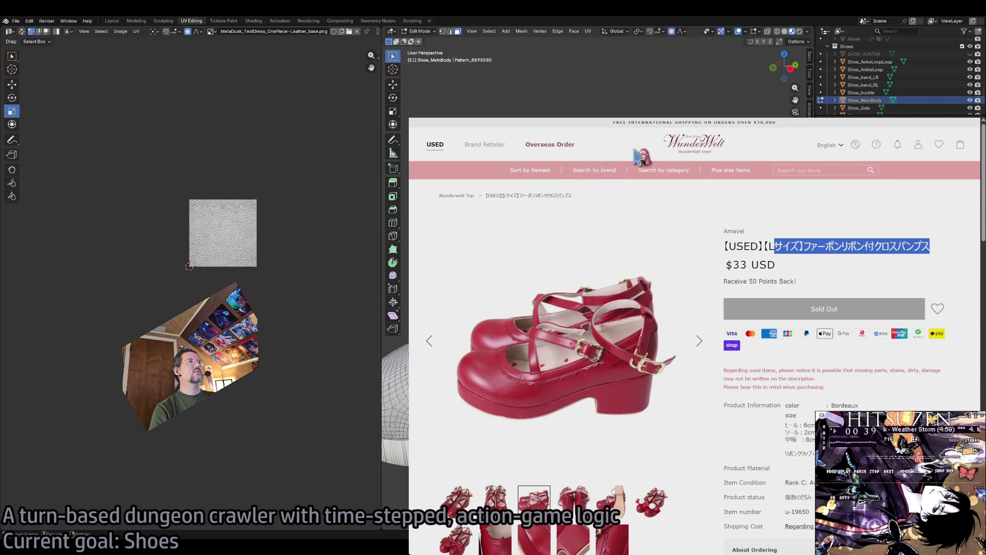
middle_click(710, 149)
click(690, 149)
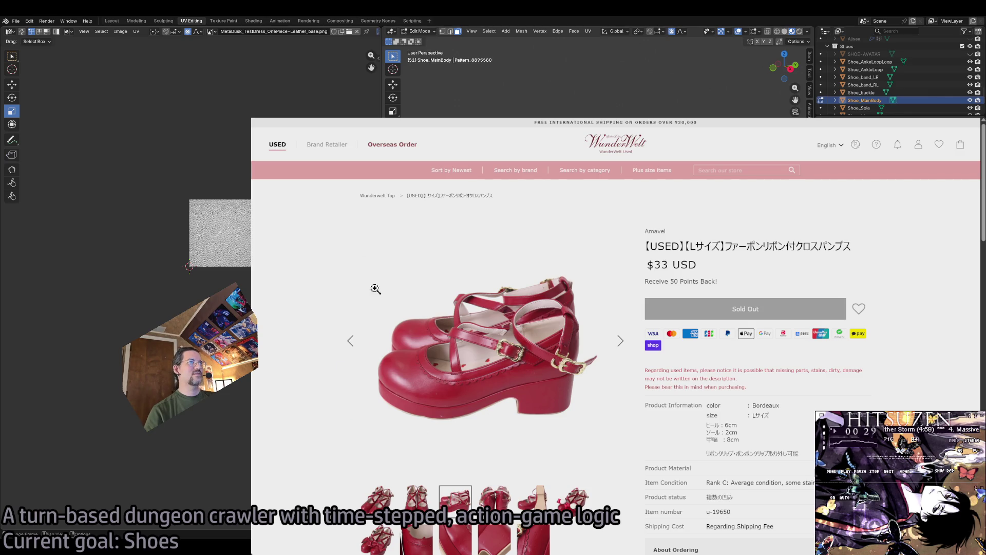
click(329, 146)
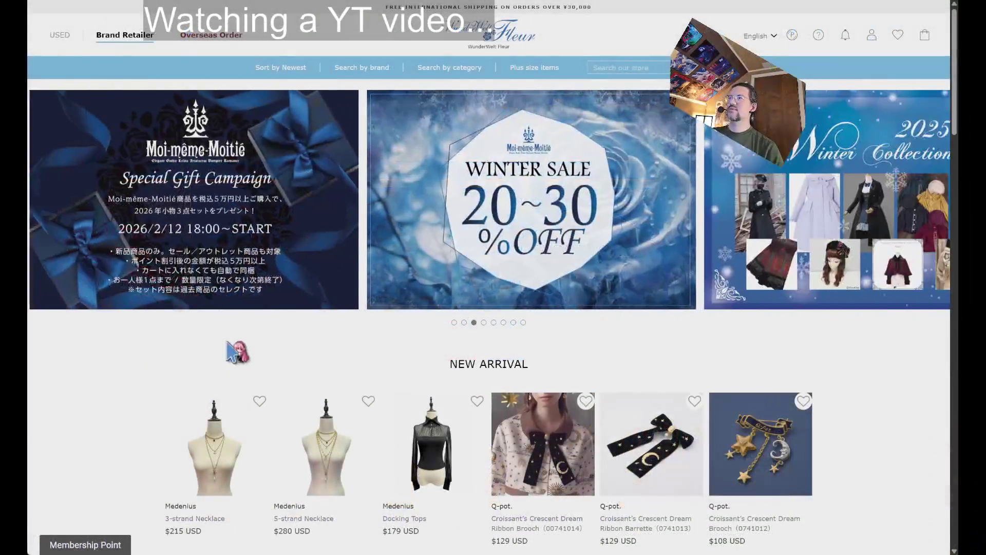
Browse the 17 shoe results and open the Melting Chocolate Leather Mary Jane (Pale Pink) page.
scroll(290, 346, down, 3)
scroll(290, 346, down, 5)
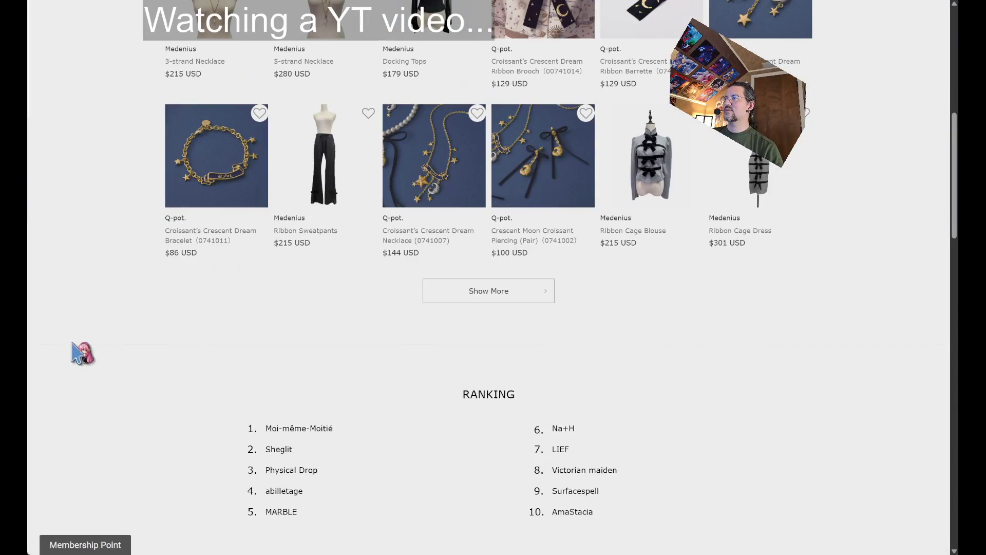
scroll(97, 368, up, 8)
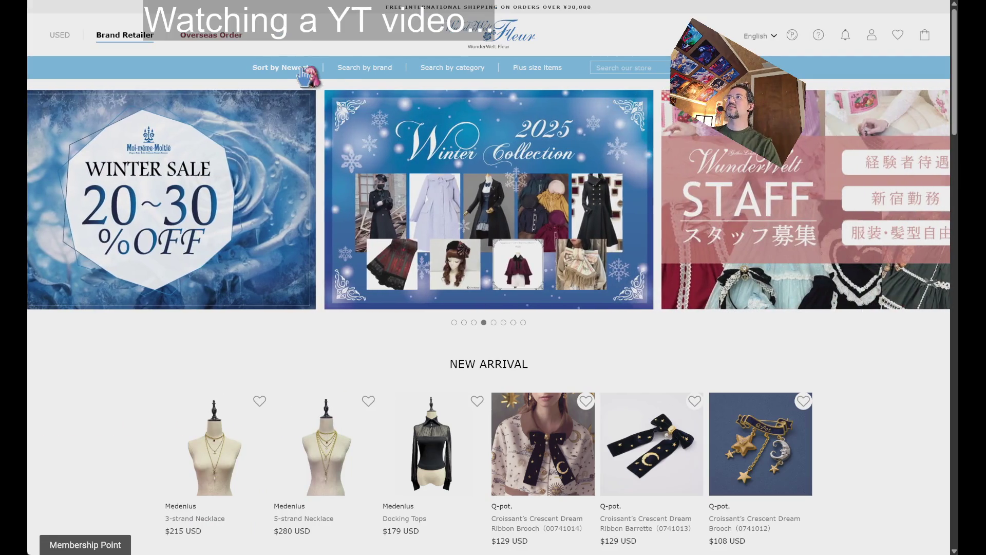
mouse_move(374, 72)
mouse_move(452, 73)
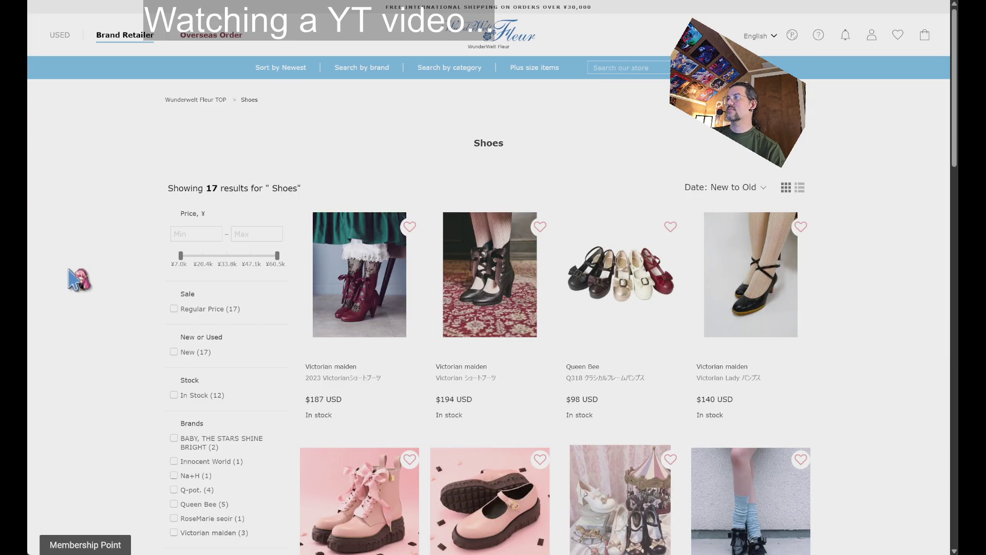
scroll(74, 279, down, 2)
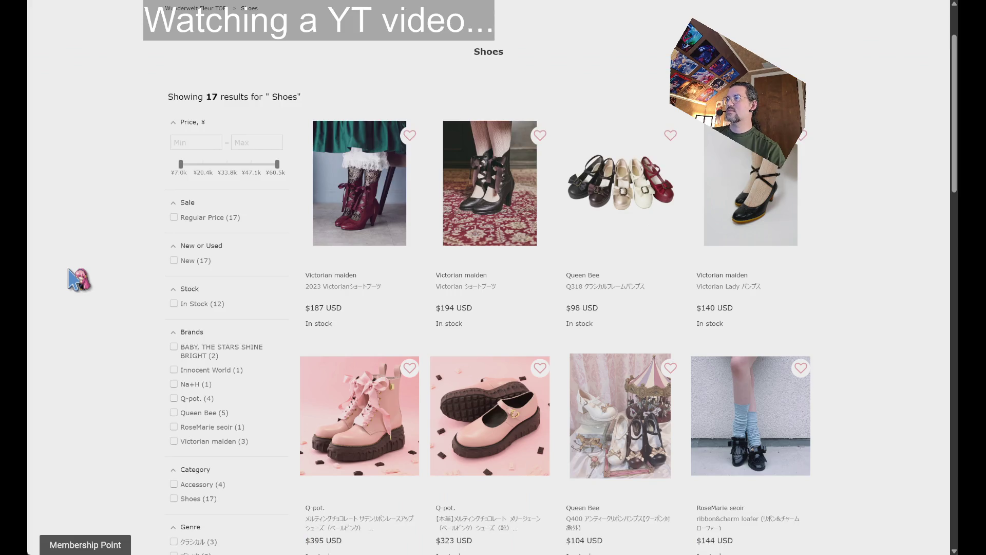
scroll(74, 279, down, 4)
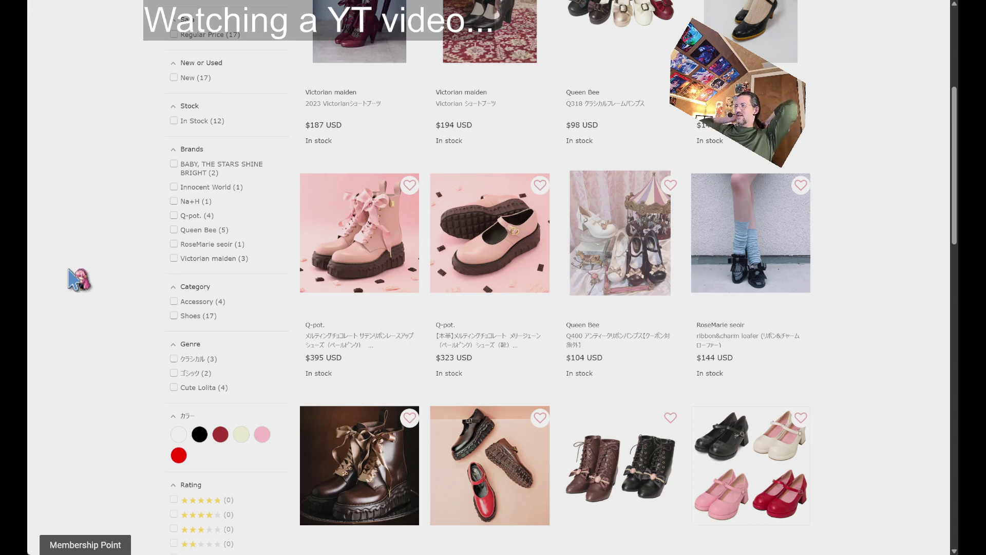
scroll(70, 269, down, 7)
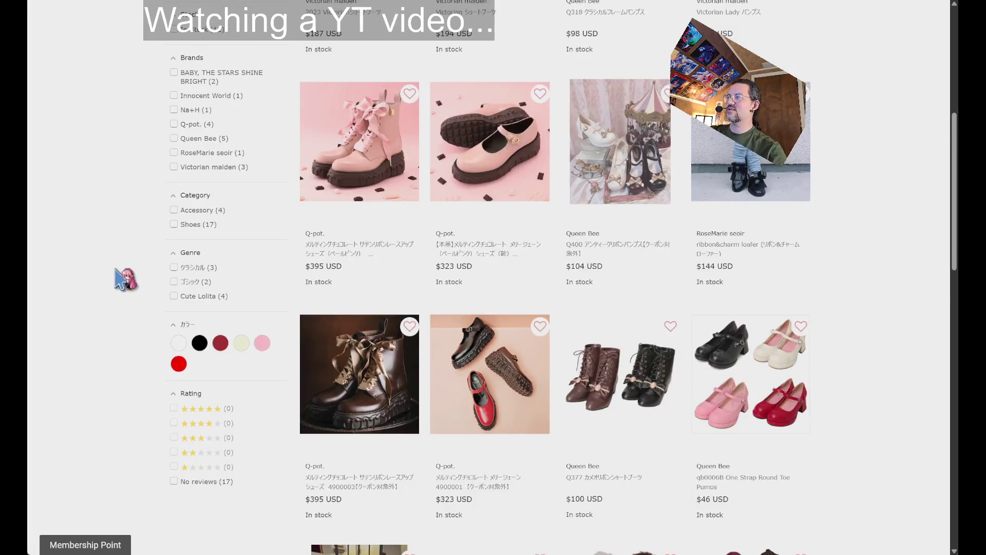
scroll(119, 319, down, 2)
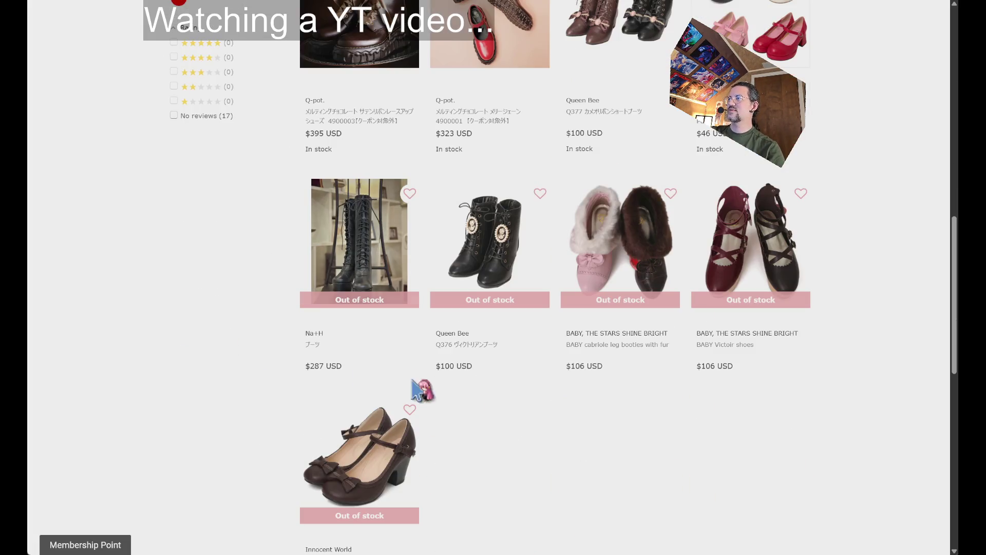
scroll(559, 440, down, 2)
scroll(555, 408, down, 2)
scroll(555, 406, down, 7)
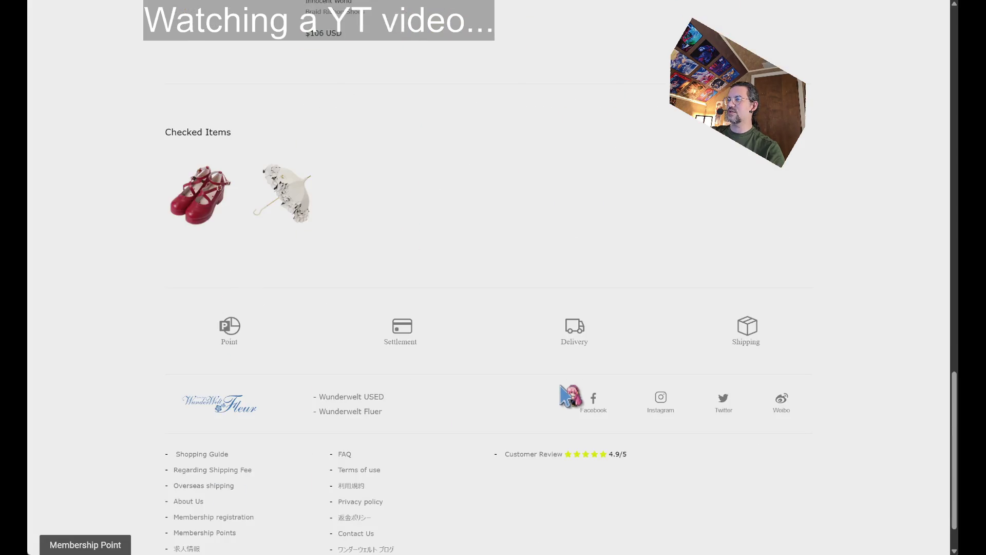
scroll(431, 434, up, 20)
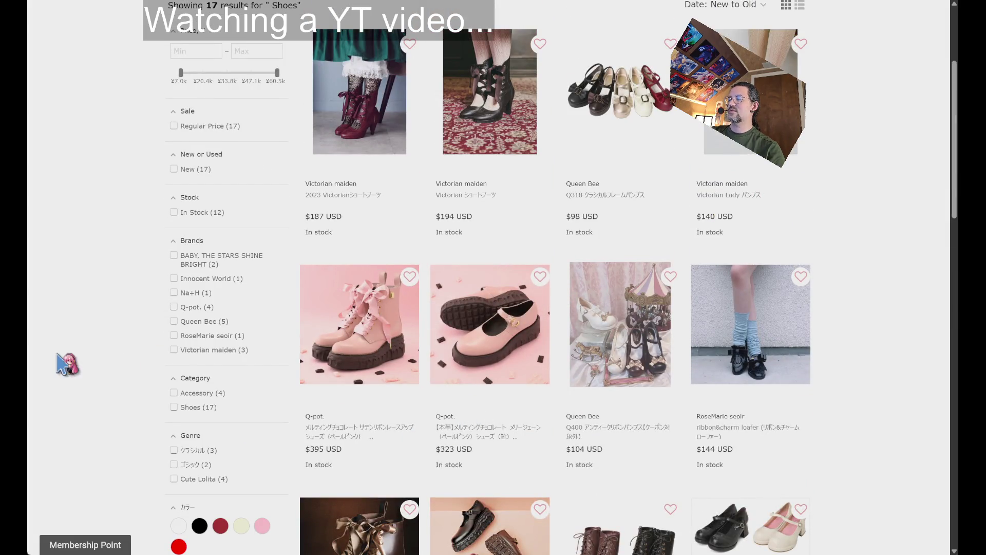
click(503, 351)
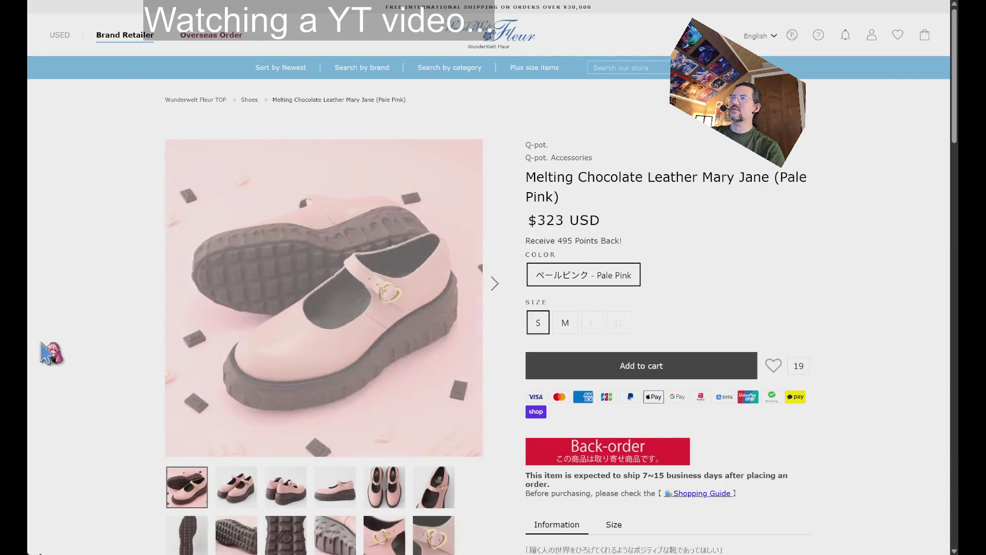
Enlarge the Pale Pink Mary Jane's main photo to check buckle and strap, then close it.
scroll(49, 352, down, 2)
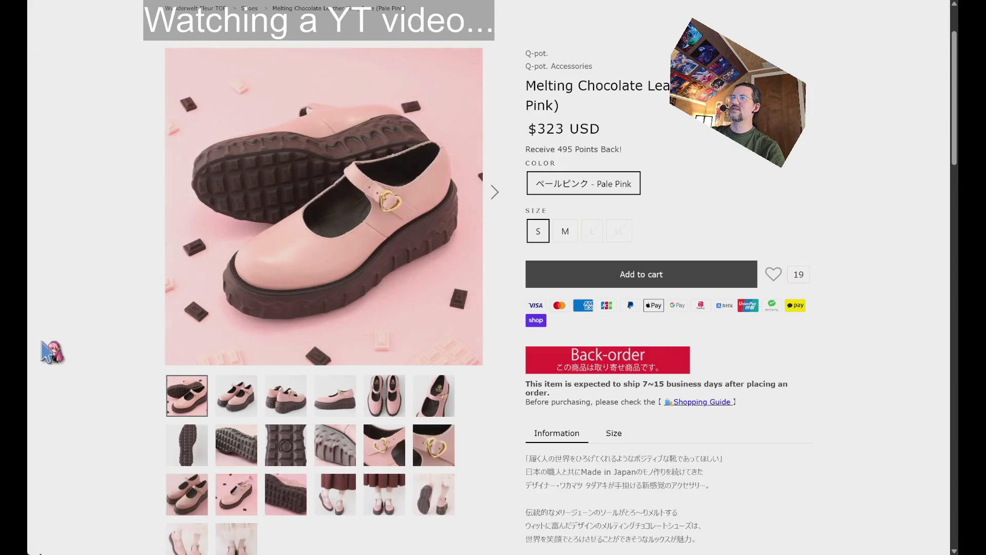
click(331, 166)
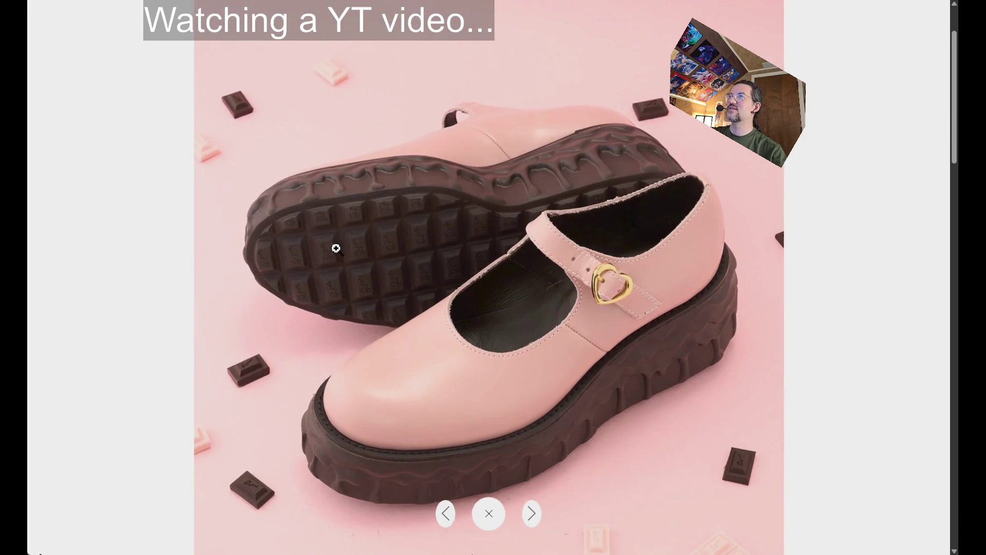
click(835, 144)
scroll(257, 257, up, 2)
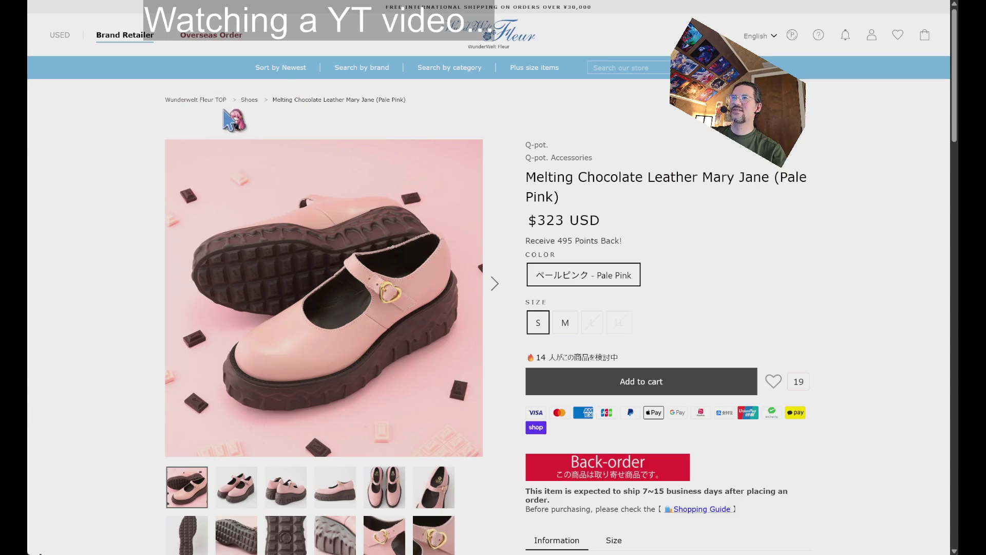
mouse_move(343, 72)
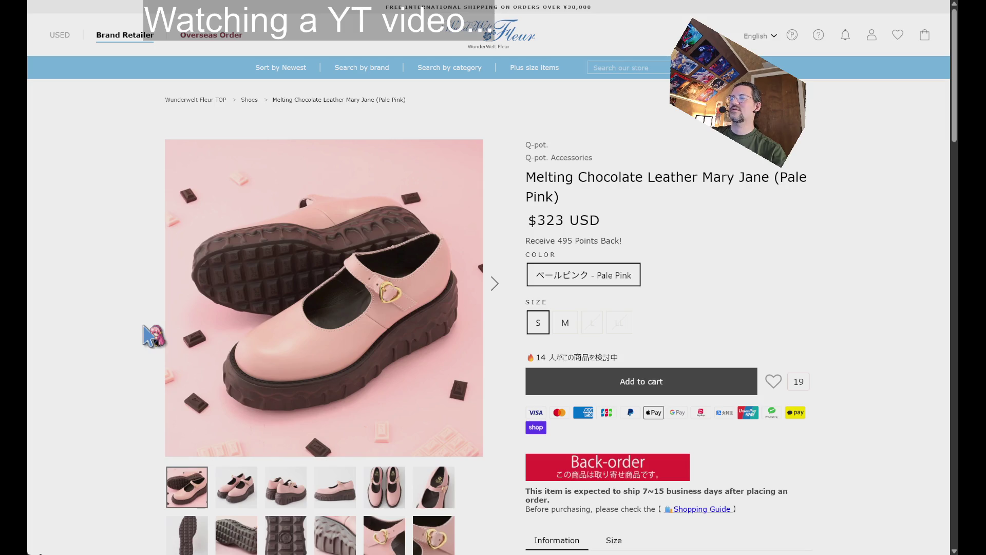
Return to the all-used-items listing, scroll through it, and go to page 2.
key(alt+Left)
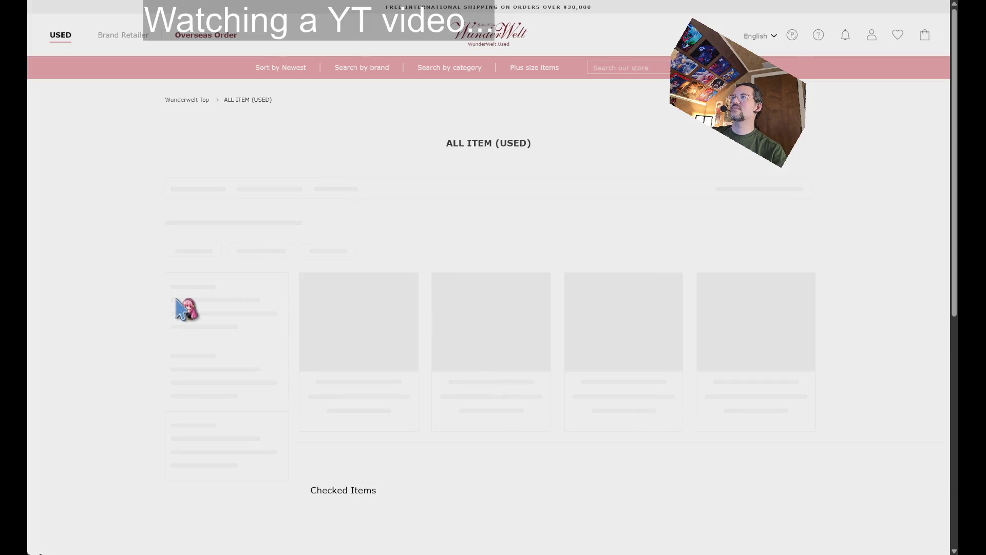
scroll(176, 286, down, 5)
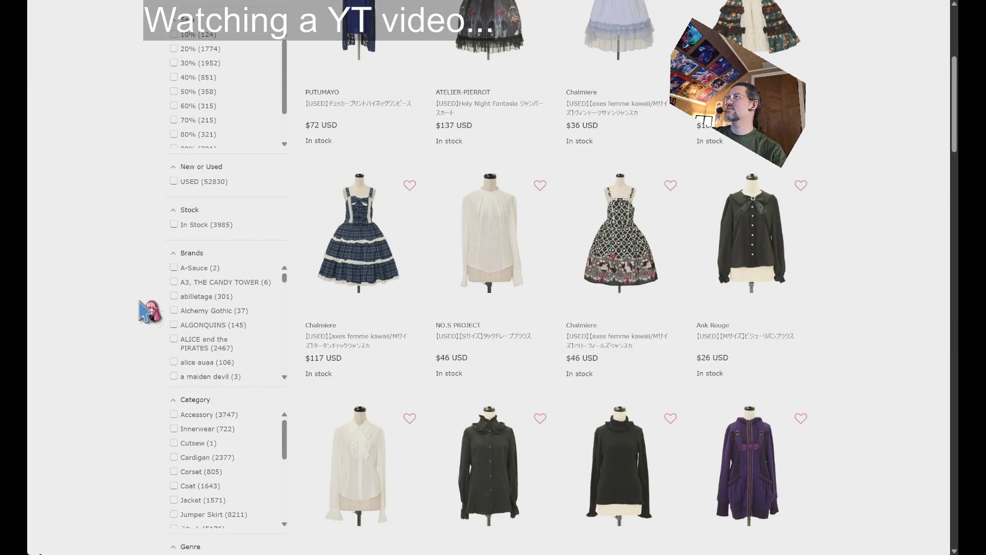
scroll(113, 326, up, 3)
scroll(114, 327, down, 20)
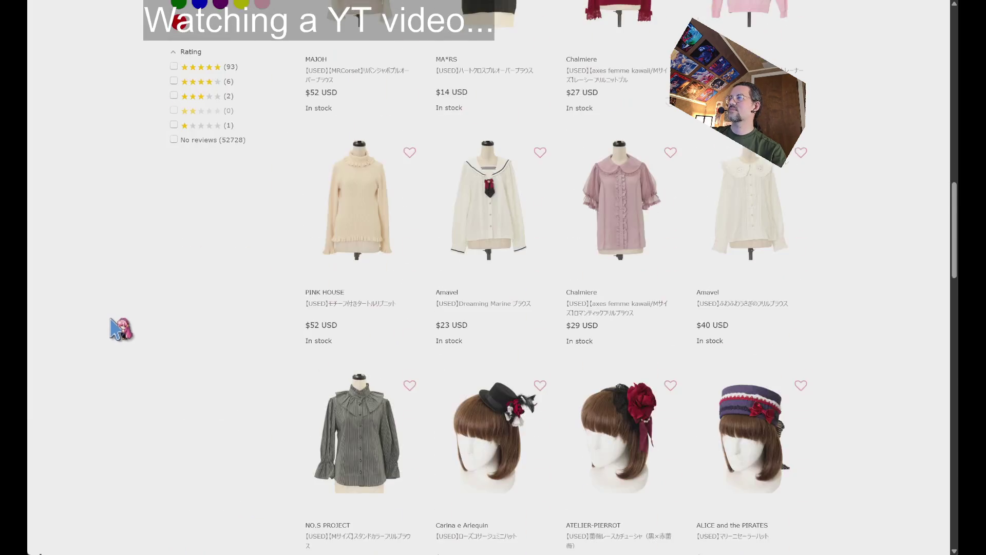
scroll(118, 326, up, 11)
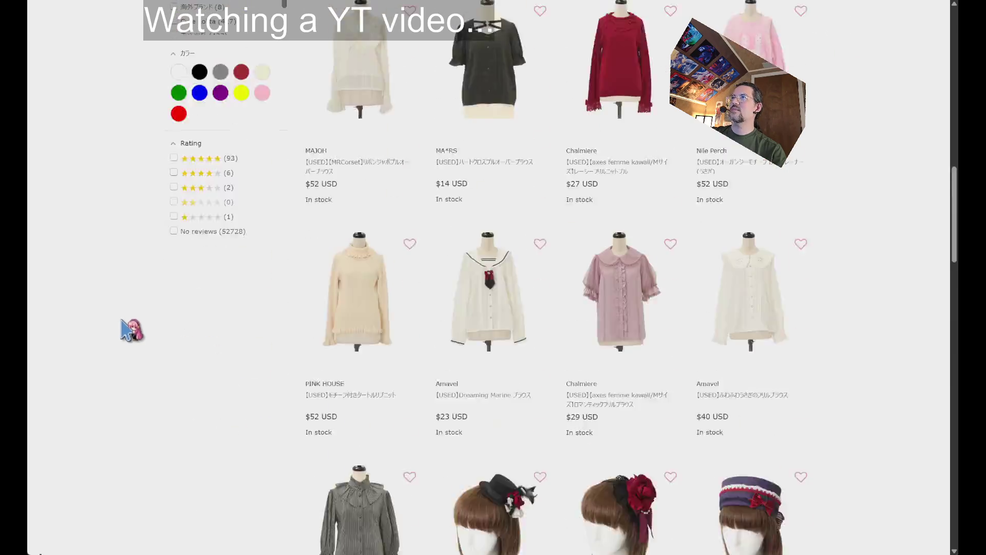
scroll(125, 326, down, 7)
scroll(131, 330, down, 3)
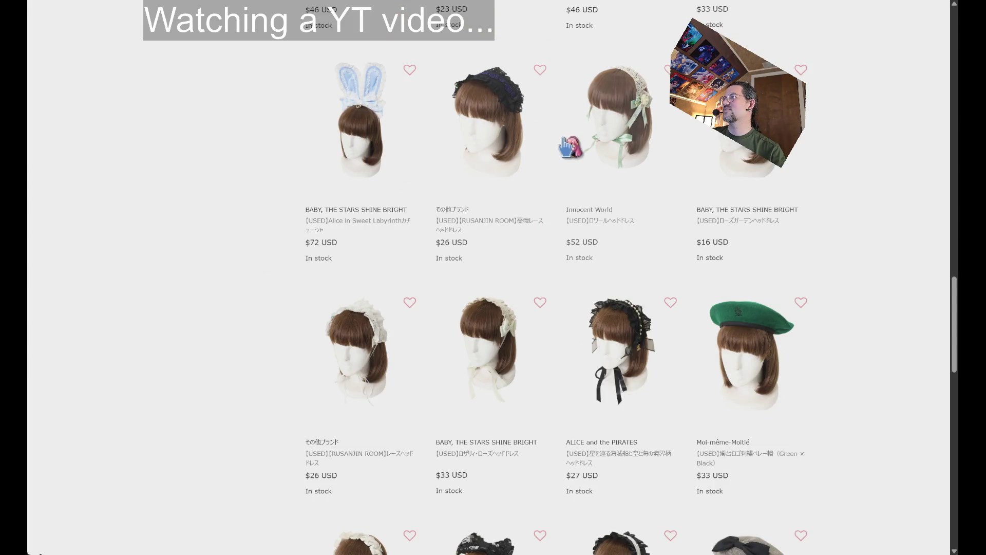
scroll(899, 318, down, 2)
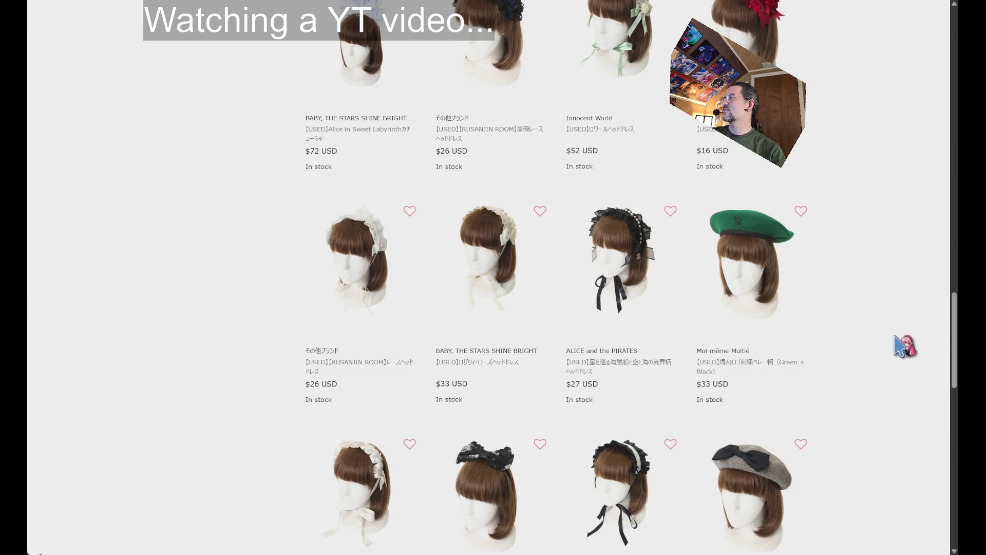
scroll(904, 346, down, 3)
scroll(904, 343, down, 4)
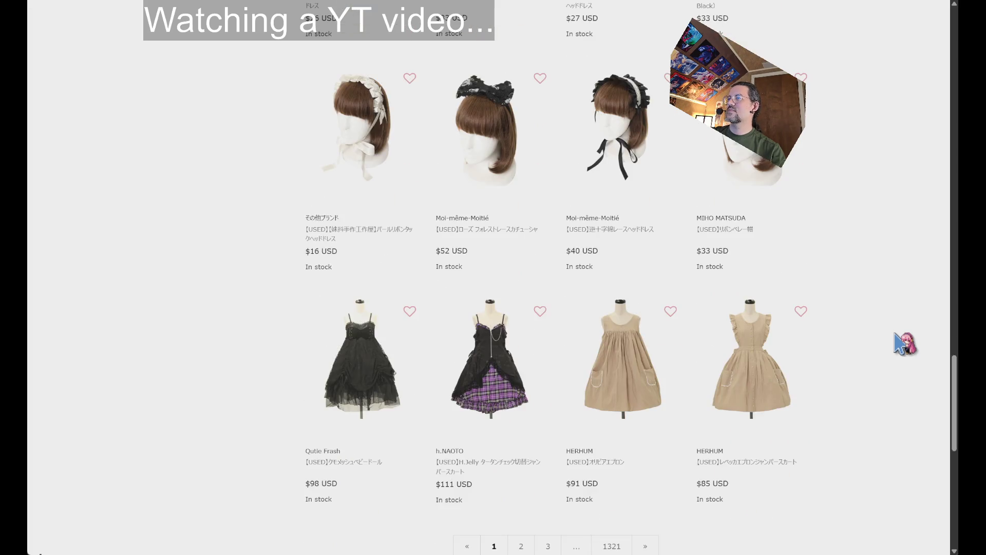
scroll(906, 341, down, 2)
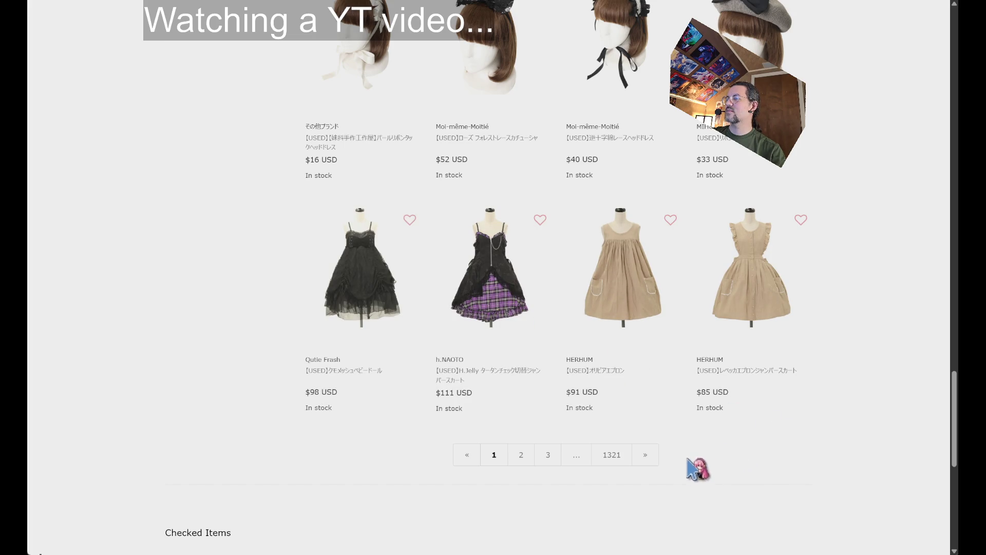
click(642, 453)
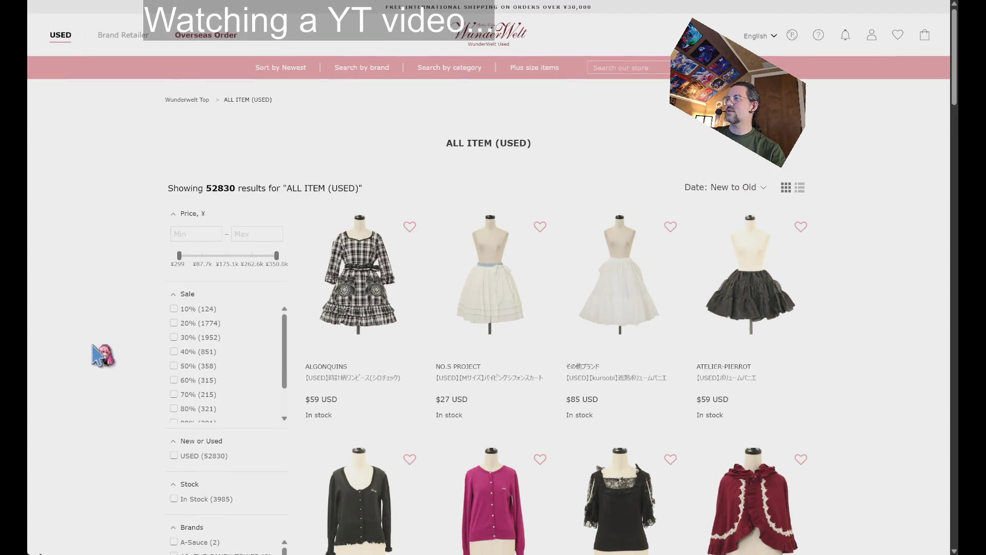
Scroll page 2 and open the red BABY, THE STARS SHINE BRIGHT heart-apron jumper skirt.
scroll(105, 338, down, 4)
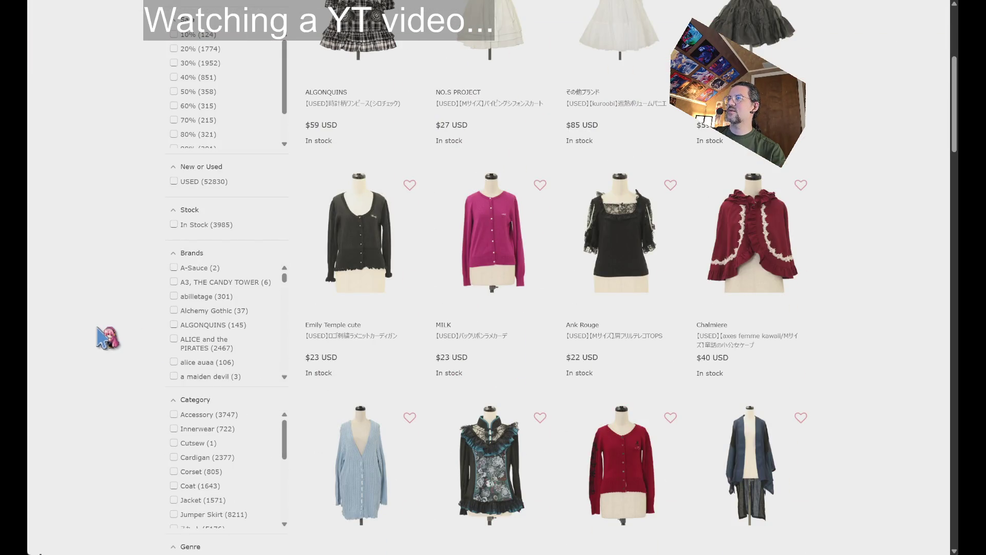
scroll(105, 338, down, 7)
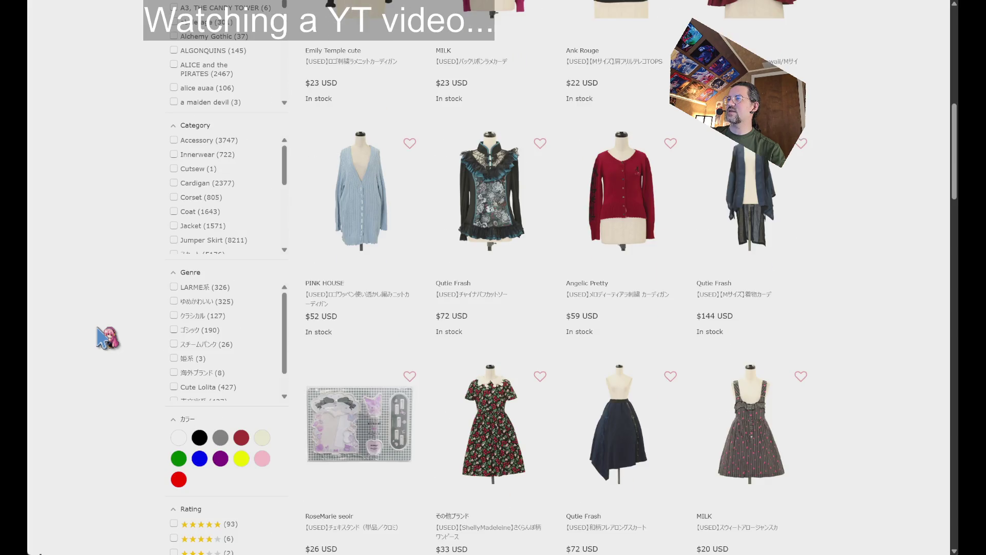
scroll(106, 338, down, 2)
scroll(107, 338, up, 4)
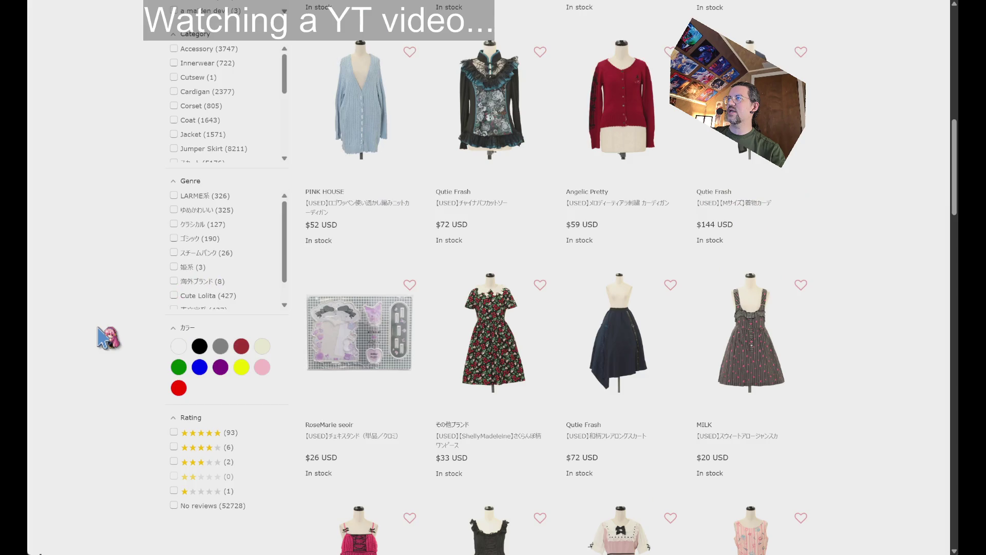
scroll(106, 338, down, 6)
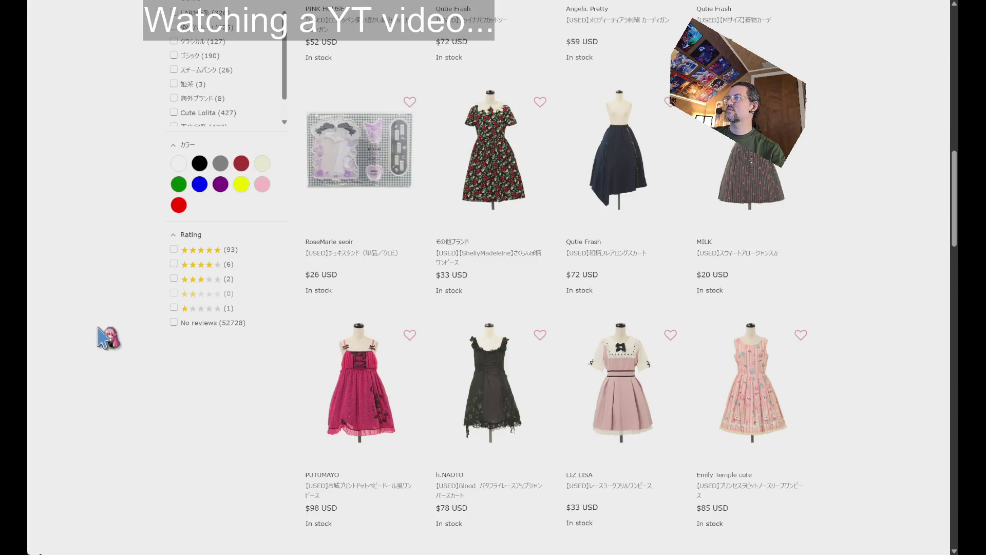
scroll(105, 338, down, 2)
scroll(106, 337, down, 4)
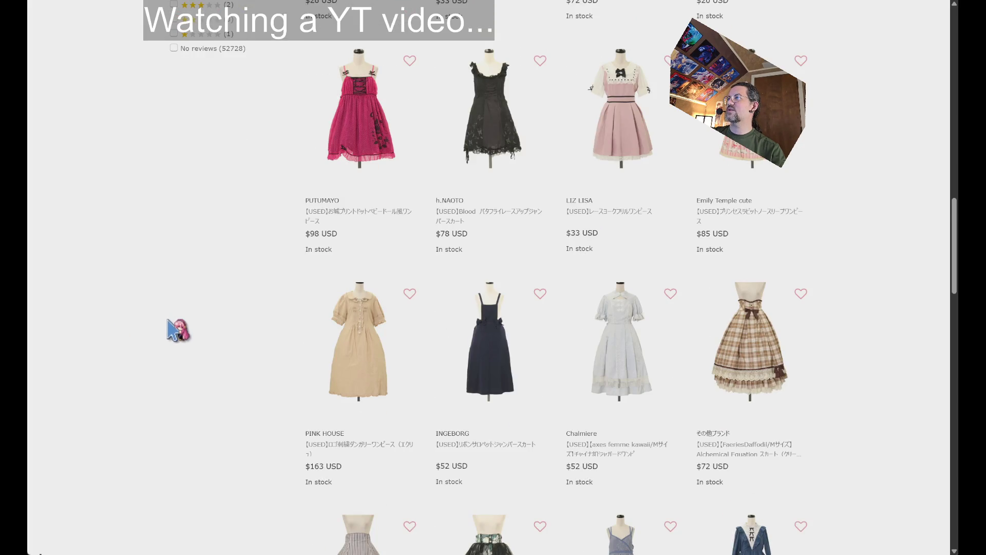
scroll(169, 324, down, 4)
scroll(168, 321, down, 8)
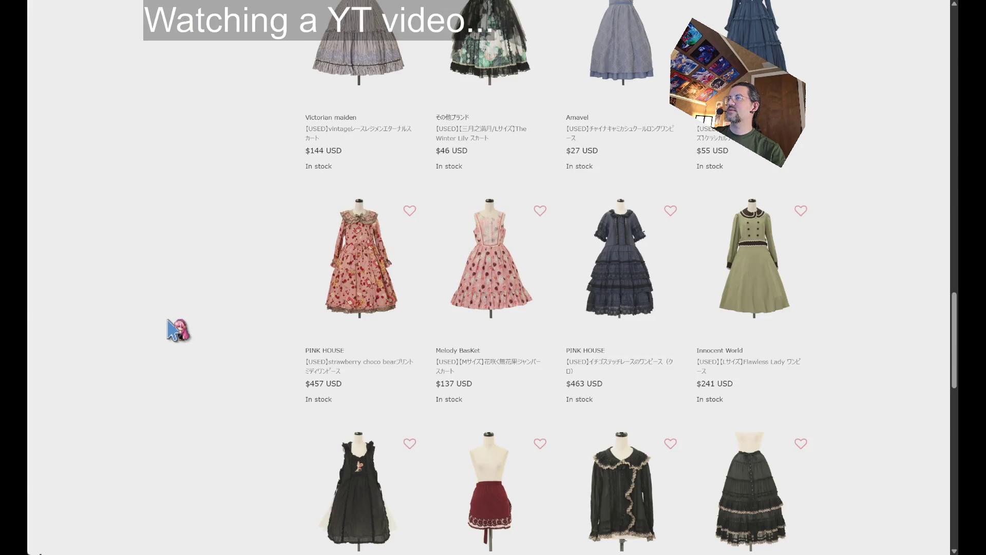
scroll(175, 330, down, 8)
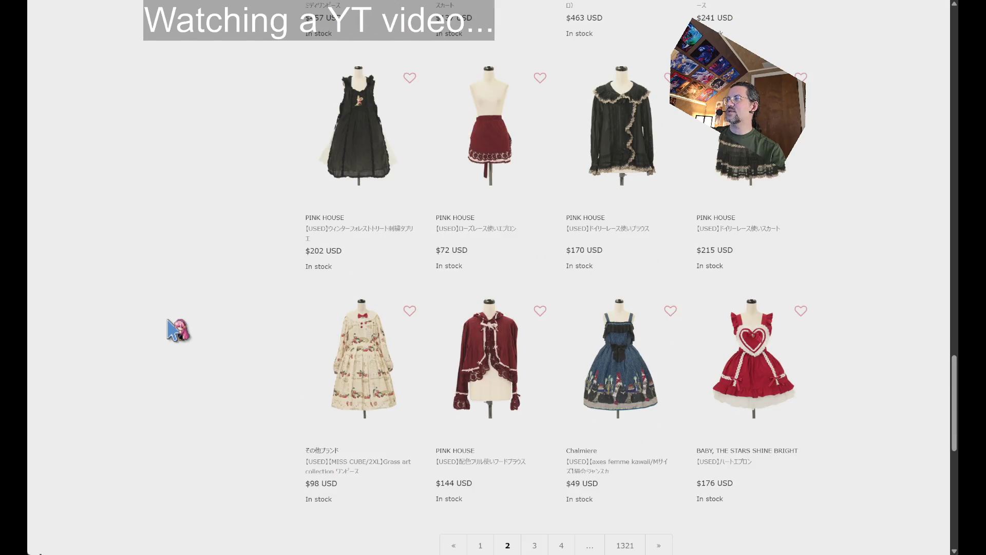
scroll(175, 330, down, 4)
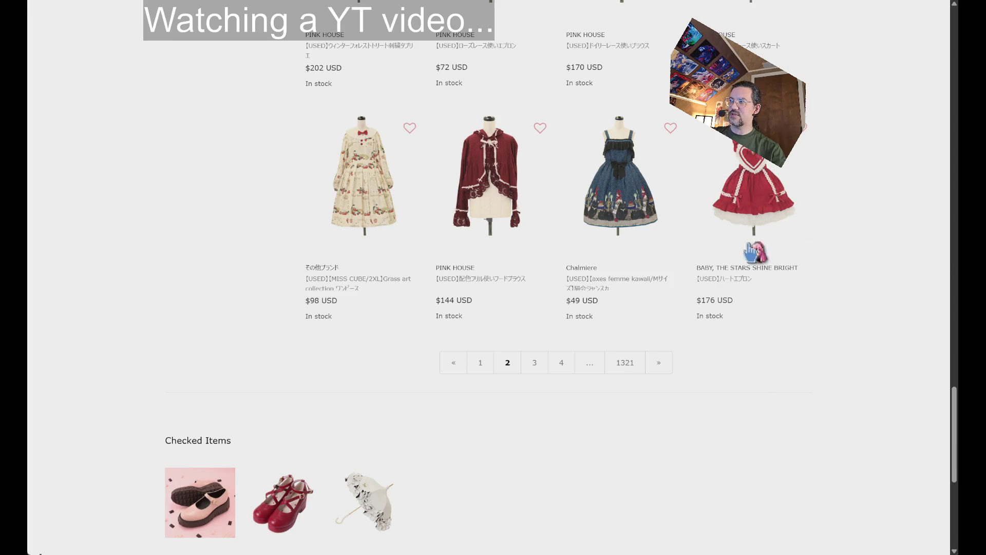
click(800, 221)
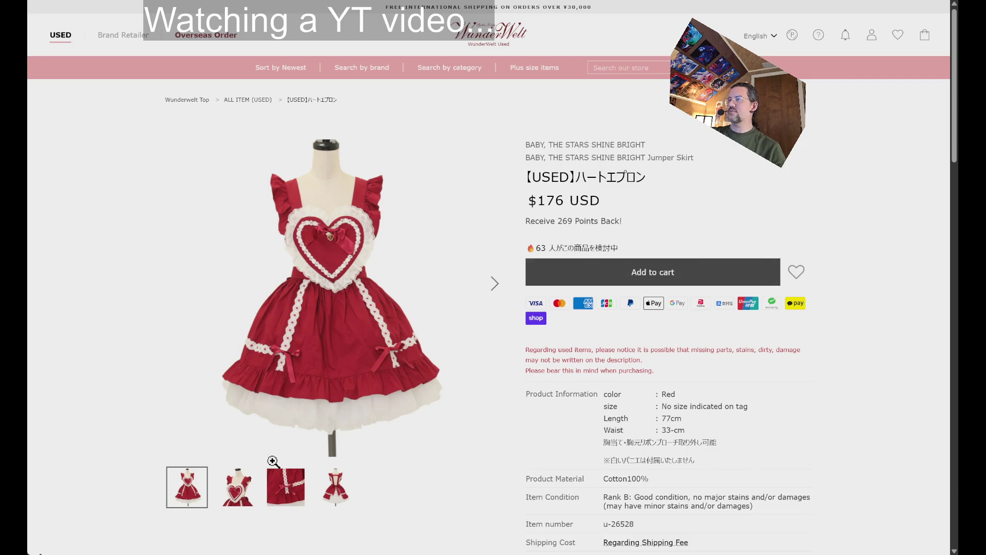
Look through the apron's photos: heart close-up, next shot, back view, then full front.
click(236, 500)
click(341, 498)
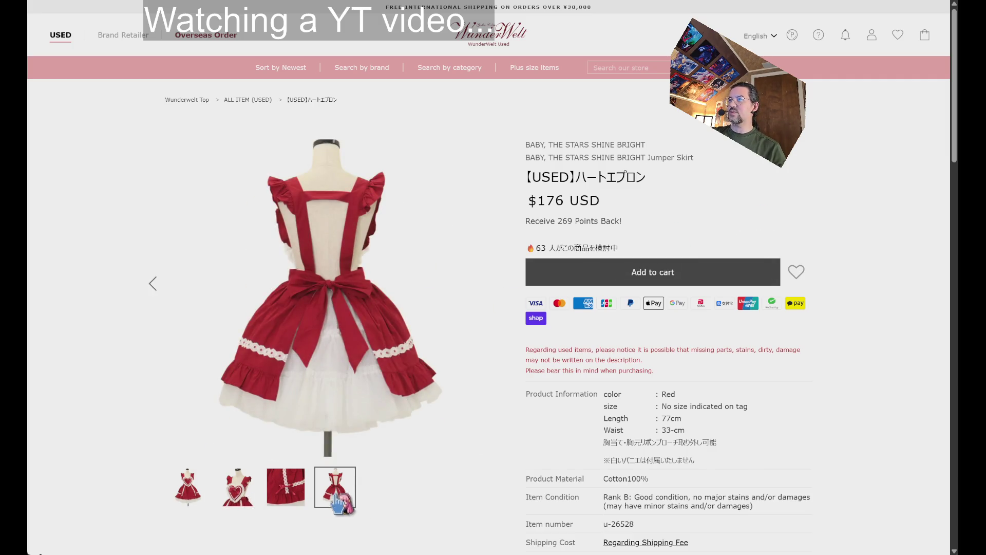
click(253, 500)
click(199, 495)
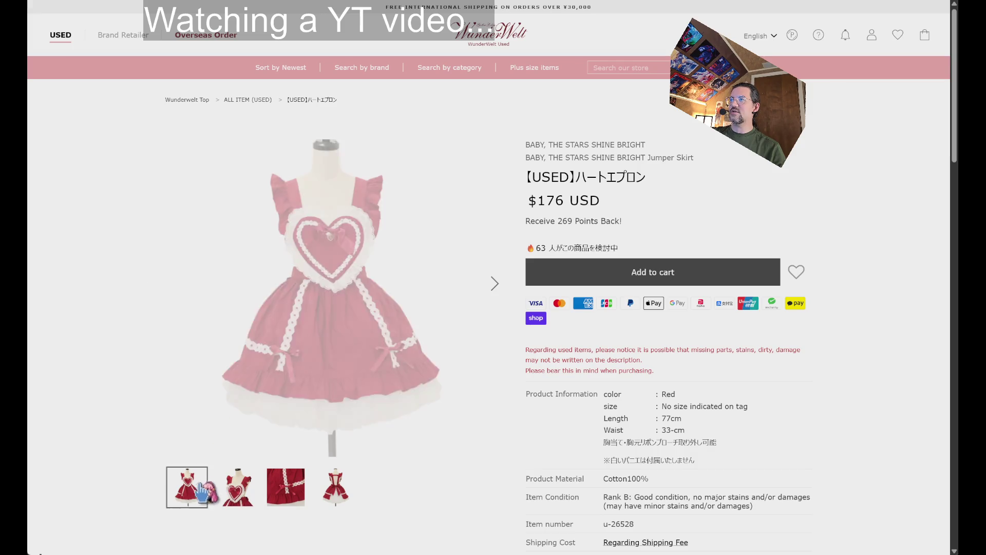
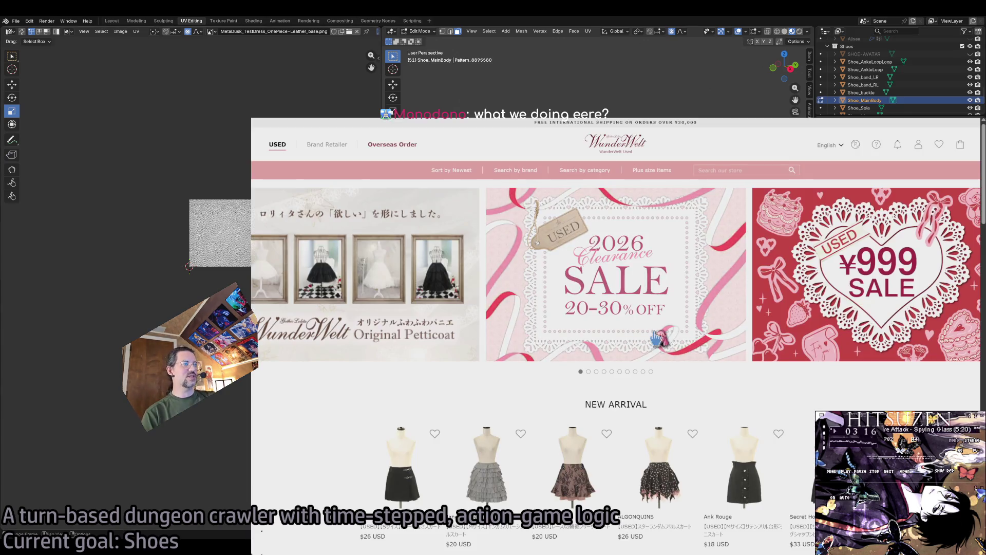
Go to the sold-out $33 Bordeaux cross-strap platform shoe listing and scroll down to its photos.
scroll(353, 423, down, 5)
scroll(353, 422, up, 5)
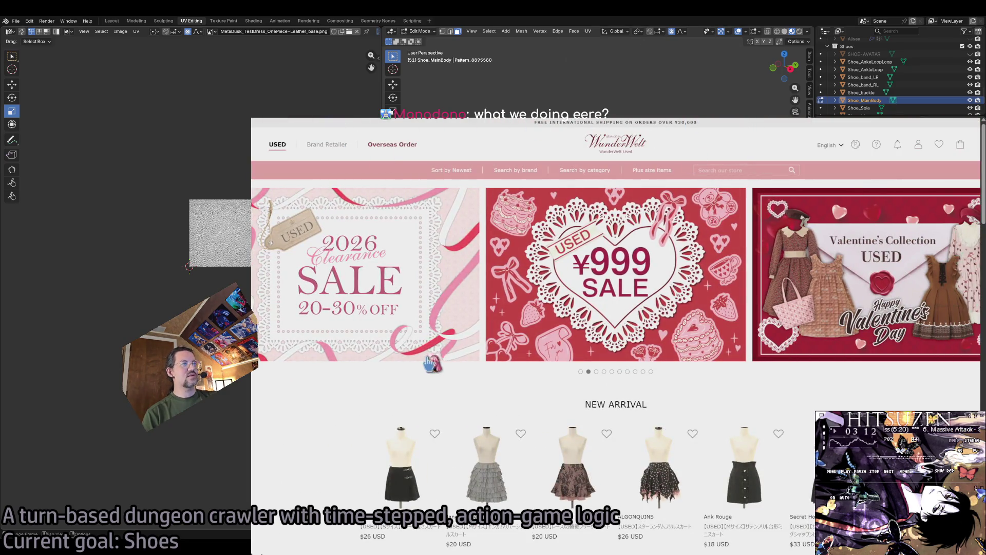
key(alt+Left)
scroll(306, 346, down, 3)
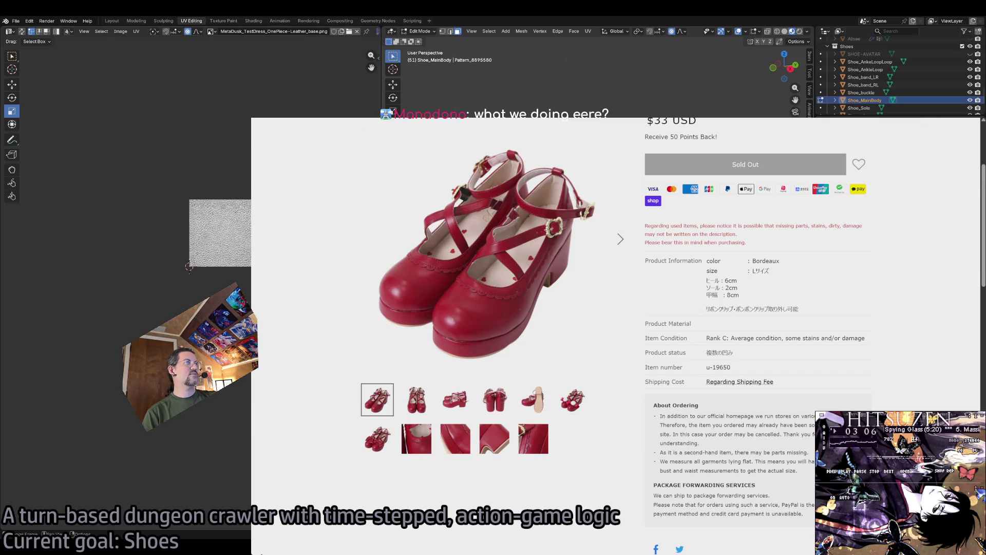
Start Play In Editor and play a turn: lock onto the cat enemy and use a thrust attack.
key(alt+Tab)
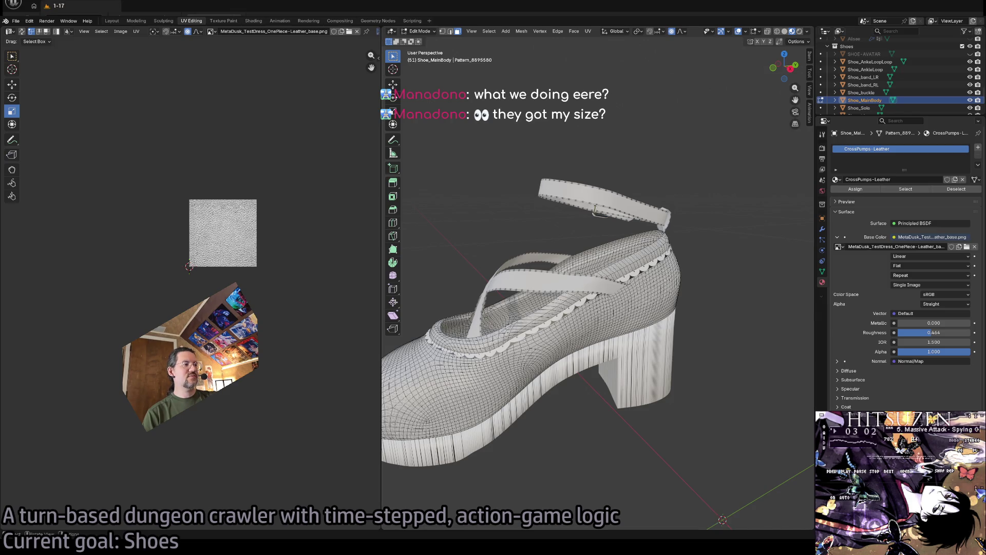
key(alt+p)
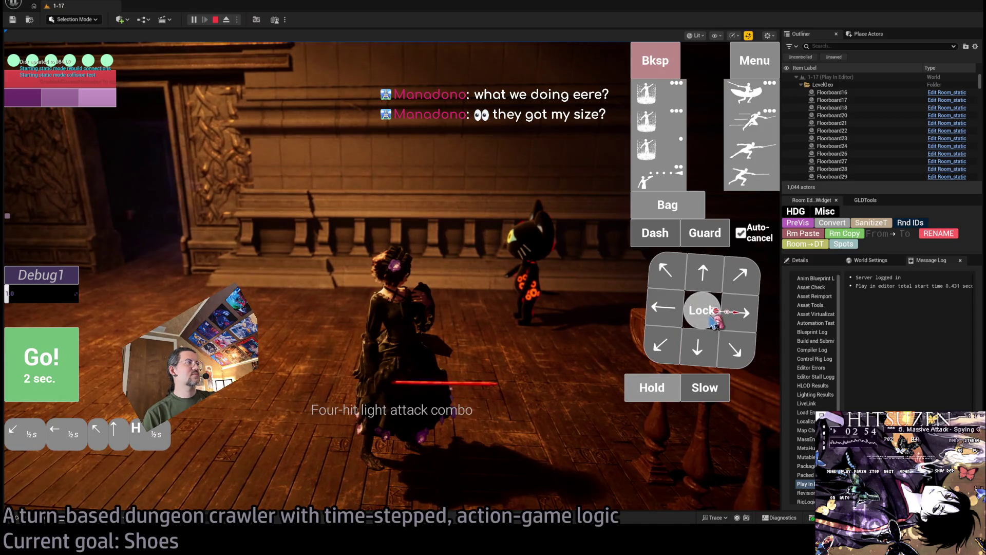
click(712, 319)
click(744, 155)
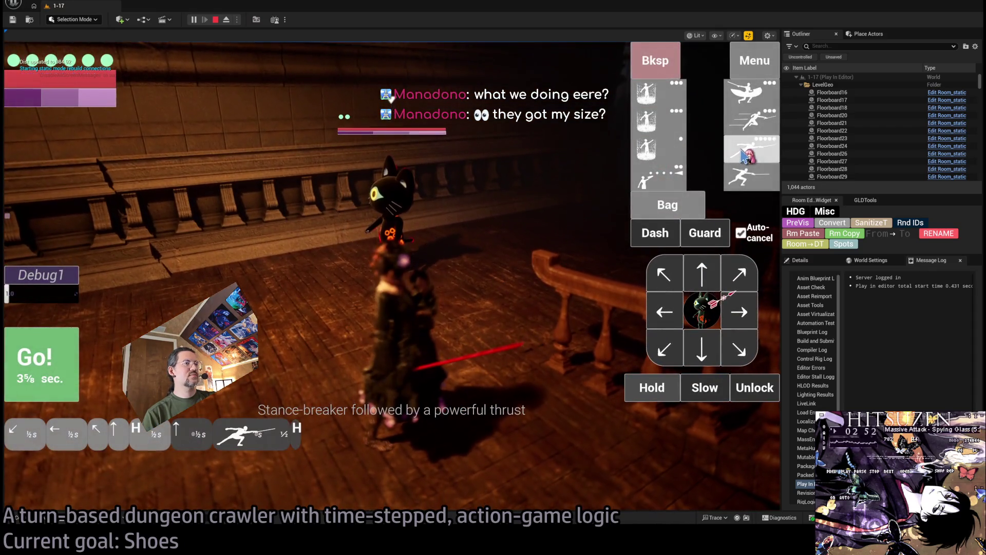
click(49, 373)
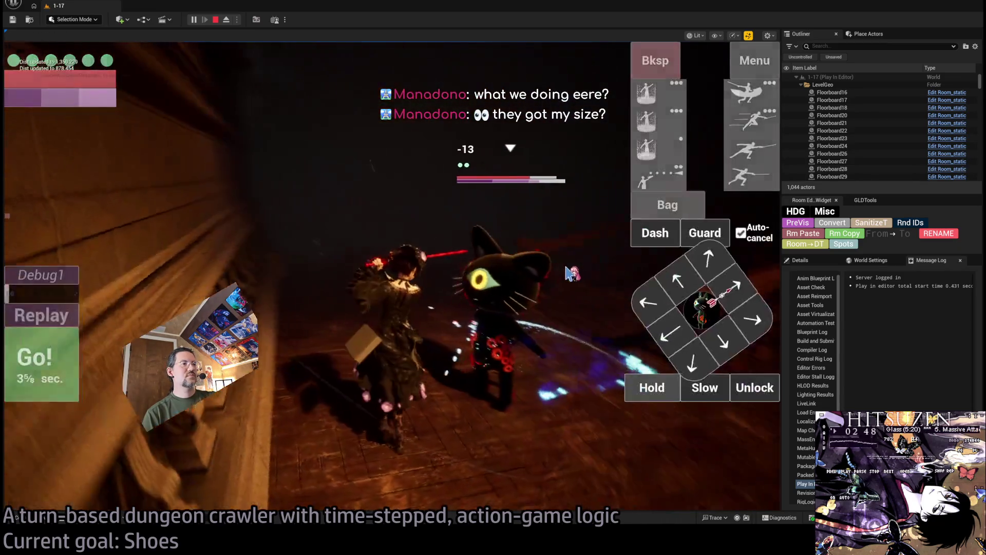
Eject to fly the camera, play a stance-breaker thrust, repossess the player, then stop the session.
key(F8)
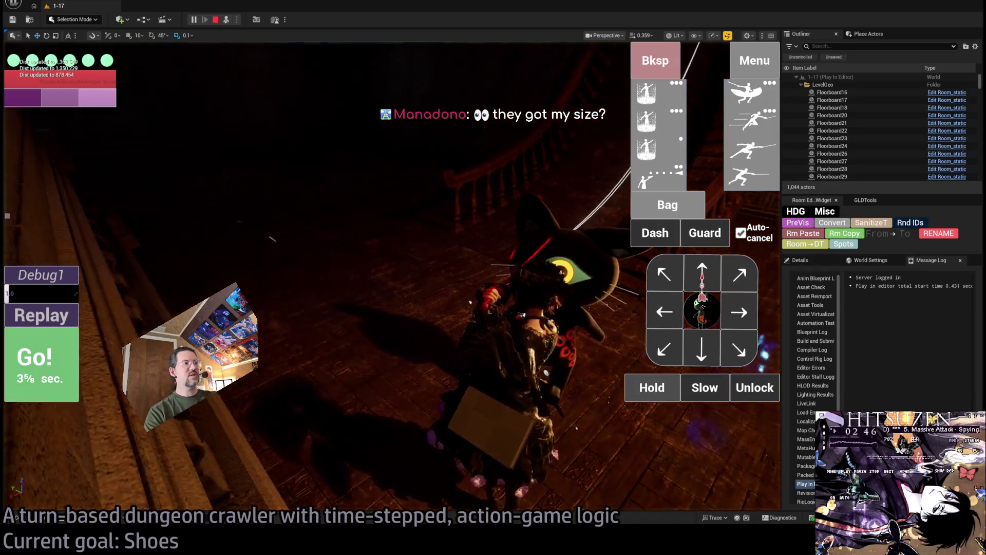
scroll(391, 257, up, 5)
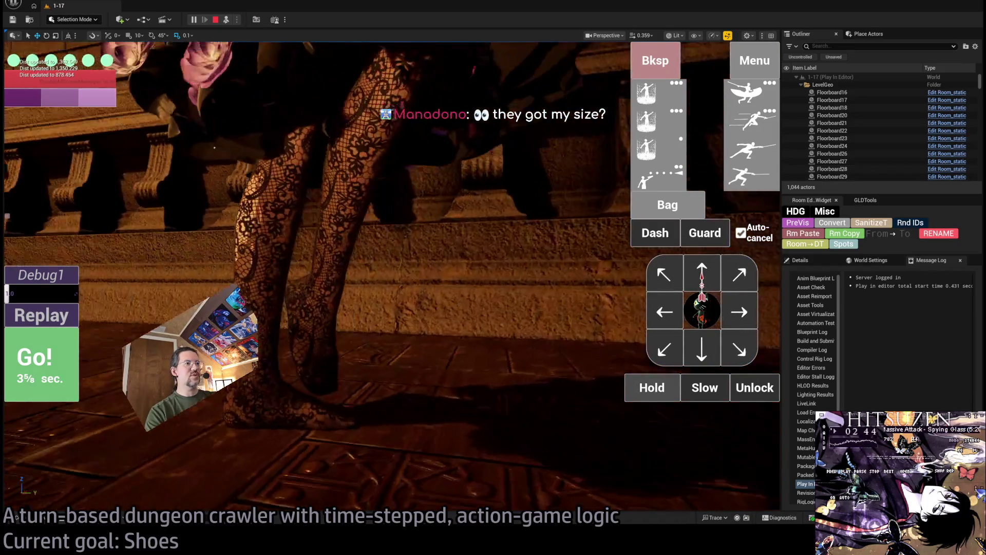
scroll(390, 257, up, 5)
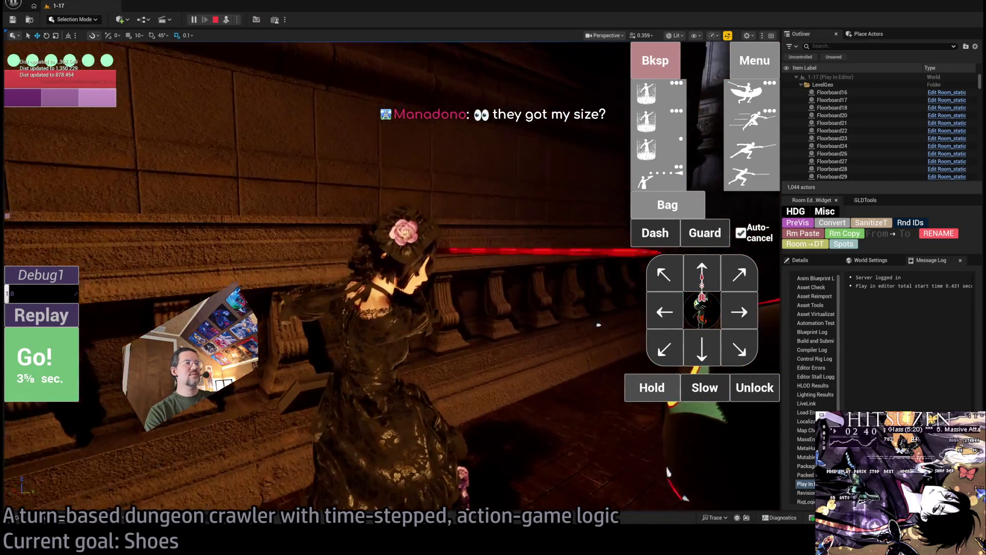
scroll(599, 325, up, 5)
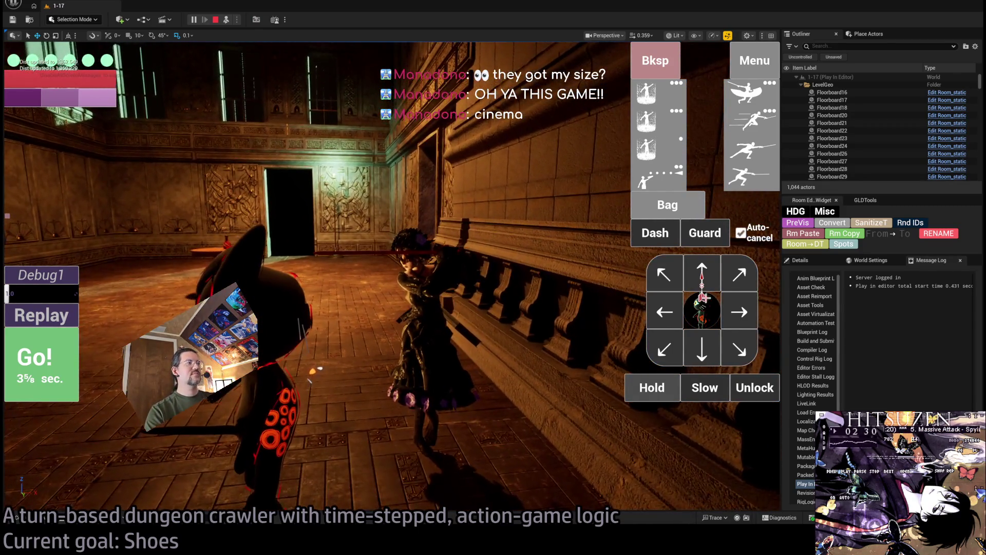
click(750, 160)
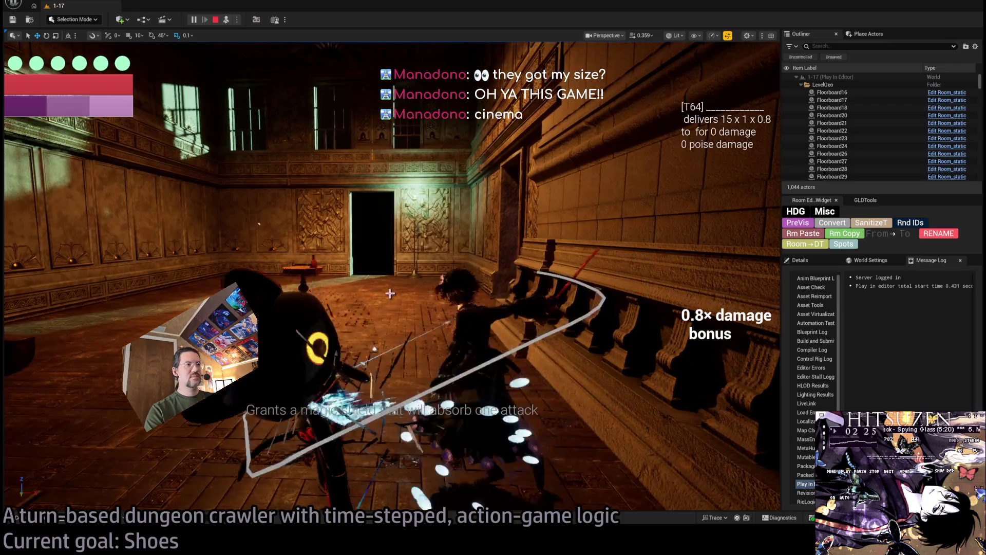
click(390, 293)
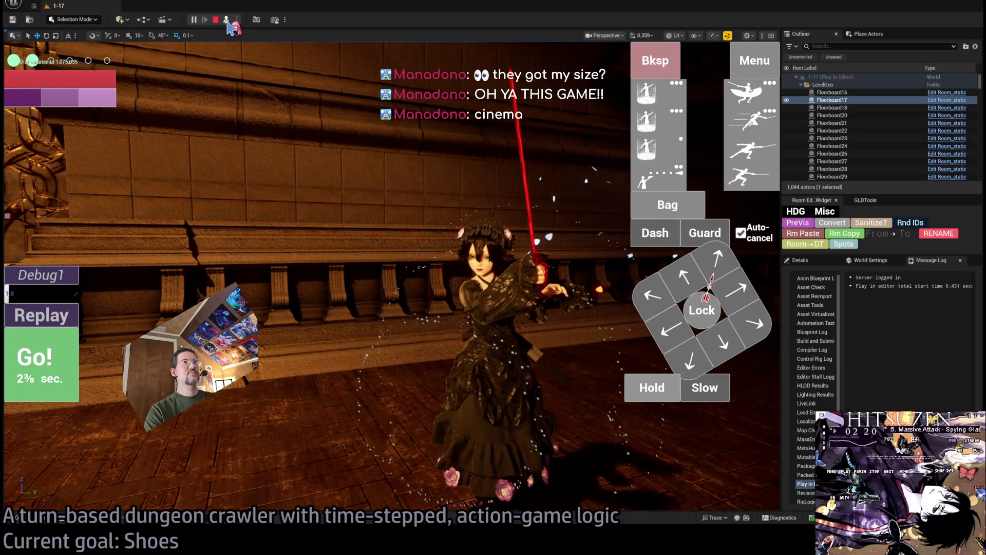
click(227, 20)
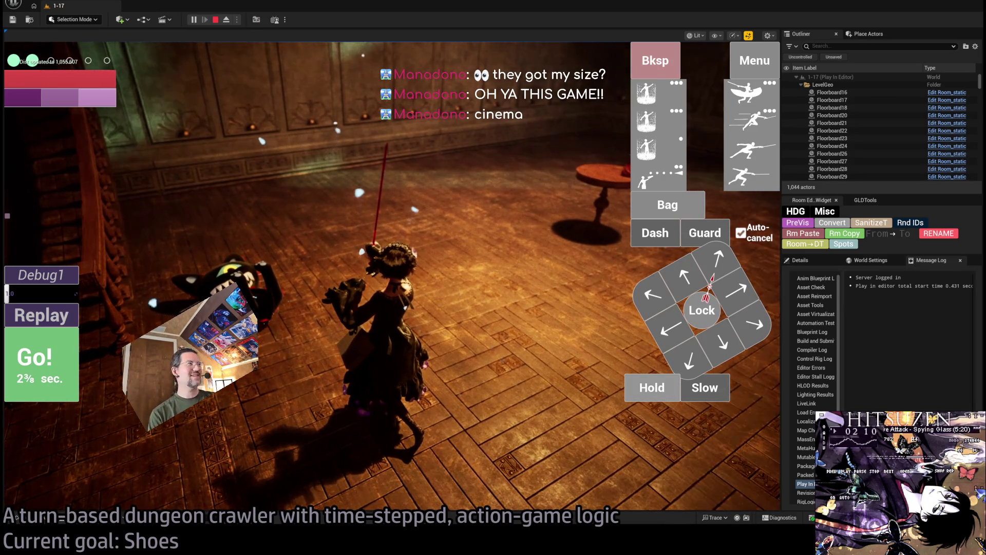
key(Escape)
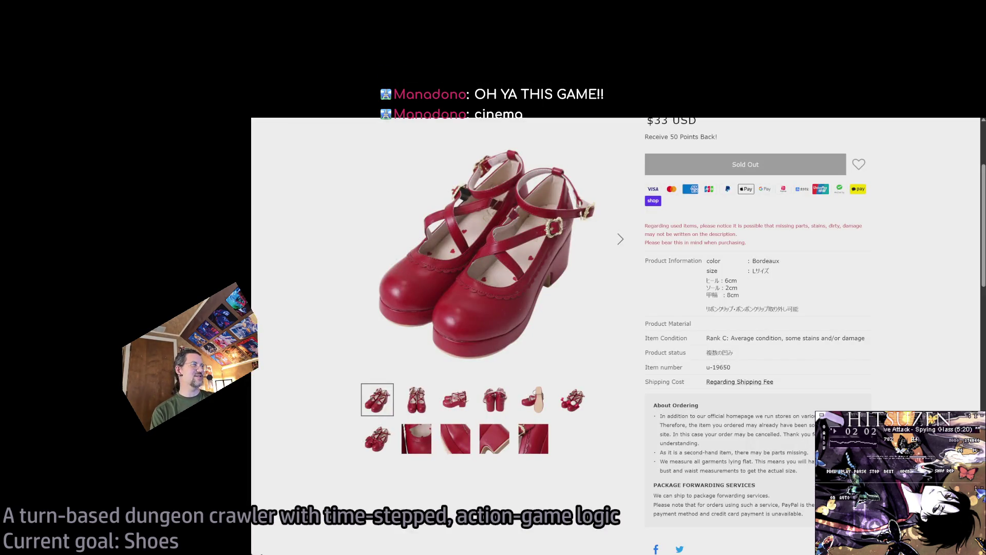
Scroll the cross-strap shoe listing back up to the top.
scroll(827, 273, up, 3)
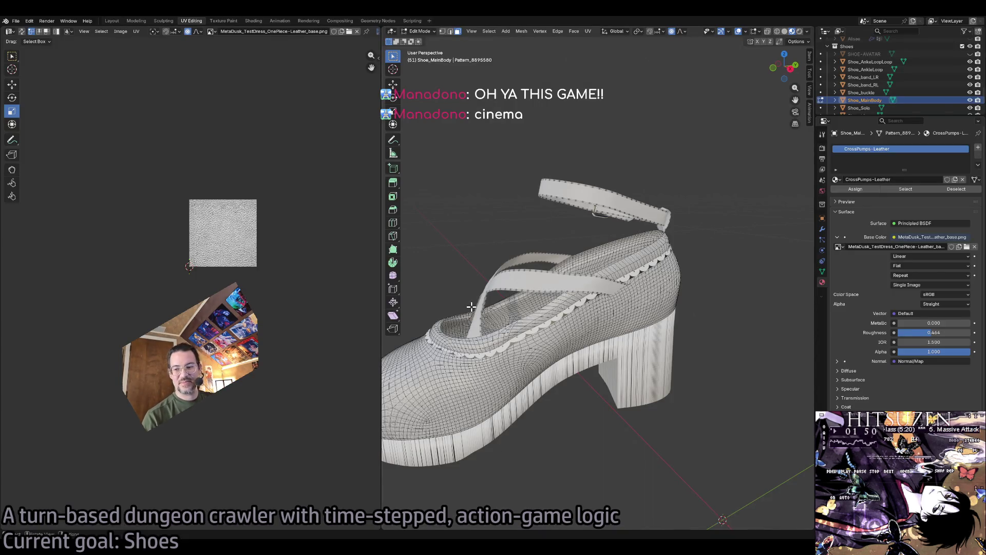
Orbit around the shoe's upper and the heel underside, then select Shoe_Sole in Object Mode.
drag(521, 319, 541, 300)
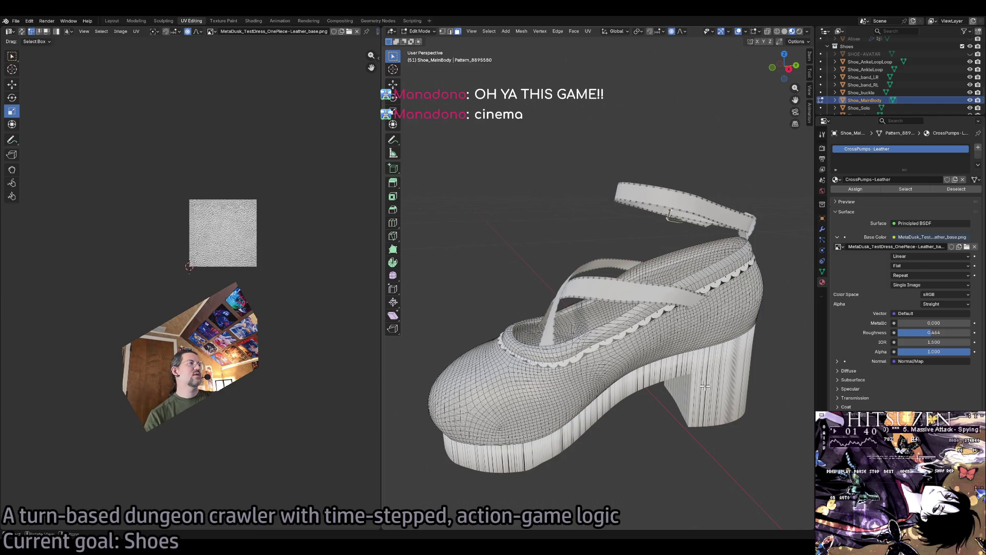
mouse_move(720, 367)
mouse_down()
mouse_move(639, 327)
mouse_move(683, 324)
mouse_move(594, 293)
mouse_move(587, 300)
mouse_up()
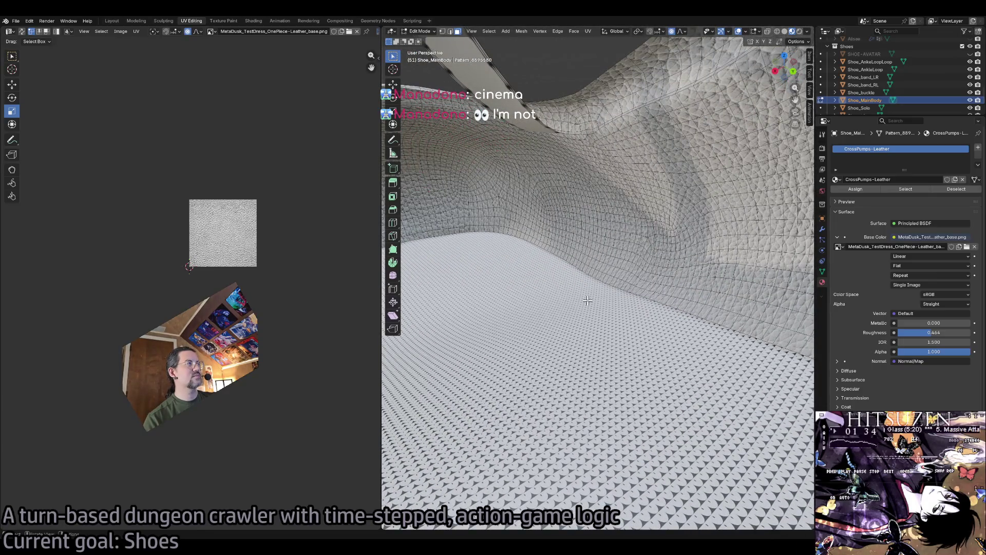
scroll(588, 300, down, 4)
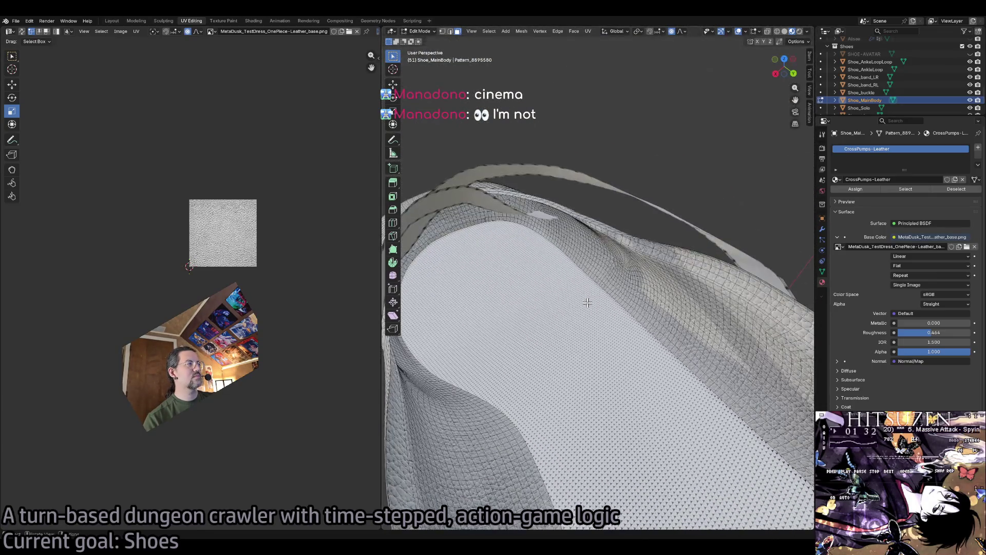
scroll(588, 303, up, 2)
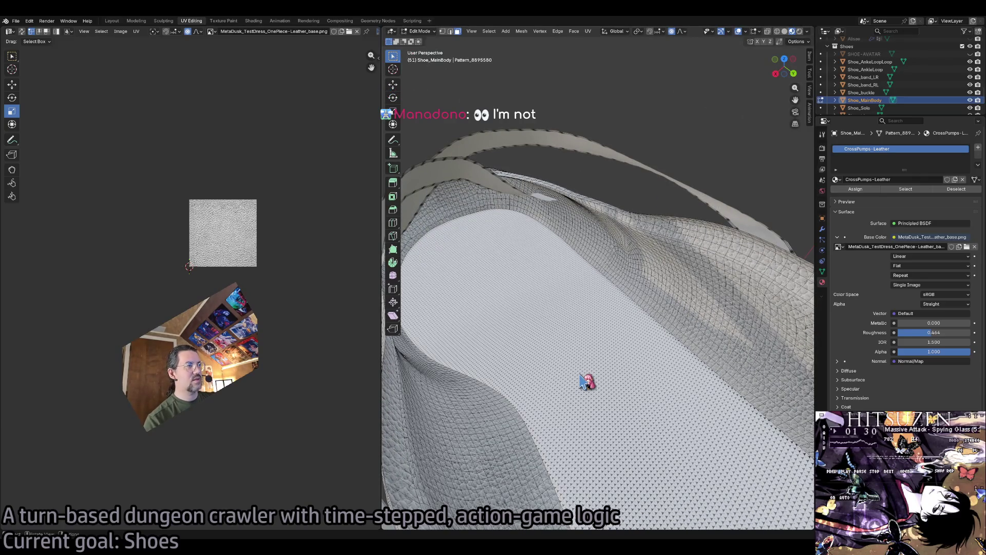
key(Tab)
click(586, 381)
scroll(578, 378, down, 3)
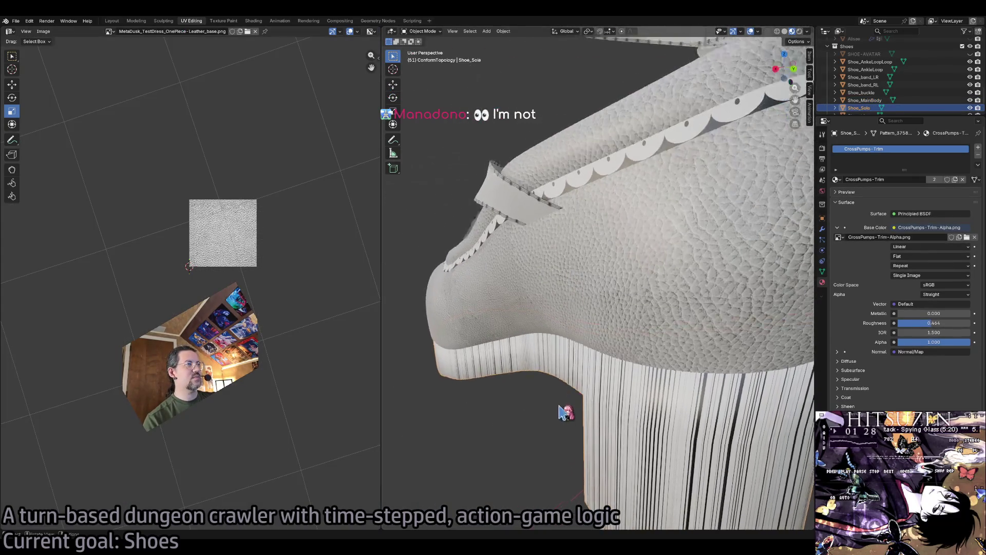
Test-drag Shoe_Sole down off the shoe with the Move tool, then undo the move.
scroll(565, 412, down, 4)
key(shift+space)
click(543, 371)
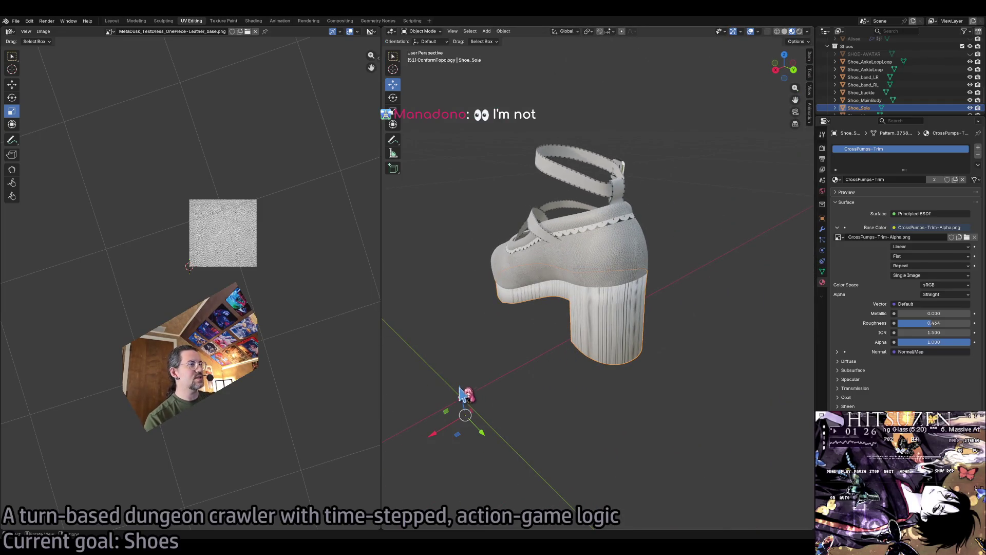
mouse_move(462, 393)
mouse_down()
mouse_move(465, 467)
mouse_move(608, 452)
mouse_up()
key(ctrl+z)
key(ctrl+z)
Reselect and frame the sole, then show CrossPumps-Trim-Alpha.png in the UV editor.
click(628, 340)
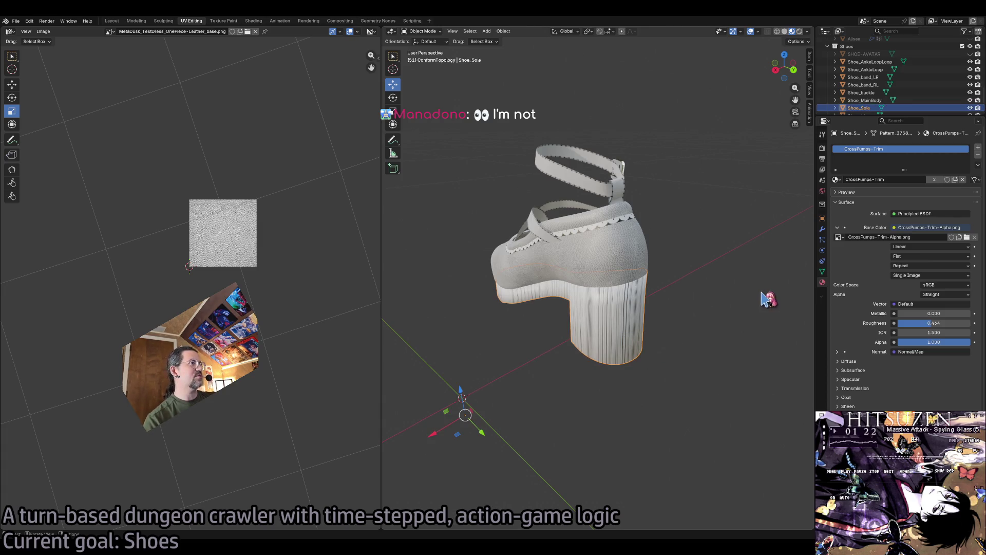
key(KP_Decimal)
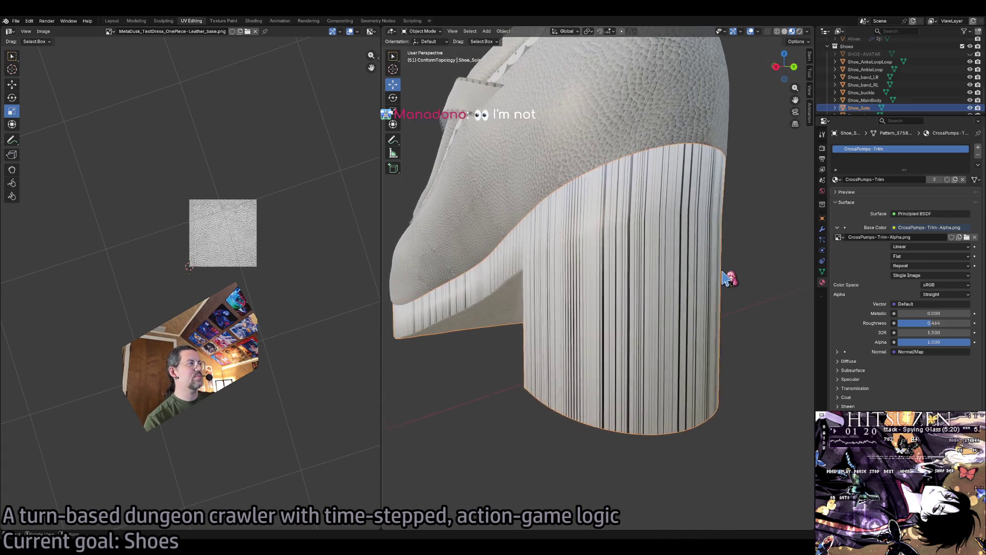
scroll(730, 278, down, 5)
scroll(730, 278, up, 5)
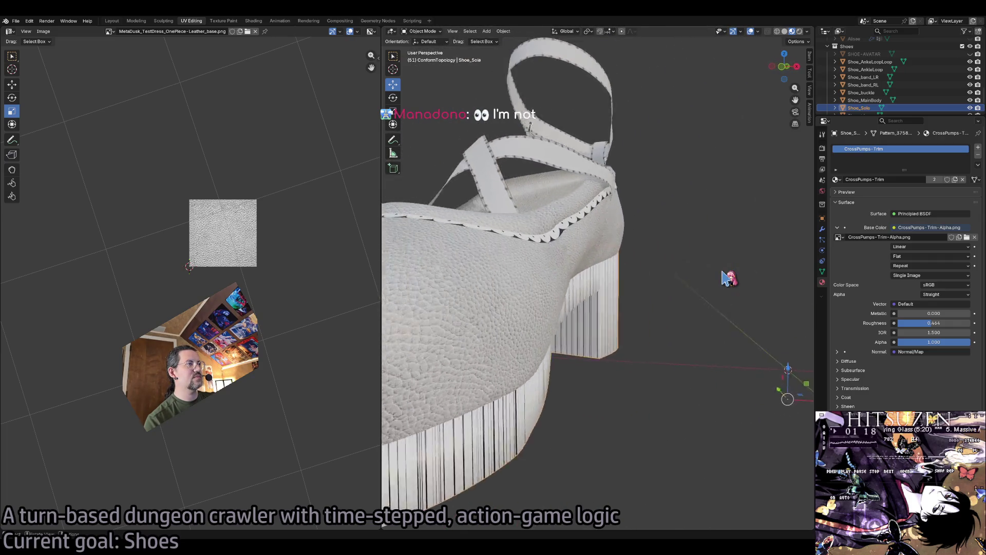
scroll(729, 278, up, 3)
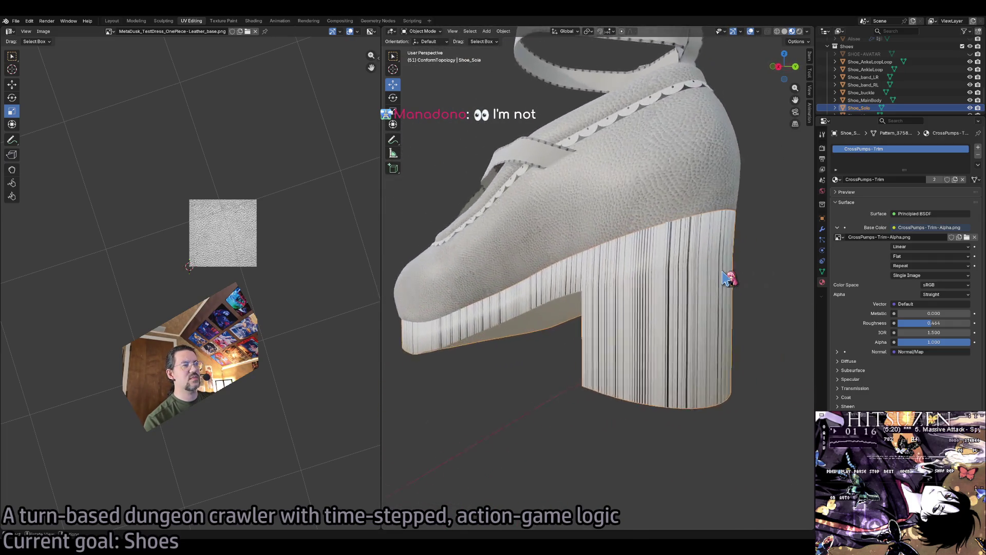
scroll(729, 278, down, 3)
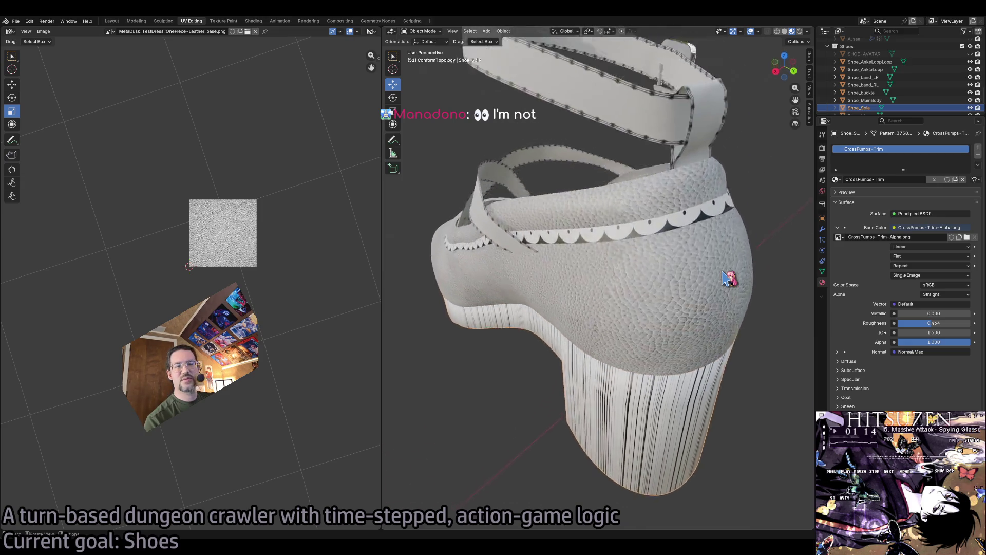
scroll(730, 278, down, 5)
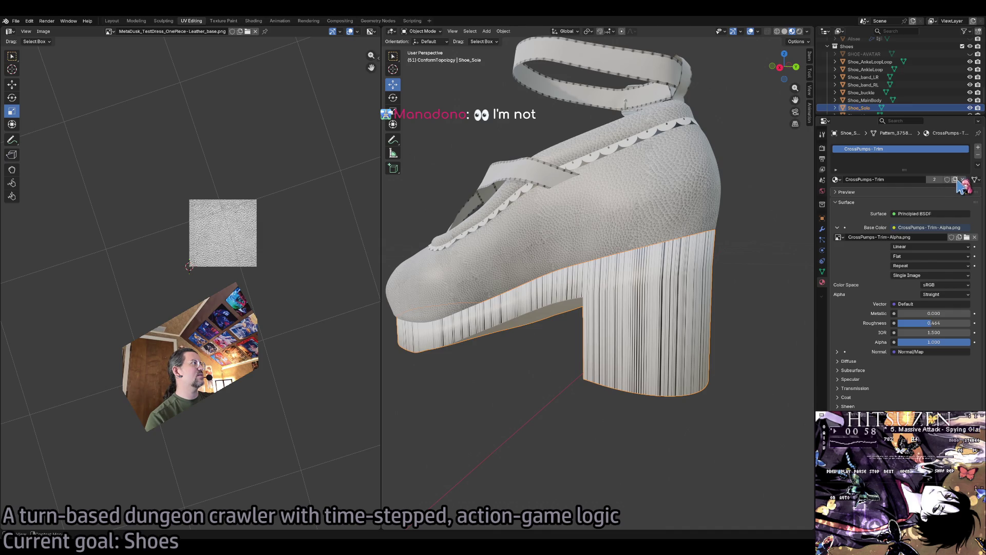
click(687, 310)
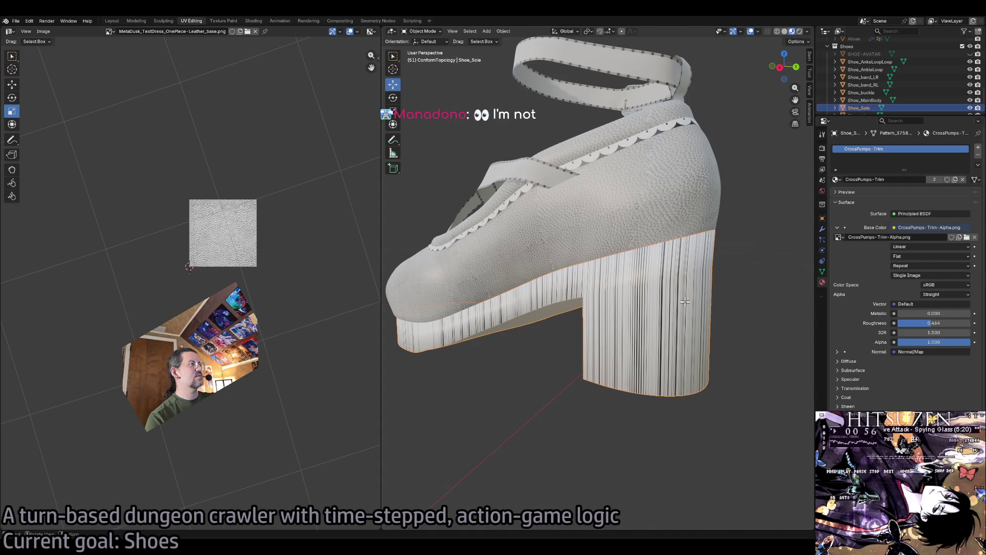
key(Tab)
key(Tab)
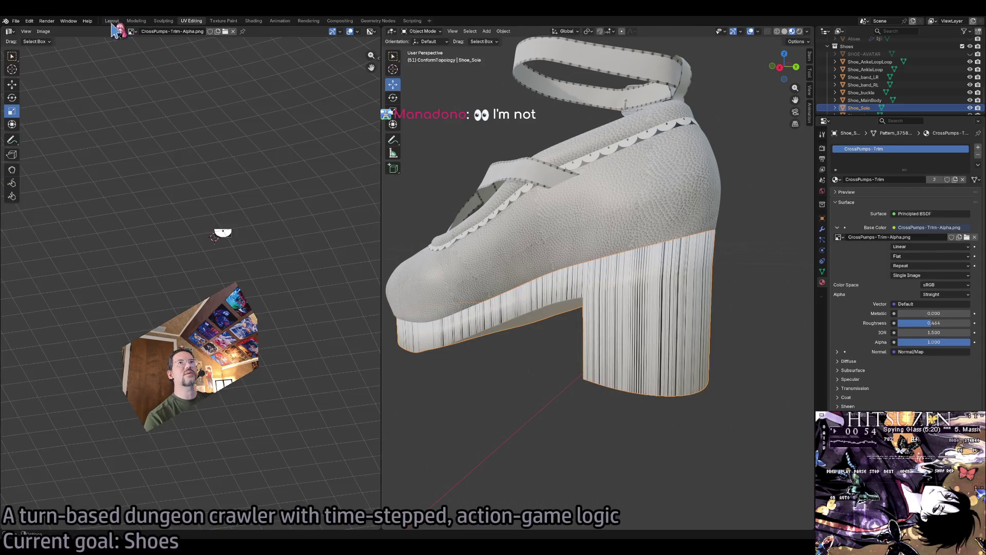
key(ctrl+Page_Up)
key(ctrl+Page_Up)
key(ctrl+Page_Up)
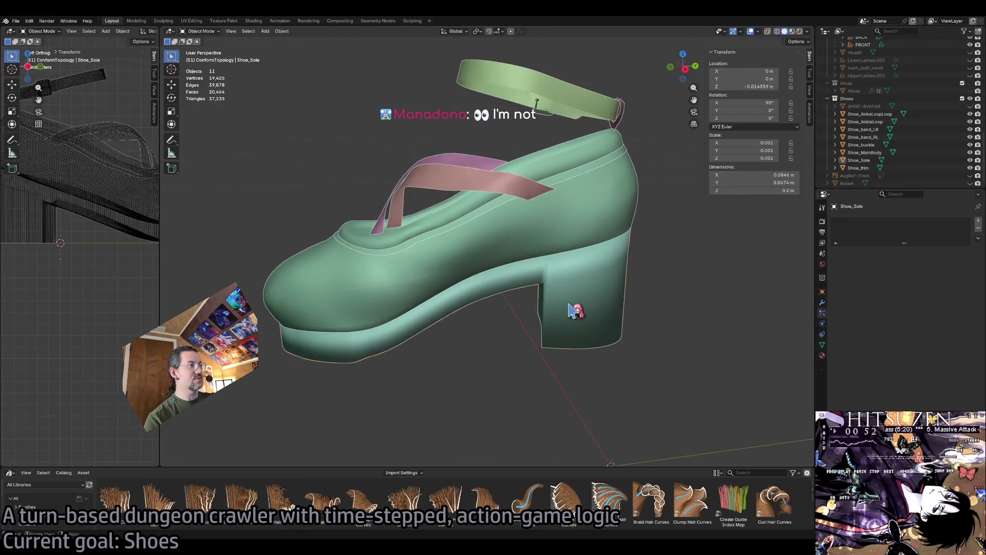
Put Shoe_Sole in Edit Mode and bring up its Material Properties.
click(569, 313)
key(Tab)
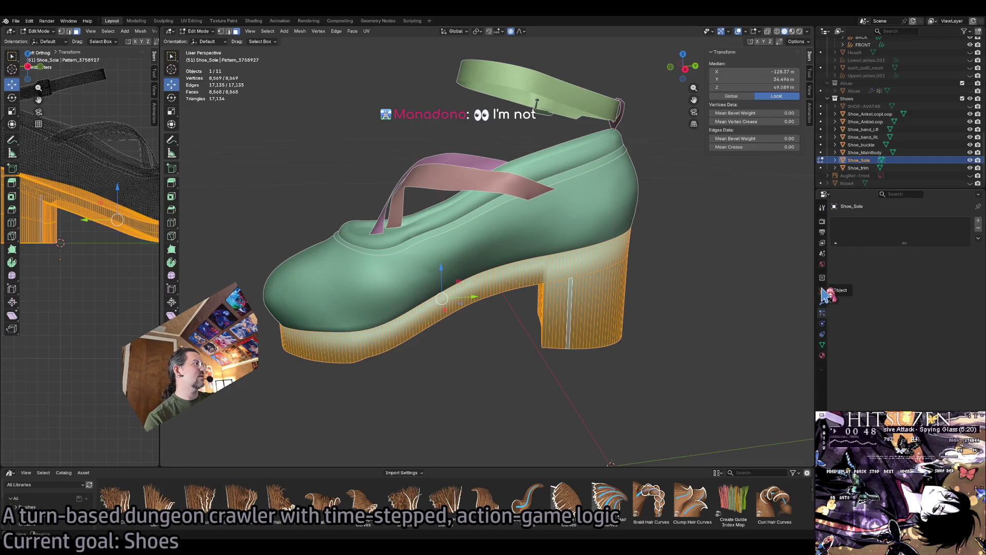
click(823, 265)
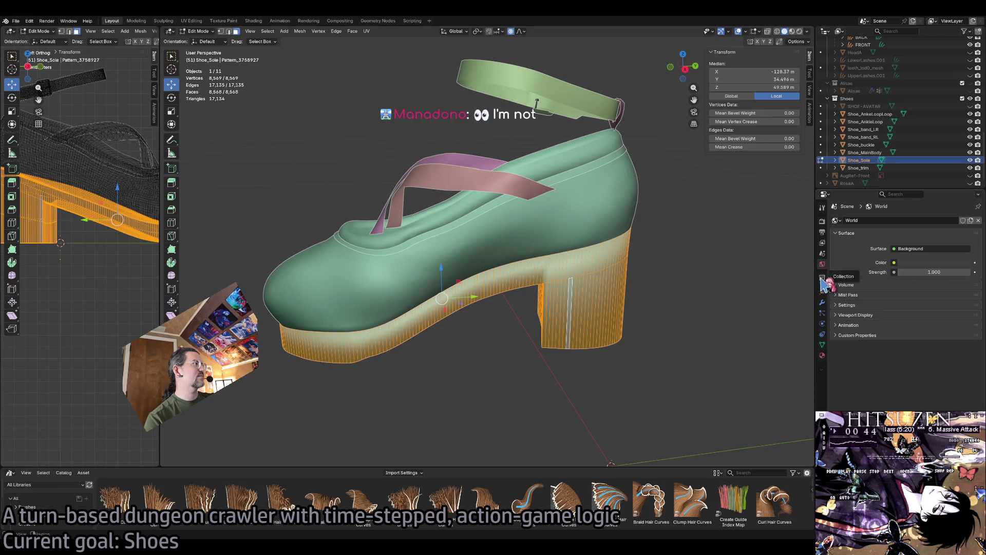
click(822, 302)
click(824, 314)
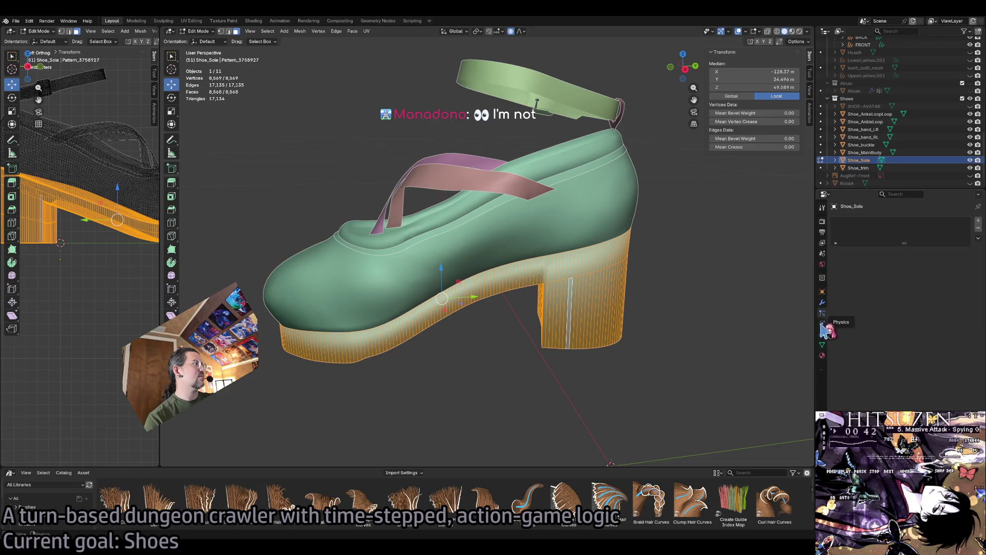
click(823, 324)
click(823, 355)
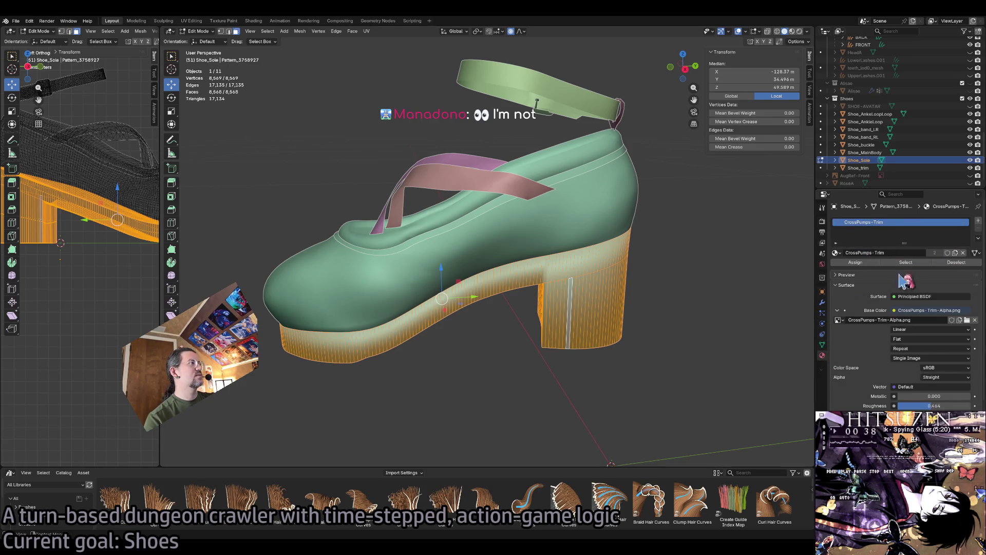
Duplicate the CrossPumps-Trim material and rename the copy CrossPumps-Platform-Sides.
click(955, 253)
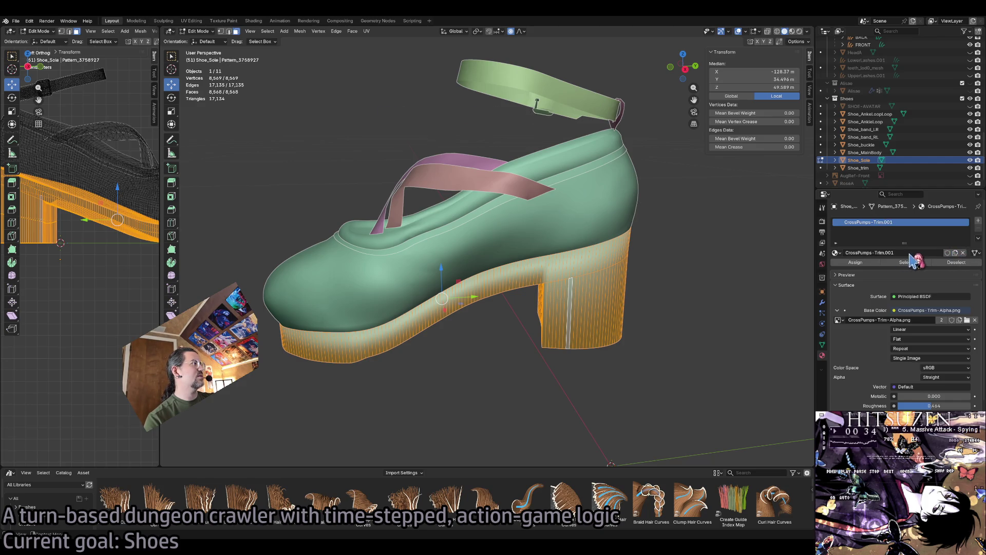
click(927, 252)
click(875, 252)
text(Platform-Sides)
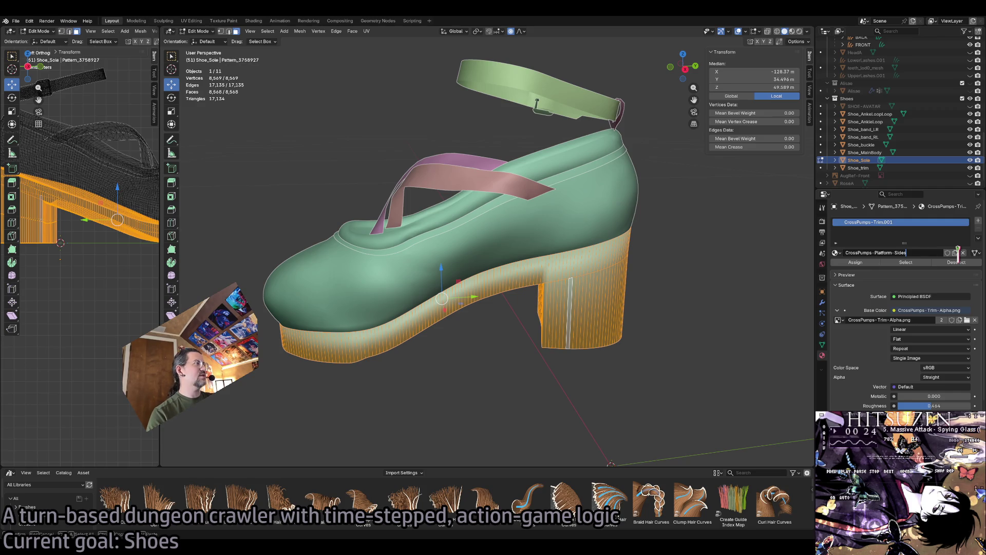
key(Return)
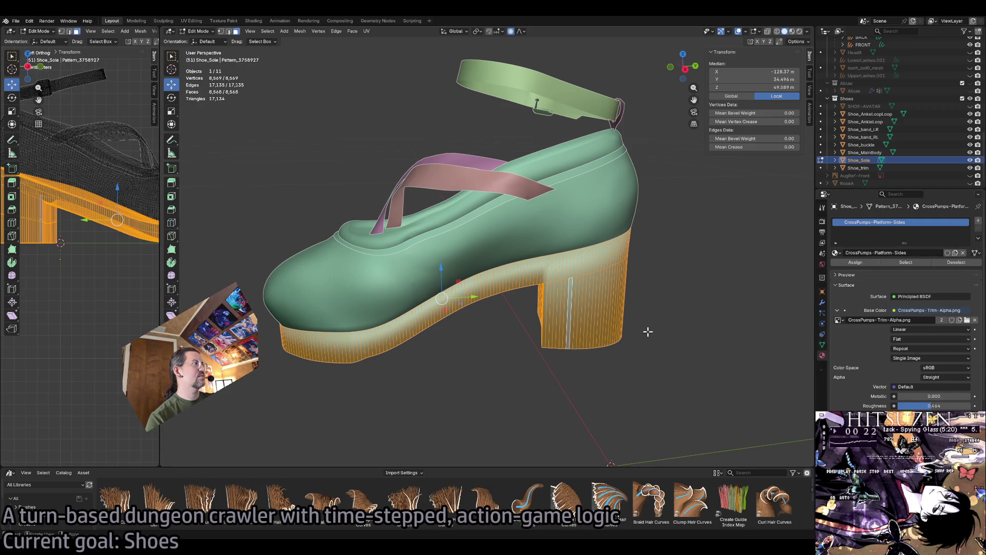
scroll(649, 322, up, 6)
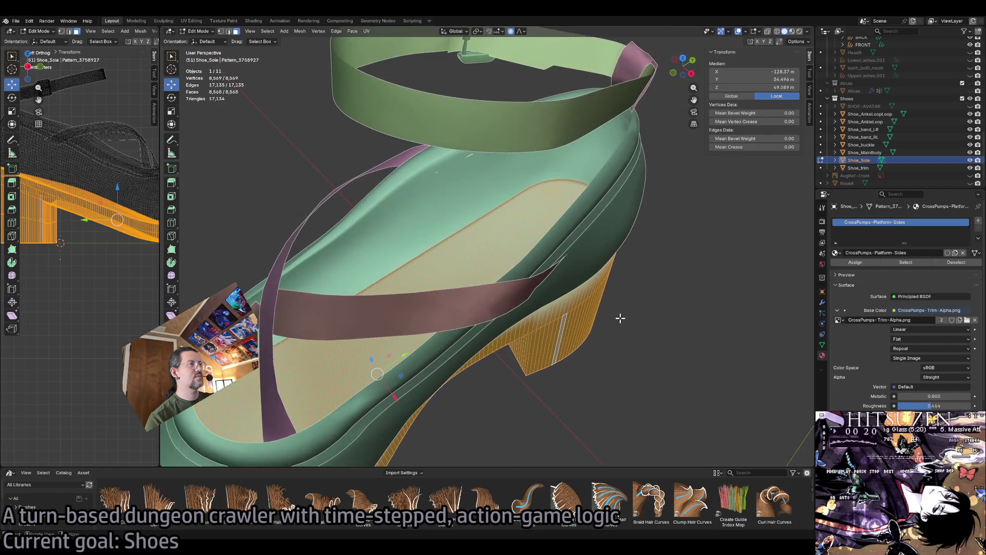
scroll(620, 318, down, 10)
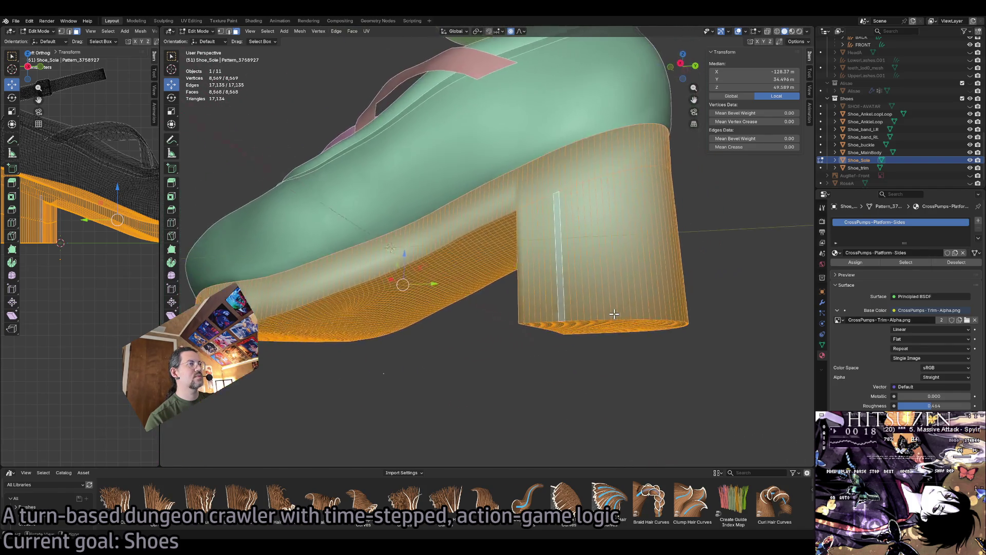
scroll(614, 314, down, 2)
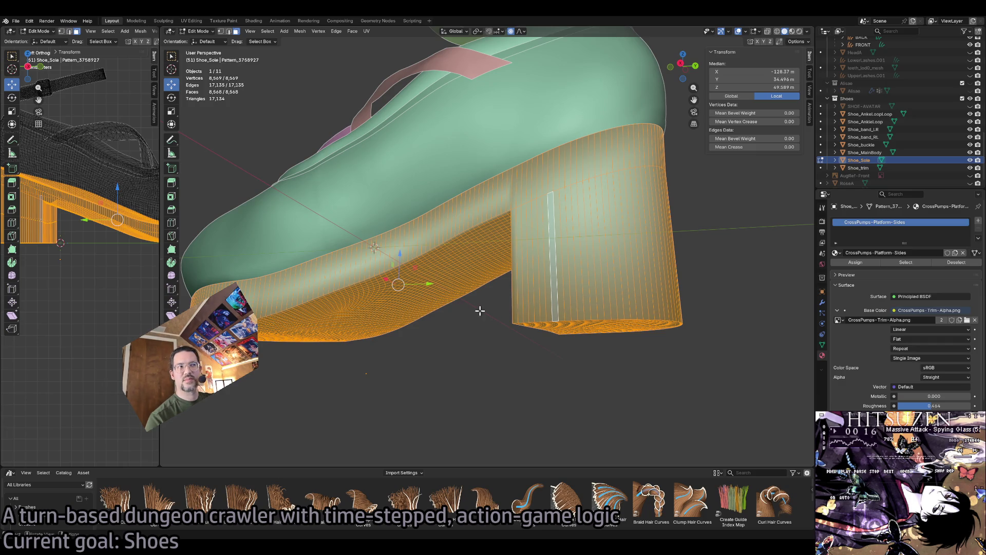
scroll(660, 363, up, 5)
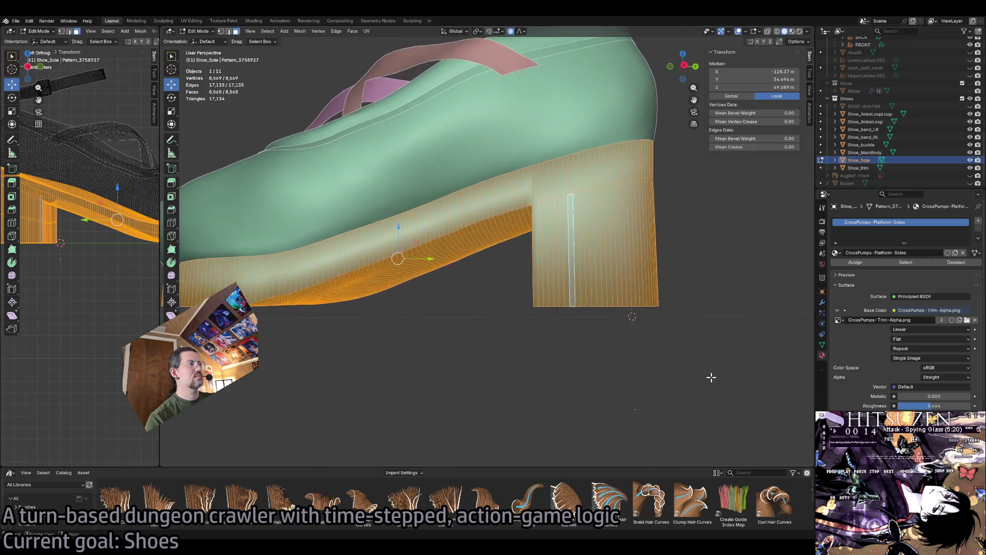
Clear the mesh selection and switch the viewport to wireframe display.
key(alt+a)
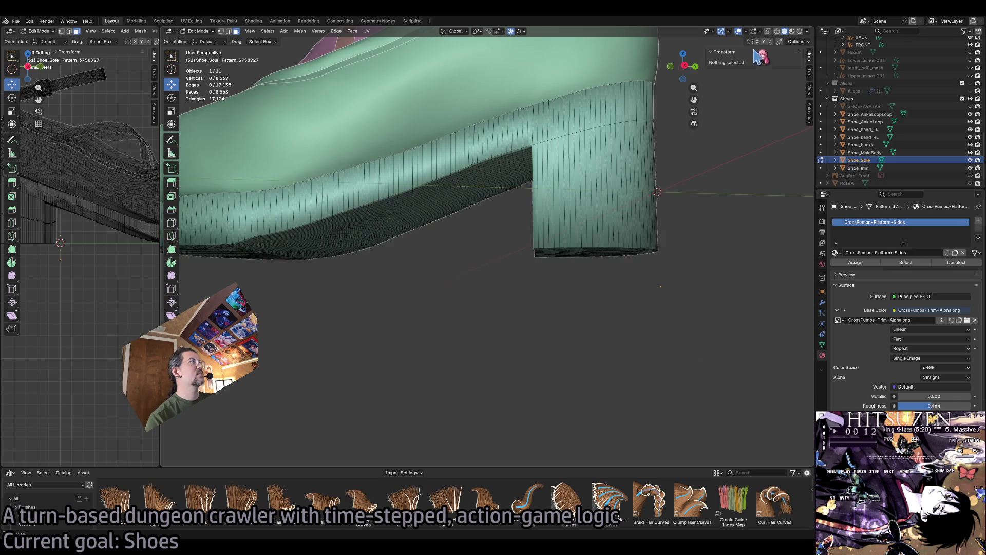
click(777, 31)
scroll(664, 275, up, 2)
scroll(663, 288, up, 1)
Box-select the heel-bottom faces and add the sole's lower strip to the selection.
drag(689, 342, 403, 236)
scroll(475, 281, down, 5)
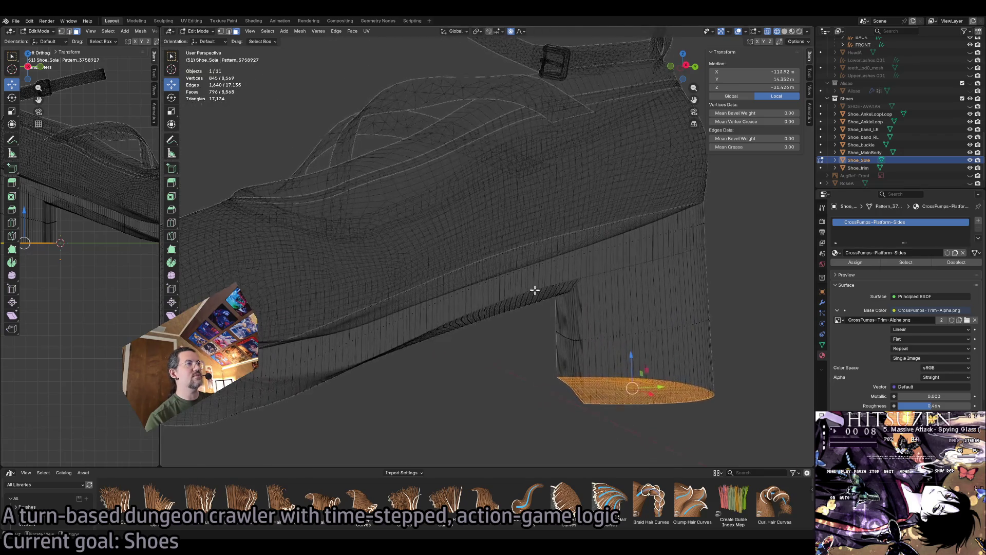
mouse_move(523, 307)
mouse_down()
mouse_move(494, 306)
mouse_move(450, 337)
mouse_move(419, 323)
mouse_move(426, 317)
mouse_move(409, 326)
mouse_up()
mouse_move(442, 354)
mouse_down()
mouse_move(401, 334)
mouse_move(380, 342)
mouse_up()
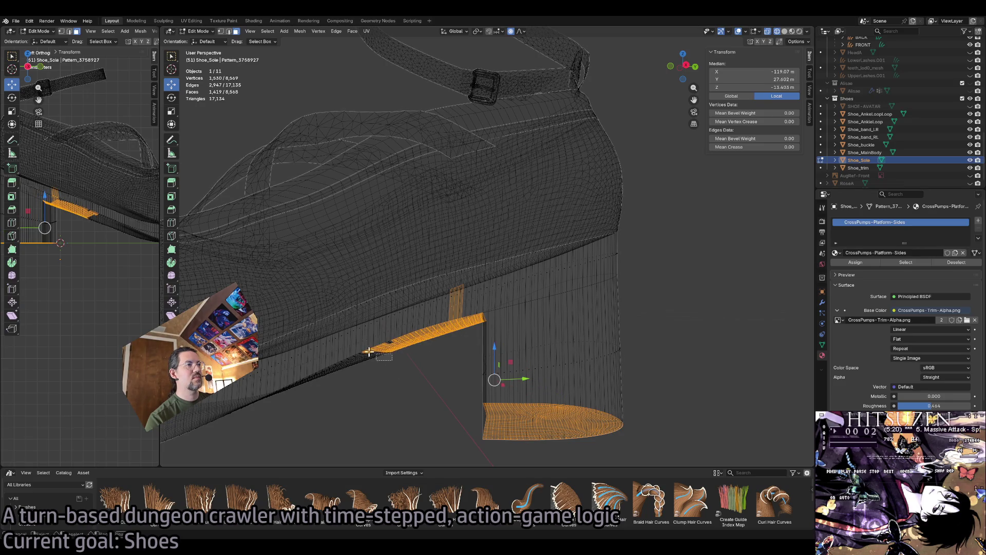
drag(421, 374, 354, 339)
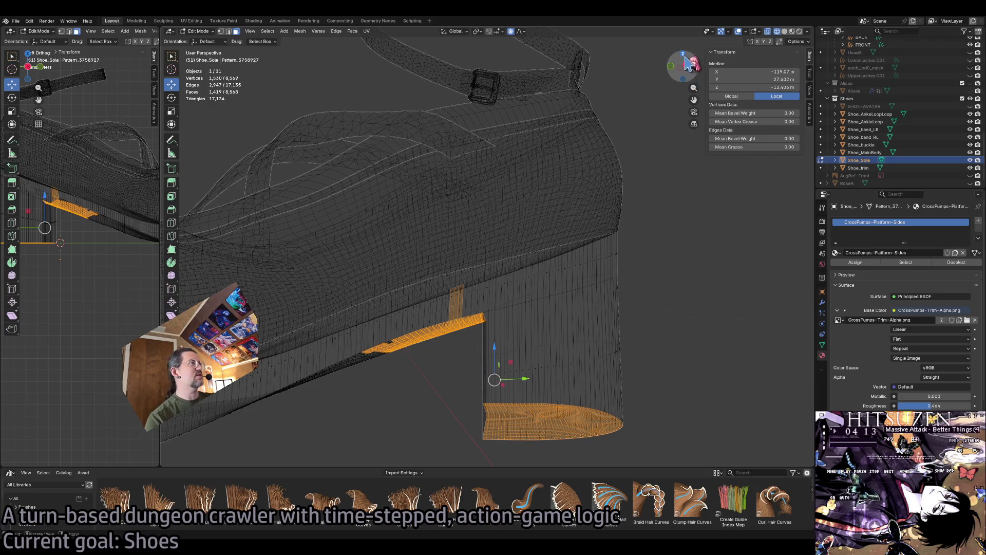
In Right Ortho view, deselect the vertical flap and add more of the sole's underside.
click(685, 66)
scroll(437, 329, up, 4)
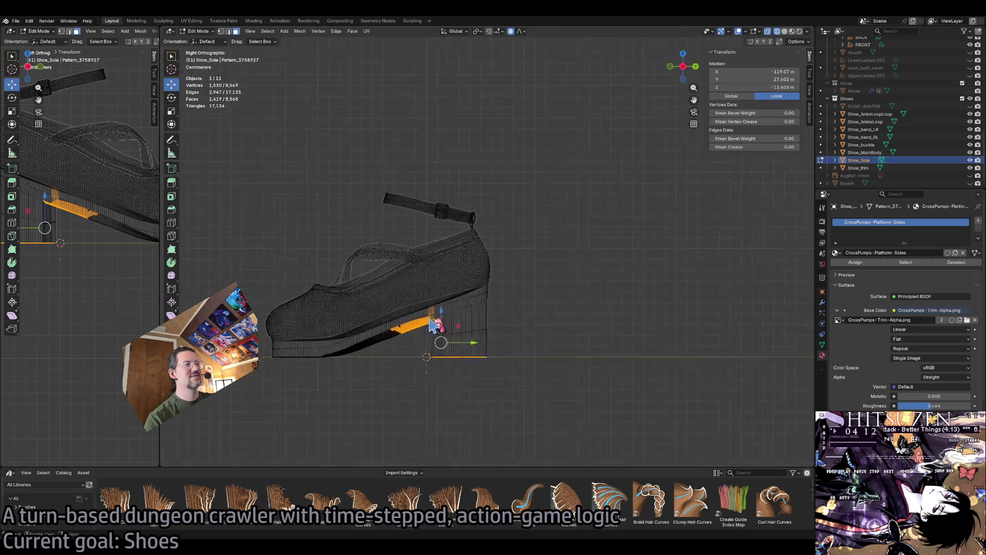
scroll(478, 303, up, 1)
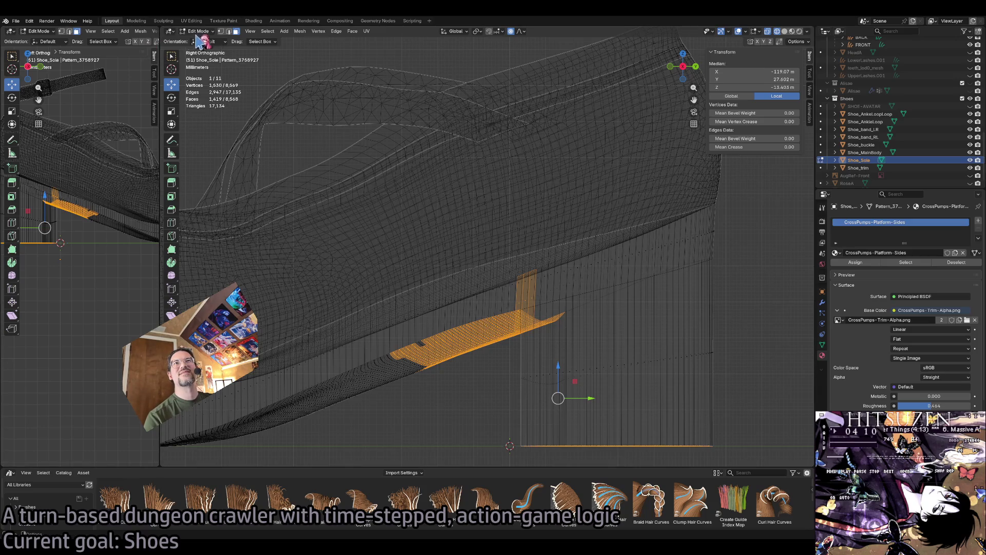
click(171, 56)
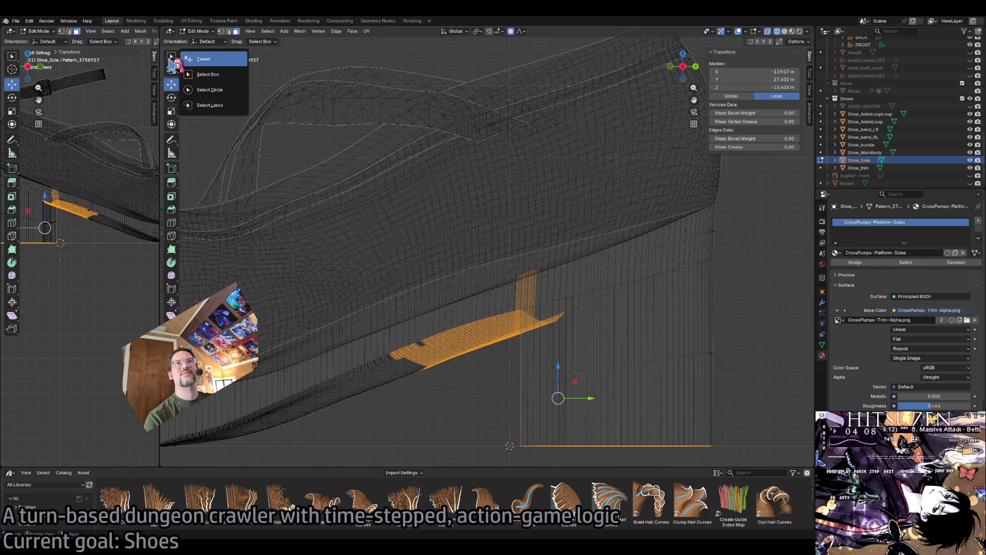
click(193, 74)
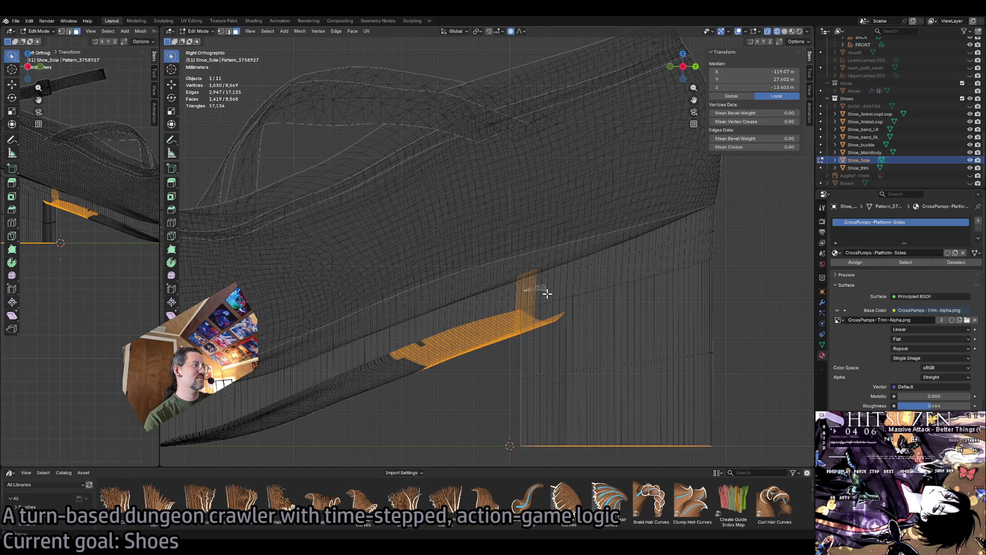
drag(511, 309, 514, 322)
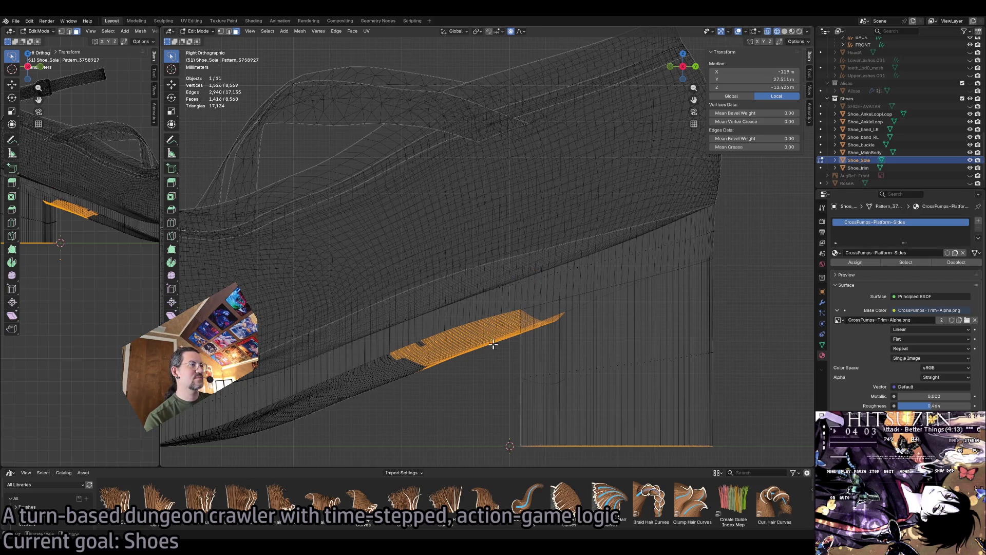
scroll(493, 344, down, 2)
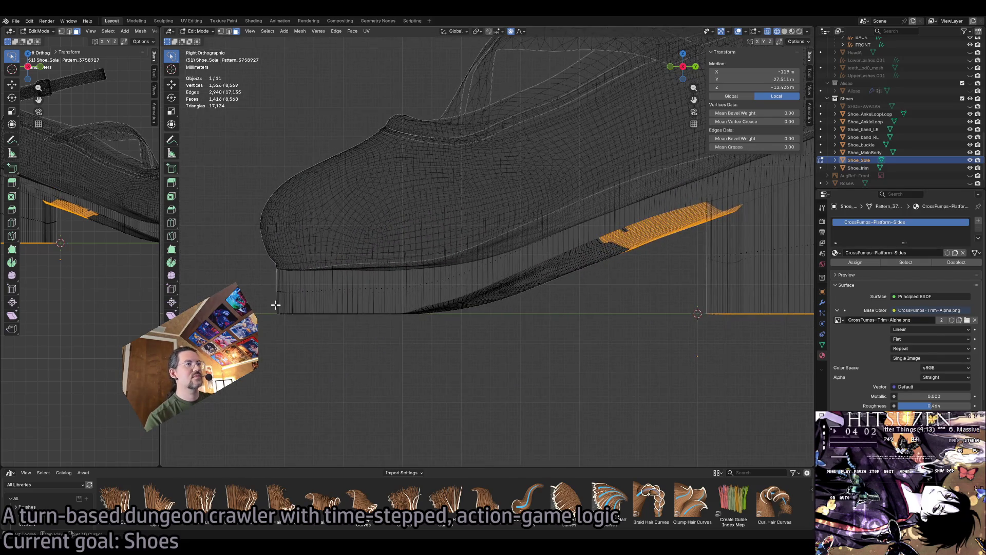
mouse_move(276, 305)
mouse_down()
mouse_move(391, 305)
mouse_move(658, 221)
mouse_move(476, 337)
mouse_move(262, 331)
mouse_up()
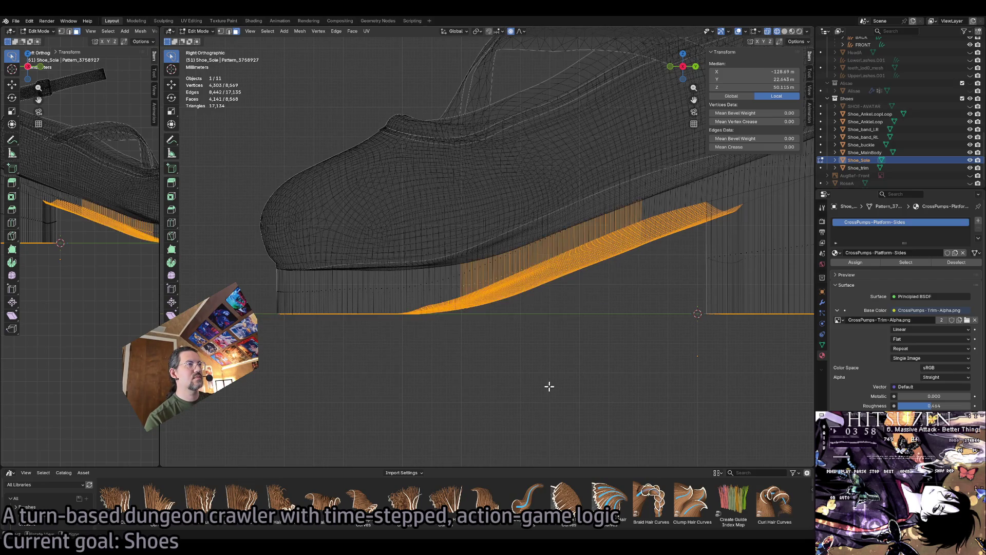
drag(521, 246, 648, 234)
mouse_move(655, 233)
mouse_down()
mouse_move(588, 225)
mouse_move(479, 277)
mouse_up()
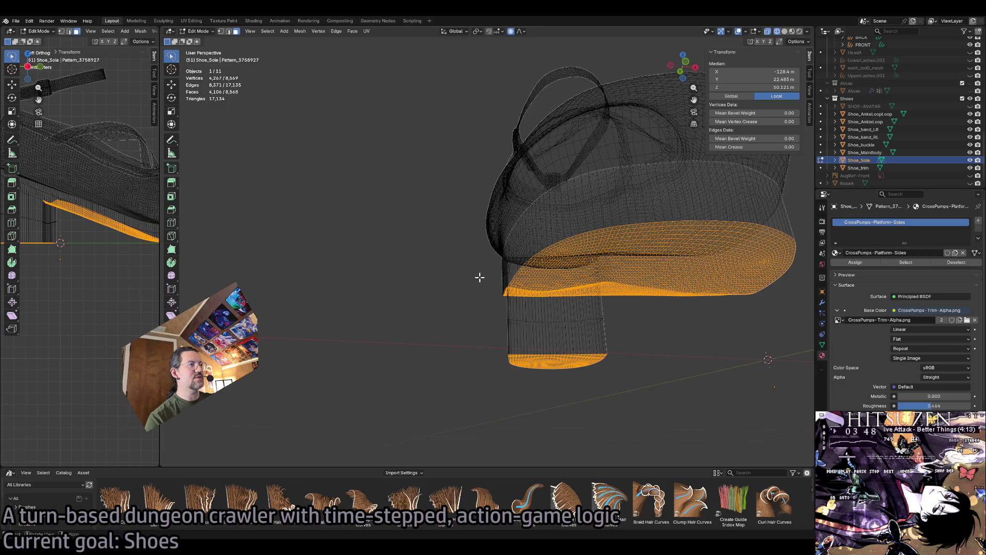
scroll(494, 270, left, 10)
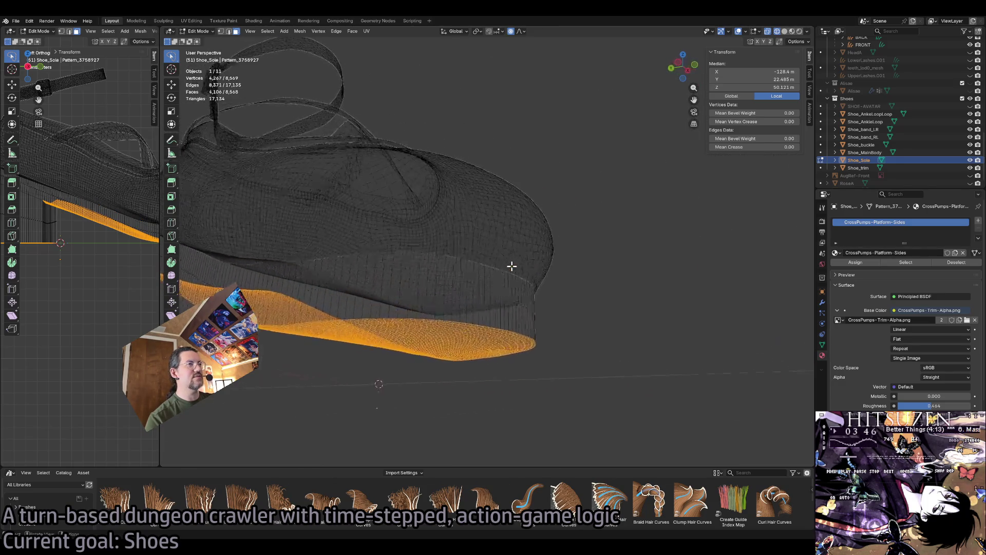
scroll(512, 266, up, 5)
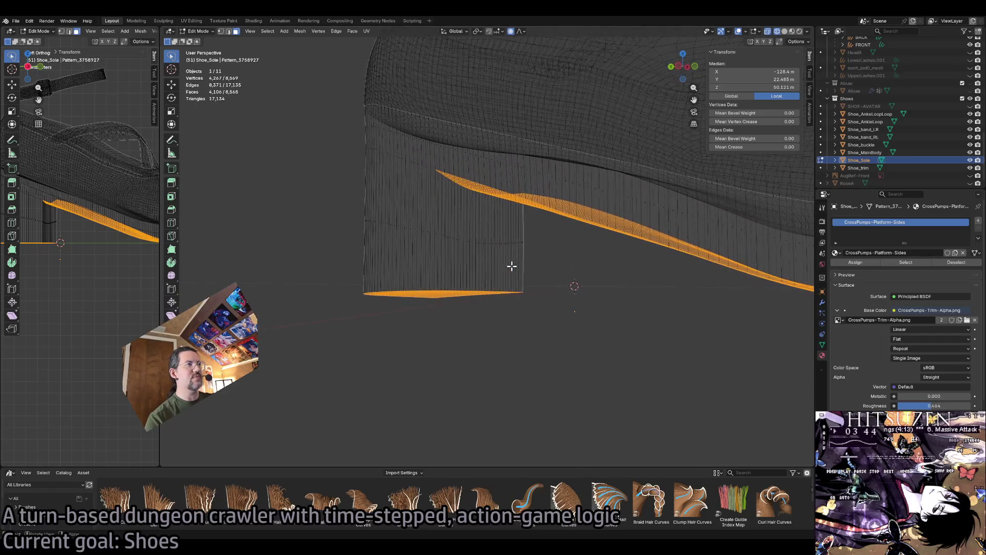
scroll(512, 265, up, 5)
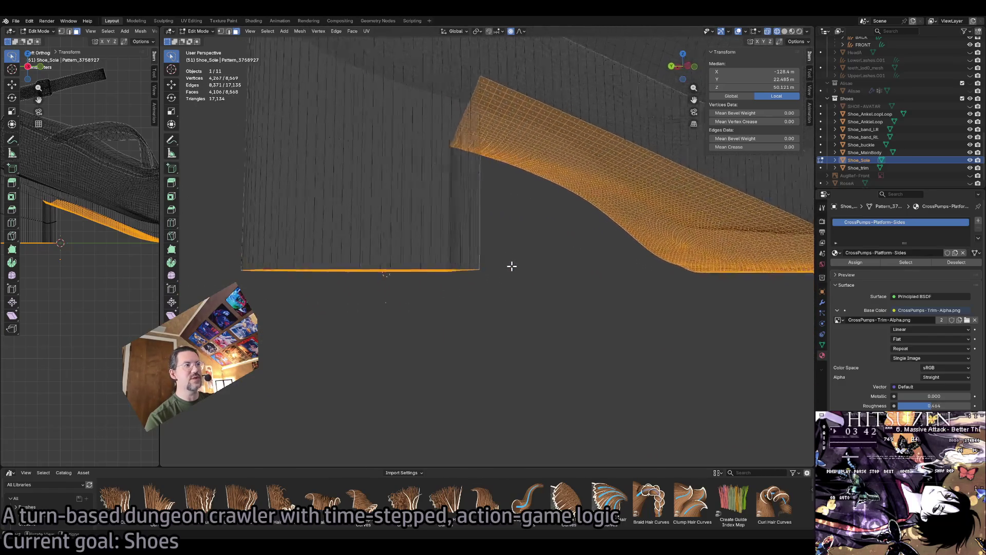
scroll(512, 266, down, 5)
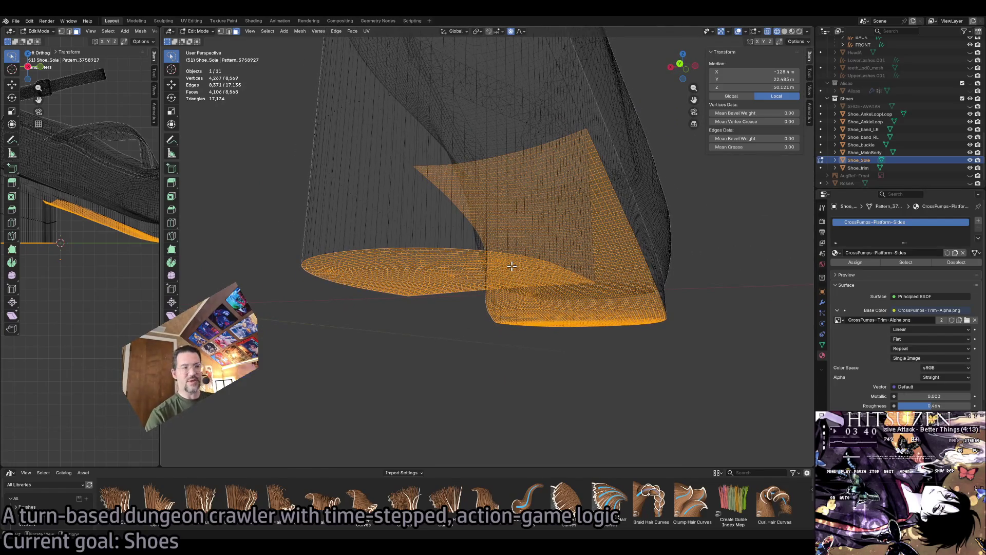
scroll(512, 265, up, 5)
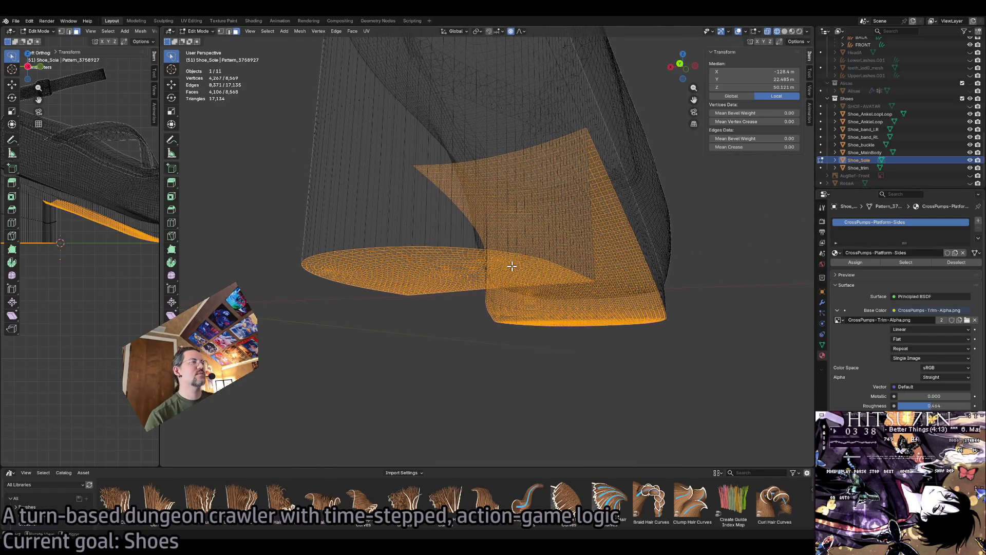
scroll(525, 263, down, 5)
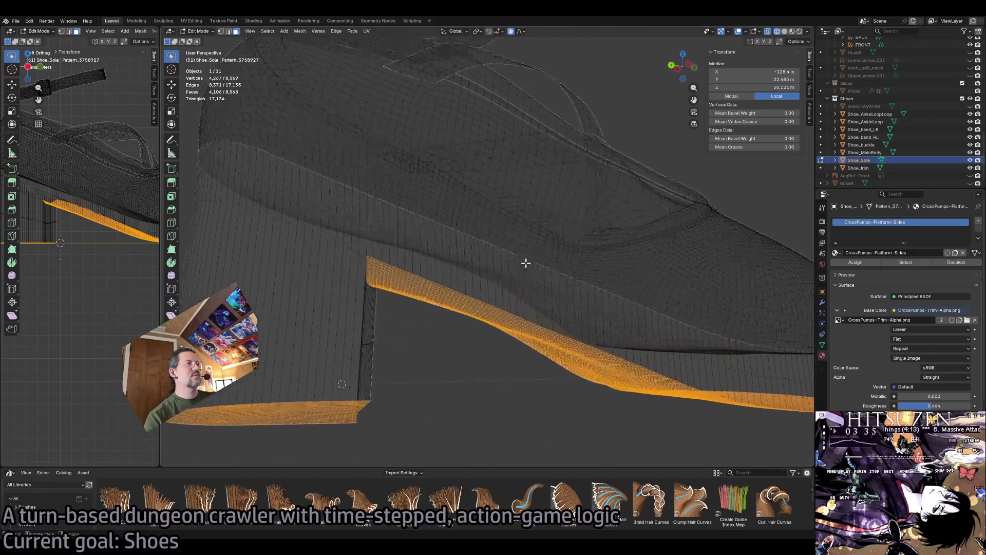
scroll(526, 263, down, 5)
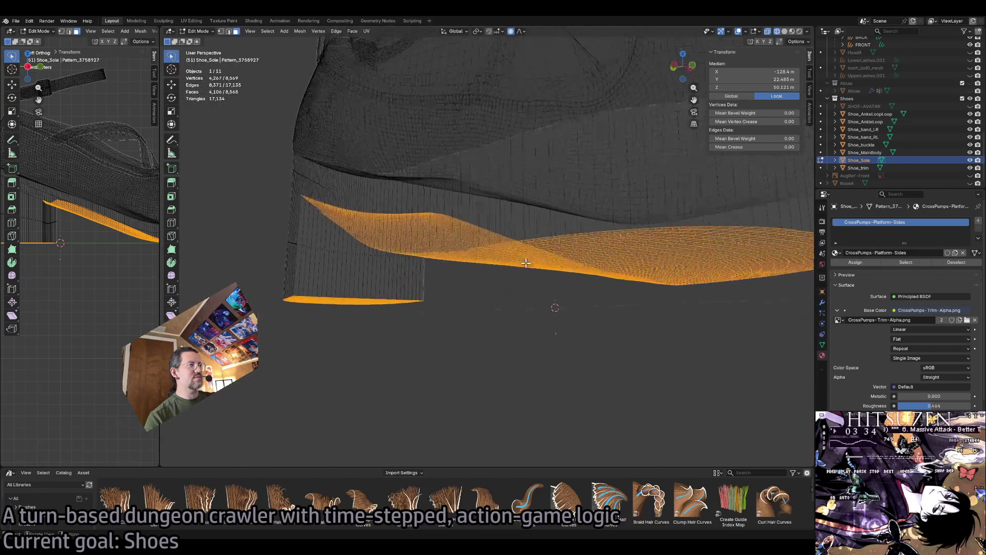
scroll(525, 263, down, 5)
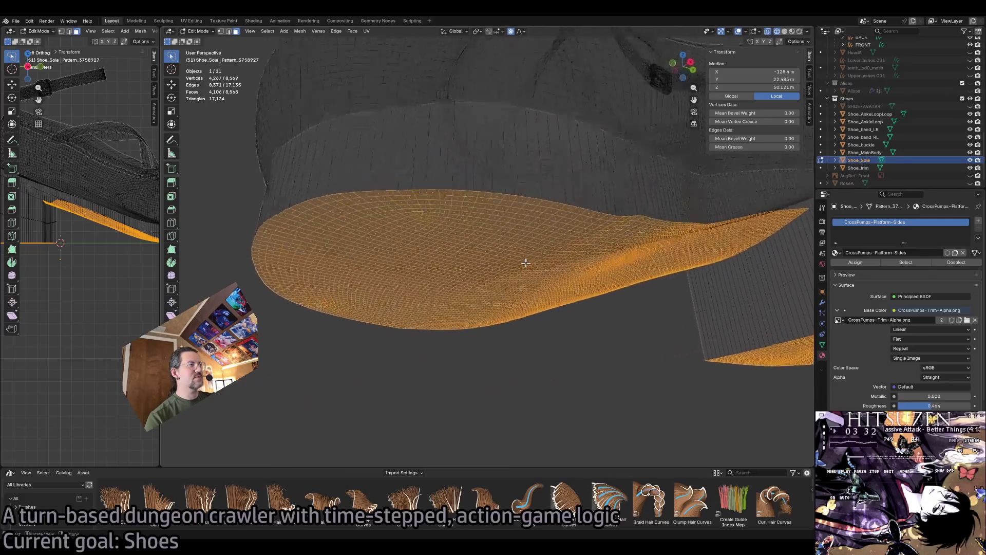
scroll(526, 263, down, 5)
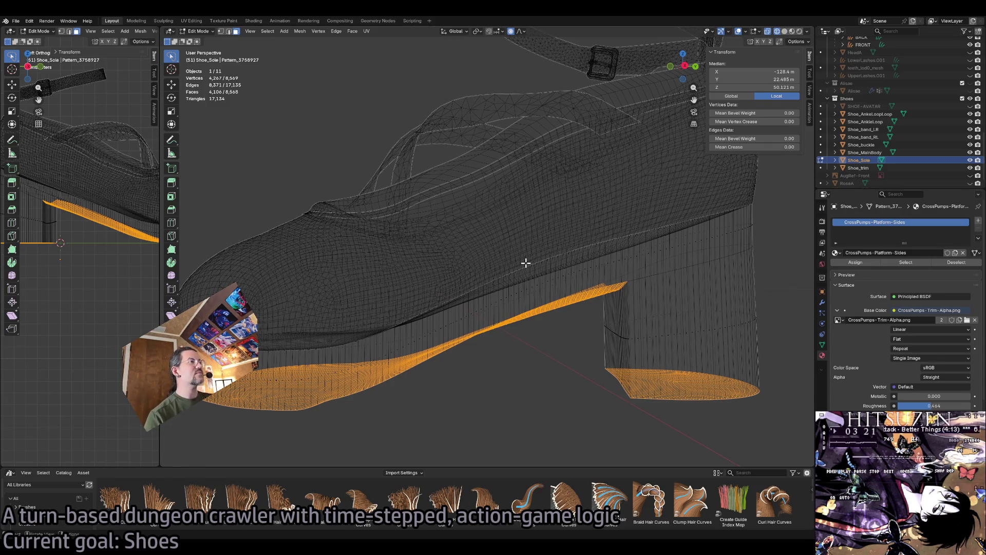
scroll(537, 270, down, 5)
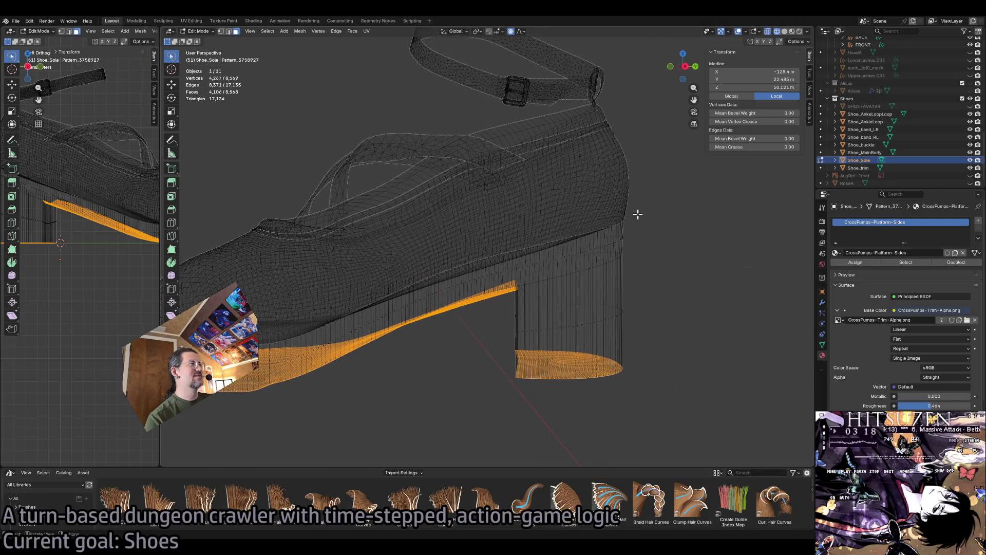
Shift-lasso the heel-top faces and the upper platform edge strip into the selection.
mouse_move(638, 214)
mouse_down()
mouse_move(688, 213)
mouse_move(584, 253)
mouse_move(606, 191)
mouse_up()
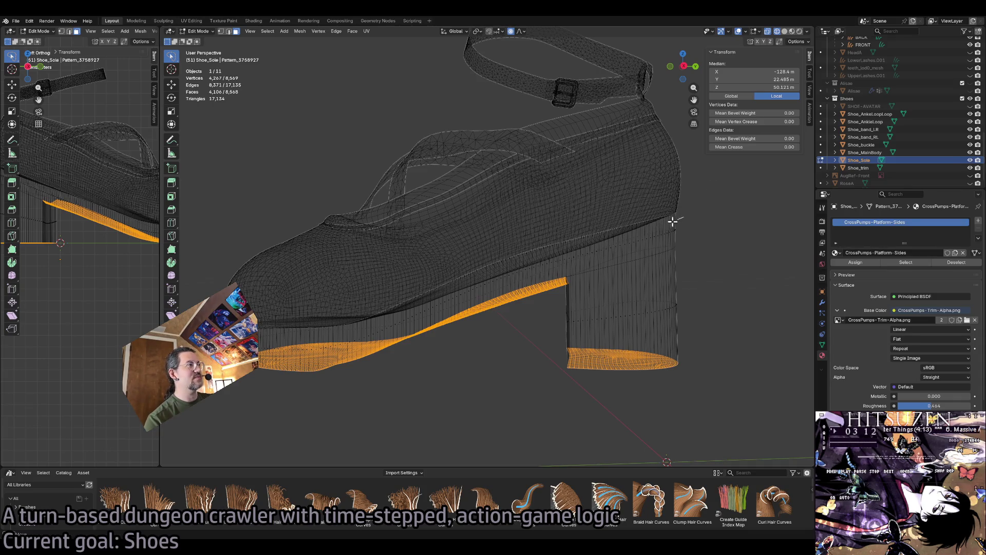
mouse_move(605, 241)
mouse_down()
mouse_move(718, 180)
mouse_move(597, 236)
mouse_move(636, 220)
mouse_move(627, 227)
mouse_up()
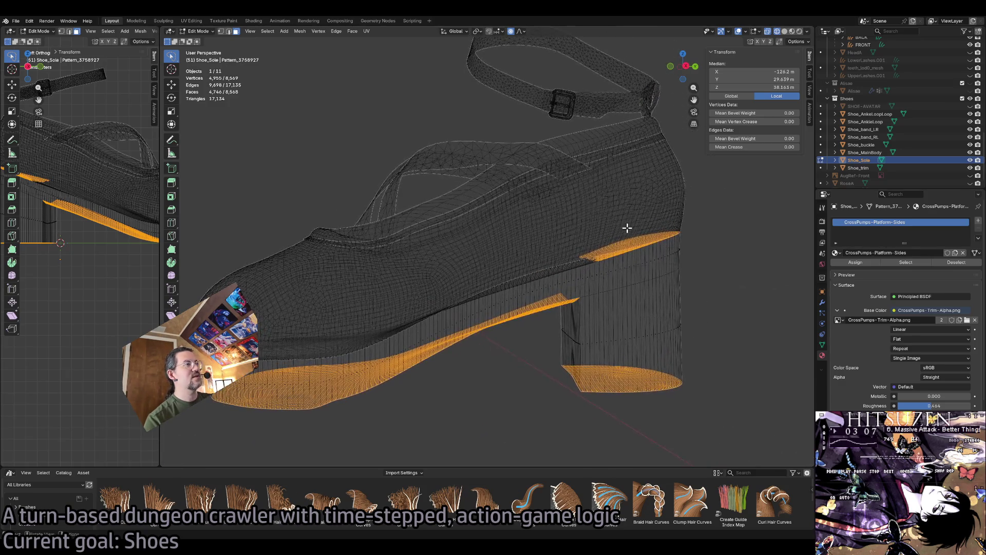
scroll(599, 242, up, 5)
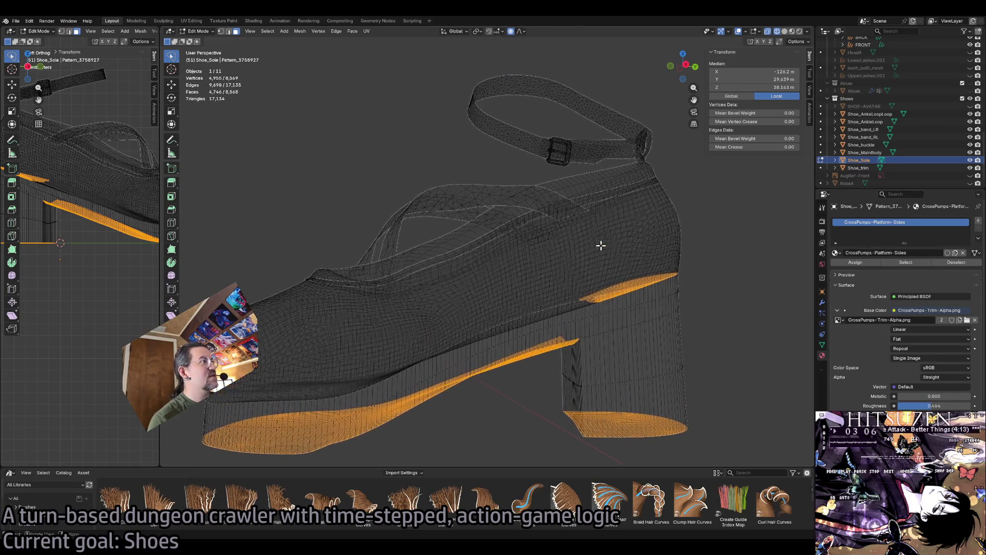
scroll(597, 253, down, 1)
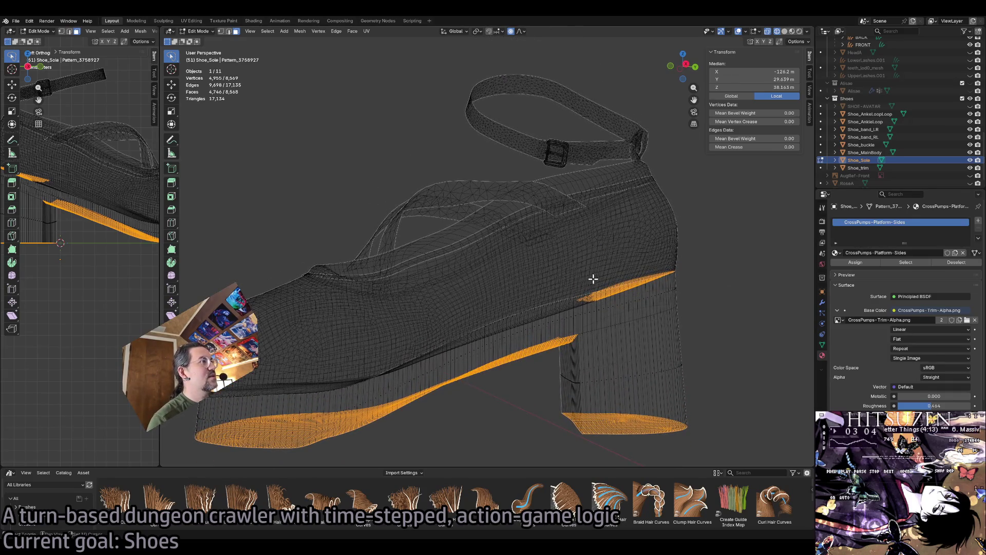
mouse_move(575, 310)
mouse_down()
mouse_move(473, 338)
mouse_move(569, 267)
mouse_move(581, 284)
mouse_up()
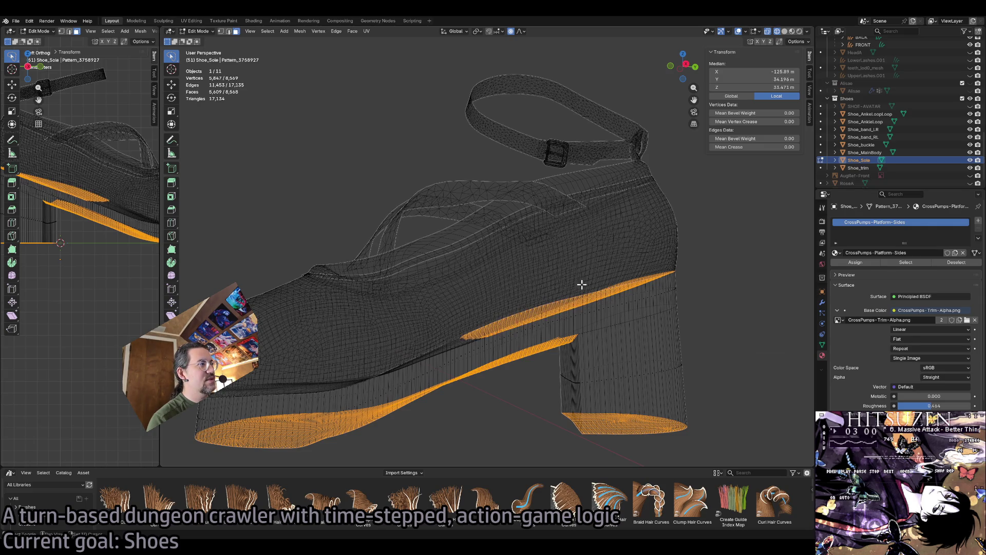
mouse_move(372, 384)
mouse_down()
mouse_move(464, 352)
mouse_move(498, 323)
mouse_move(339, 344)
mouse_up()
mouse_move(537, 332)
mouse_down()
mouse_move(410, 314)
mouse_move(474, 328)
mouse_move(409, 346)
mouse_move(286, 348)
mouse_move(254, 301)
mouse_up()
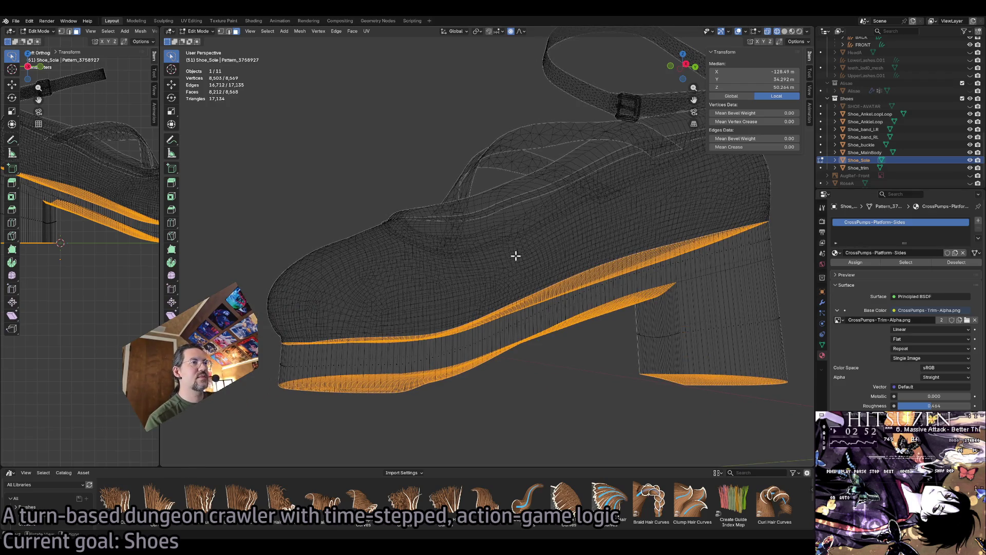
mouse_move(523, 268)
mouse_down()
mouse_move(559, 321)
mouse_move(634, 282)
mouse_up()
Duplicate CrossPumps-Platform-Sides and rename the copy CrossPumps-Platform-Vertical.
click(955, 253)
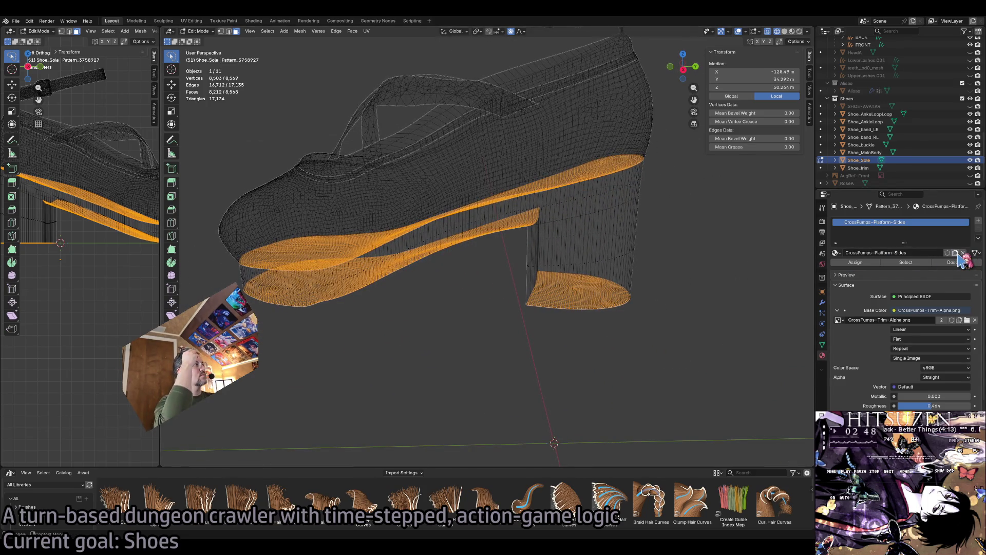
click(897, 253)
drag(897, 253, 964, 249)
text(Vertical)
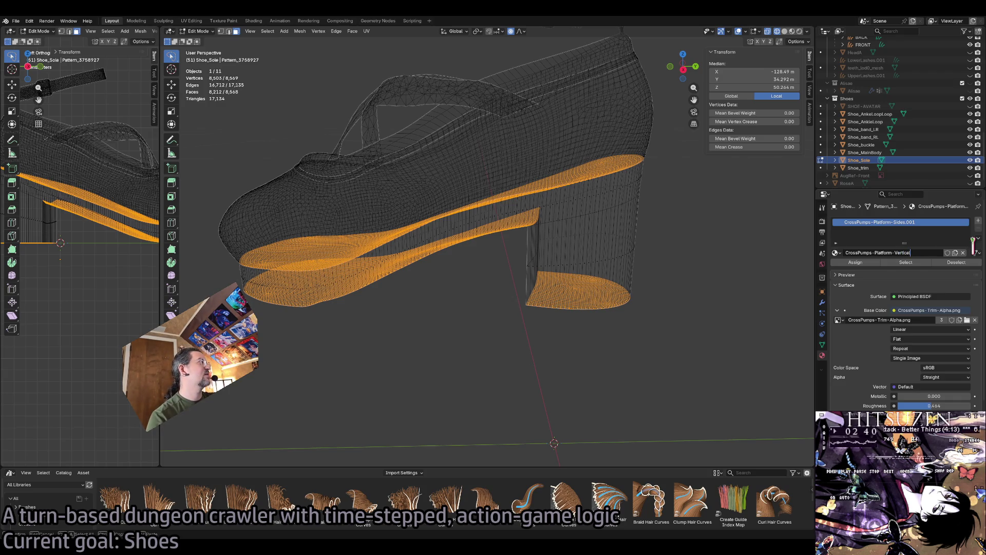
key(Return)
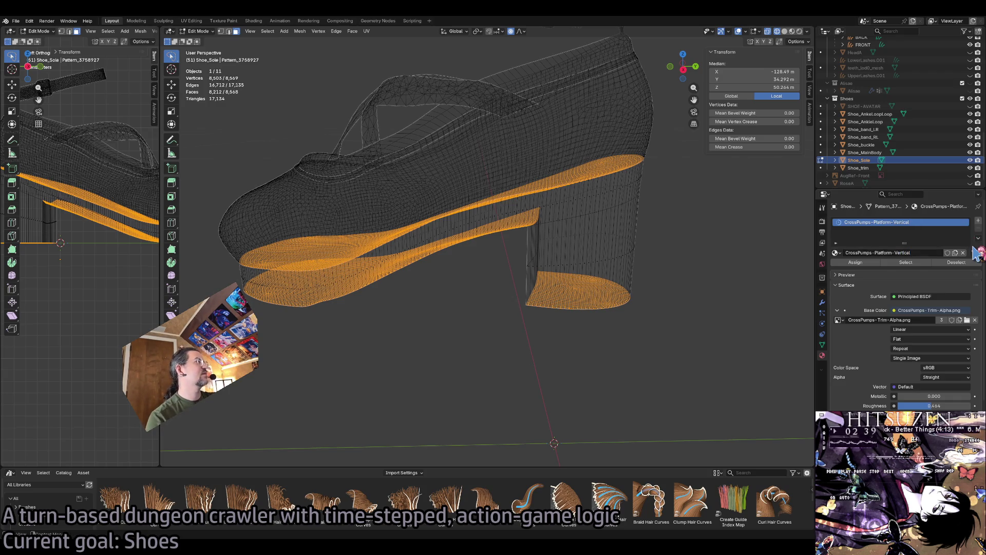
drag(542, 232, 553, 226)
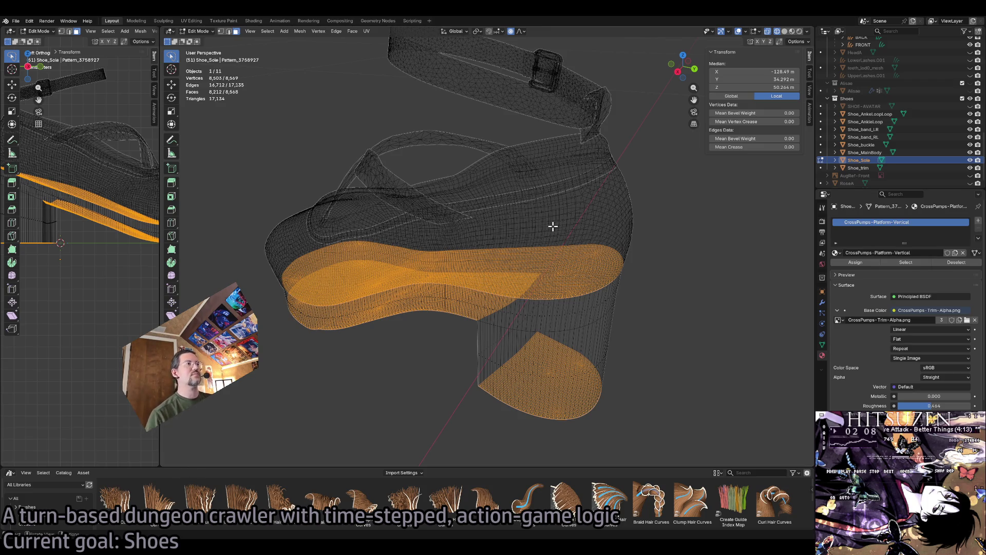
scroll(571, 239, up, 5)
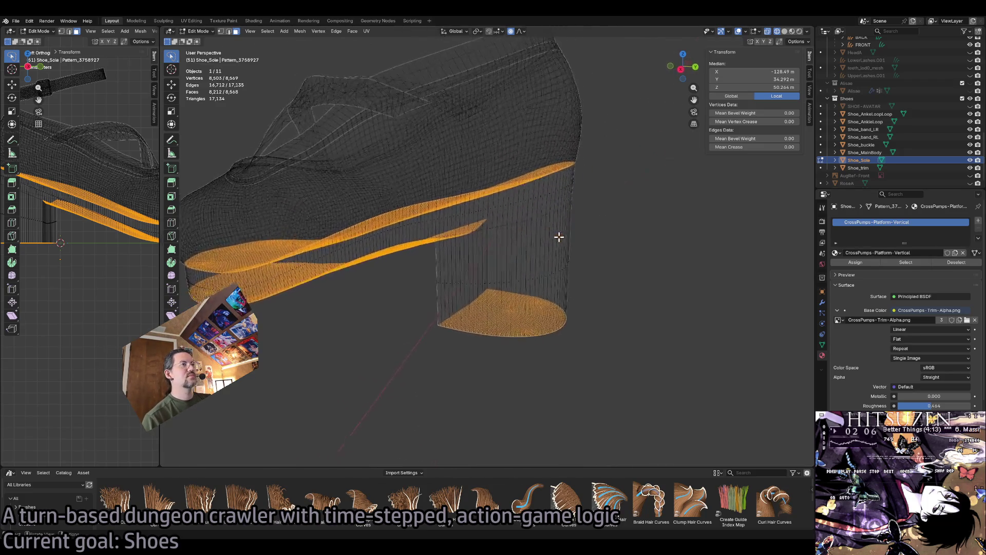
scroll(559, 236, up, 5)
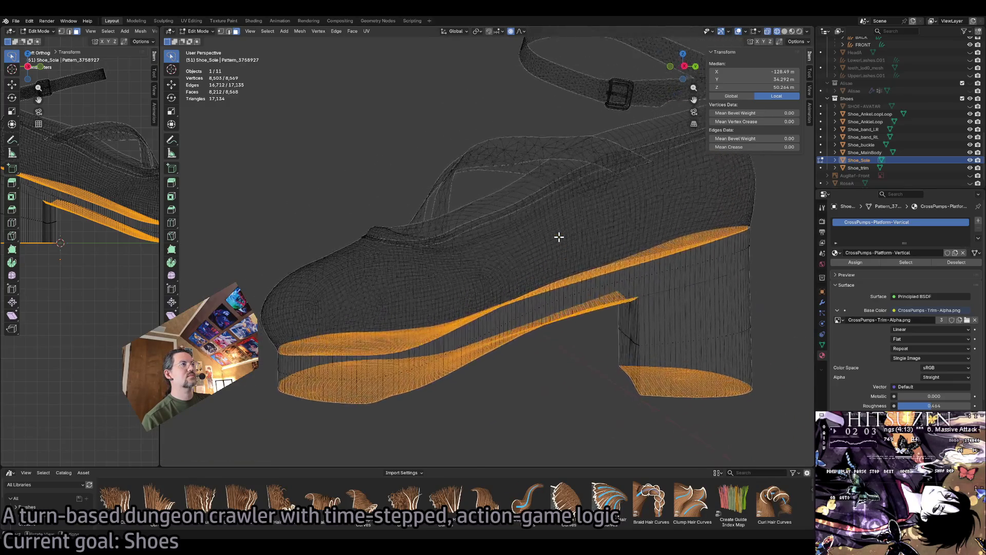
scroll(559, 237, up, 2)
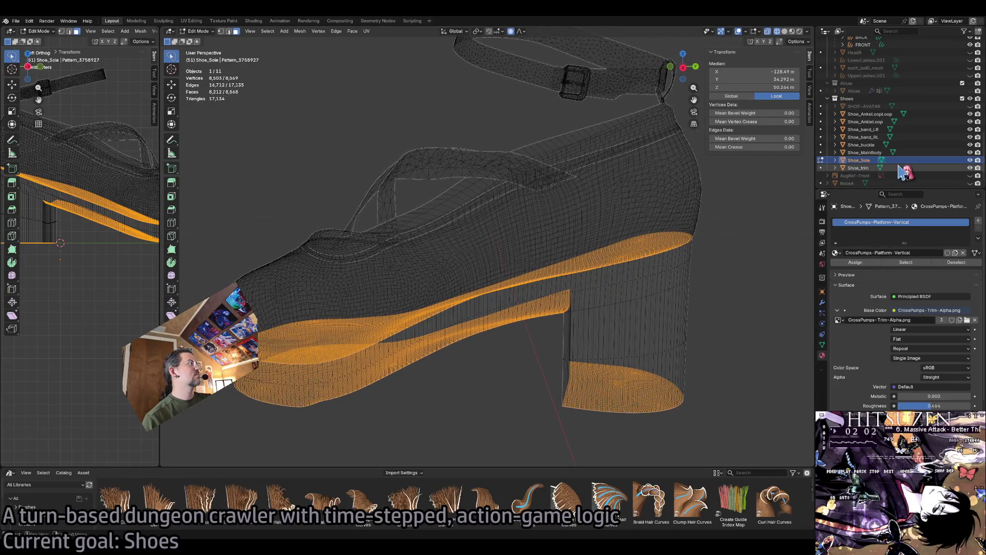
mouse_move(638, 271)
mouse_down()
mouse_move(740, 367)
mouse_move(650, 364)
mouse_up()
click(740, 316)
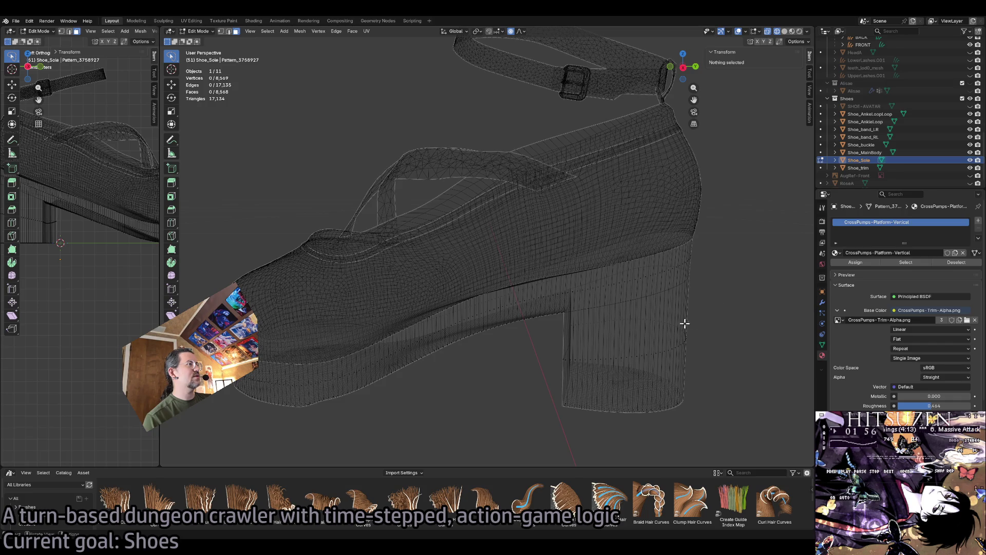
key(ctrl+z)
key(ctrl+z)
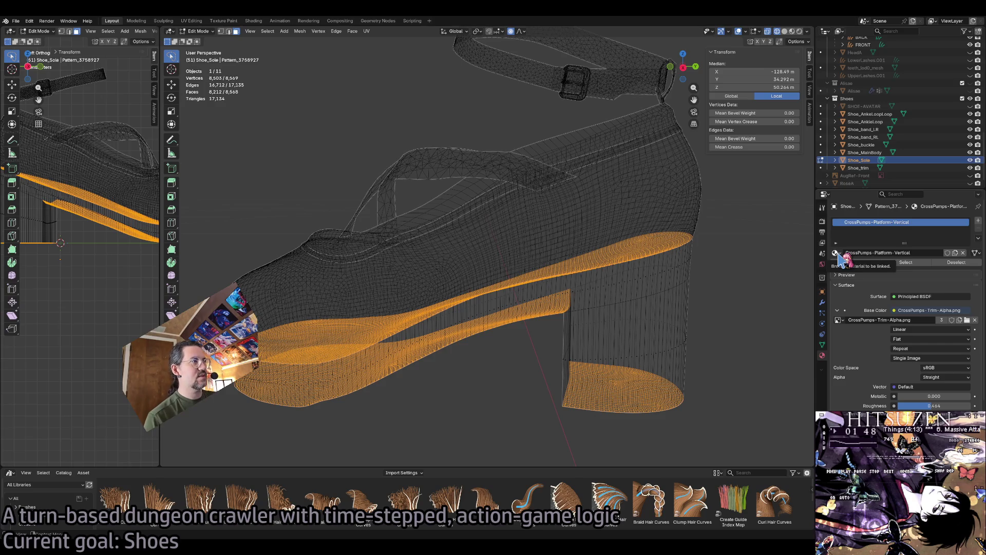
mouse_move(615, 282)
mouse_down()
mouse_move(414, 192)
mouse_move(254, 25)
mouse_up()
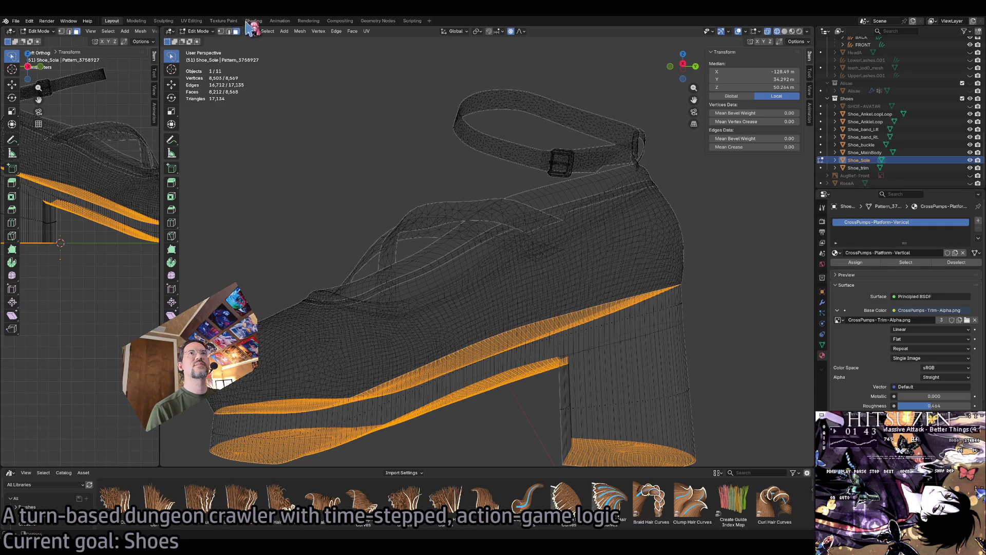
click(69, 21)
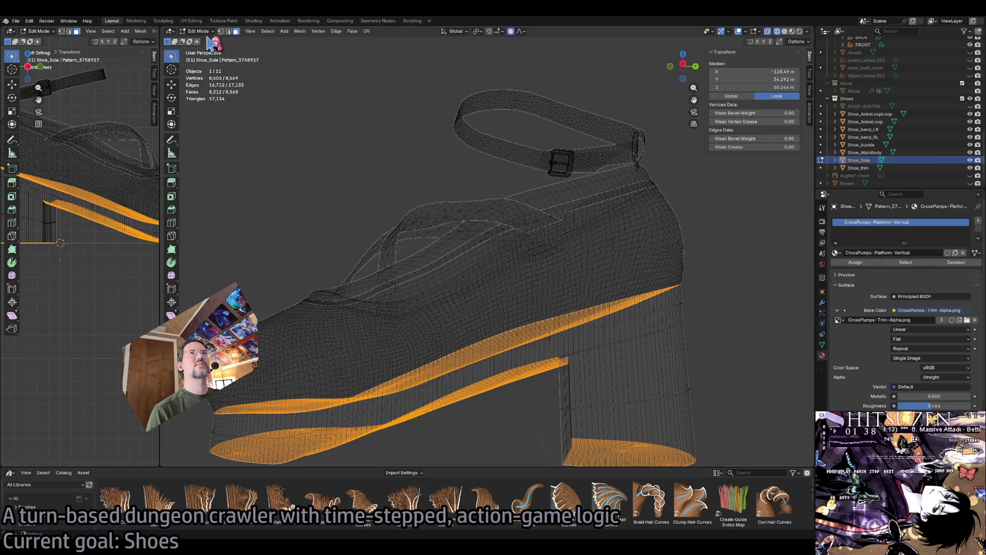
Select only the sole's side walls and browse the slot to CrossPumps-Platform-Sides.
click(268, 33)
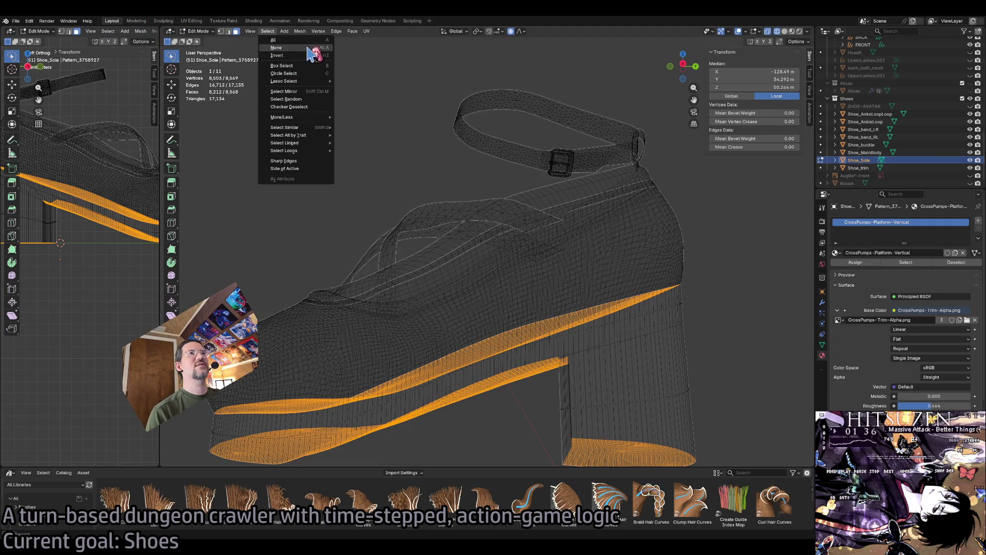
click(317, 63)
scroll(724, 329, down, 5)
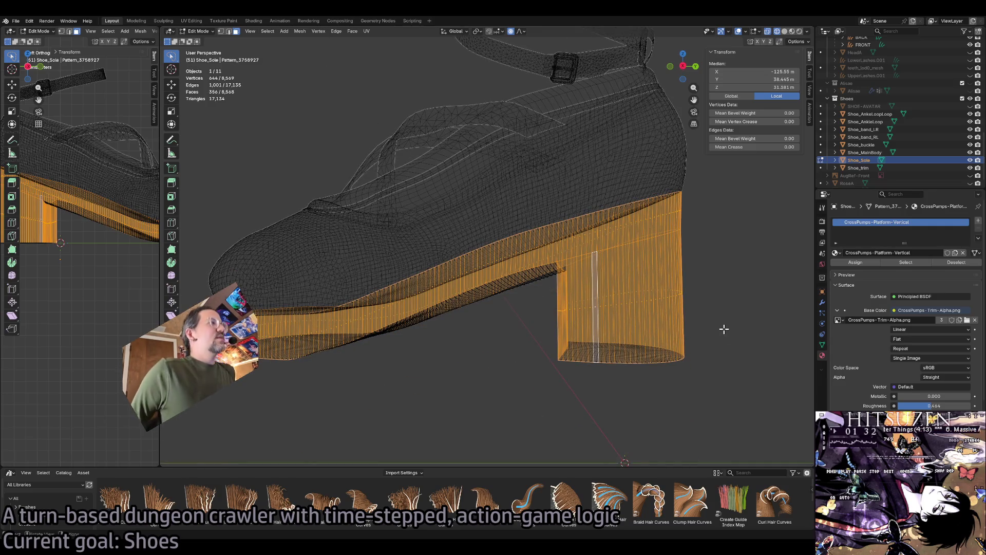
click(836, 253)
click(790, 312)
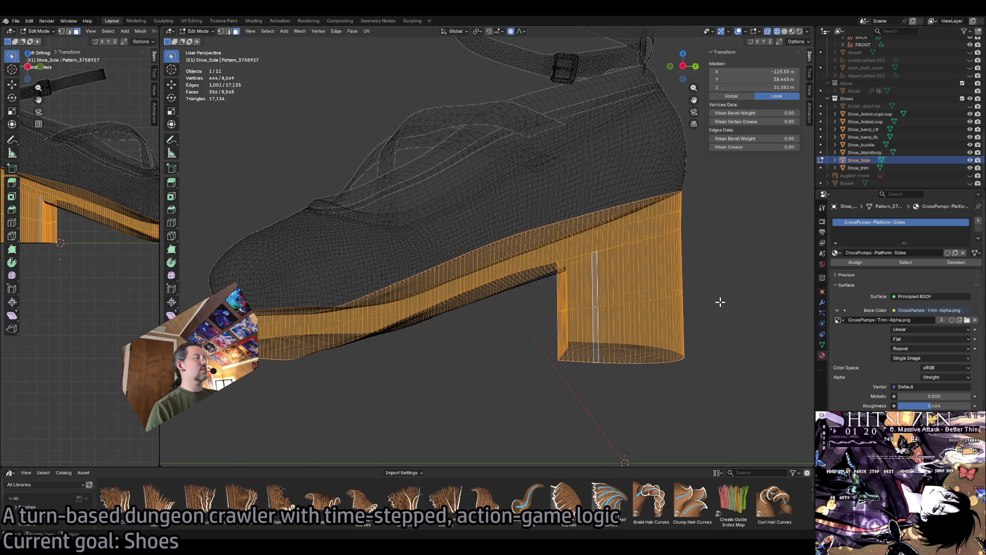
Pick a heel-bottom face and several thin vertical face strips on the heel.
mouse_move(720, 302)
mouse_down()
mouse_move(656, 341)
mouse_move(623, 257)
mouse_up()
click(623, 258)
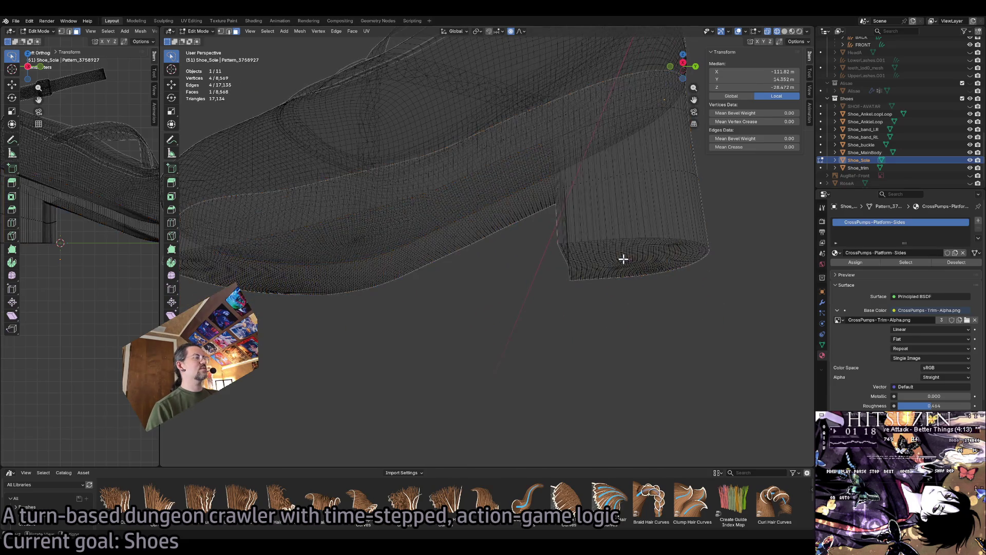
click(654, 215)
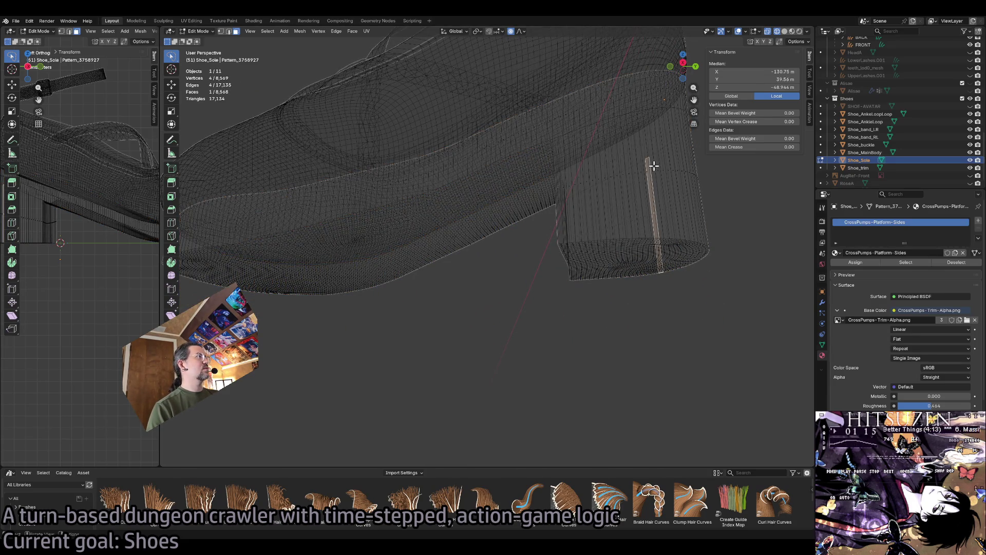
click(671, 167)
click(726, 247)
click(672, 170)
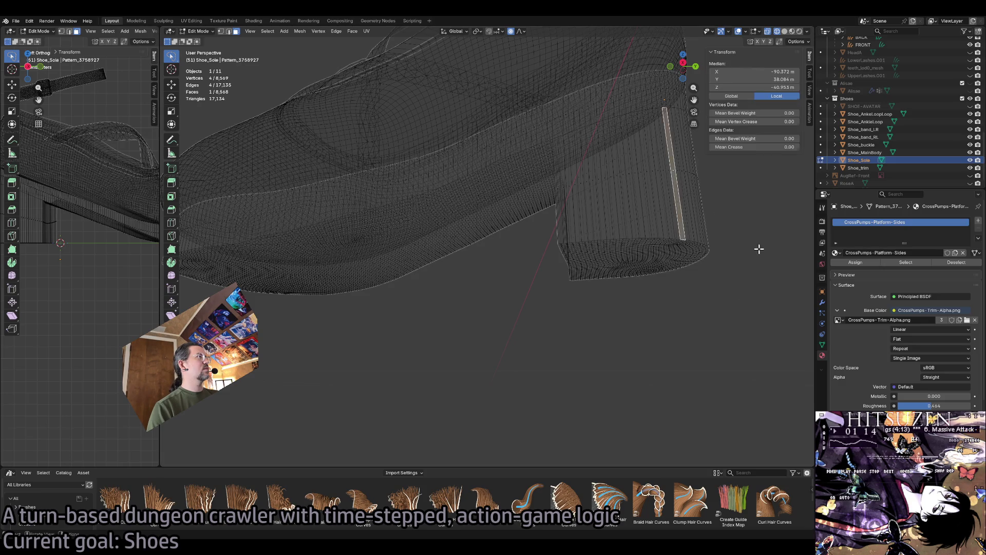
Reselect the sole object, return to Edit Mode, and undo back to the side-band selection.
key(Tab)
click(723, 283)
click(641, 187)
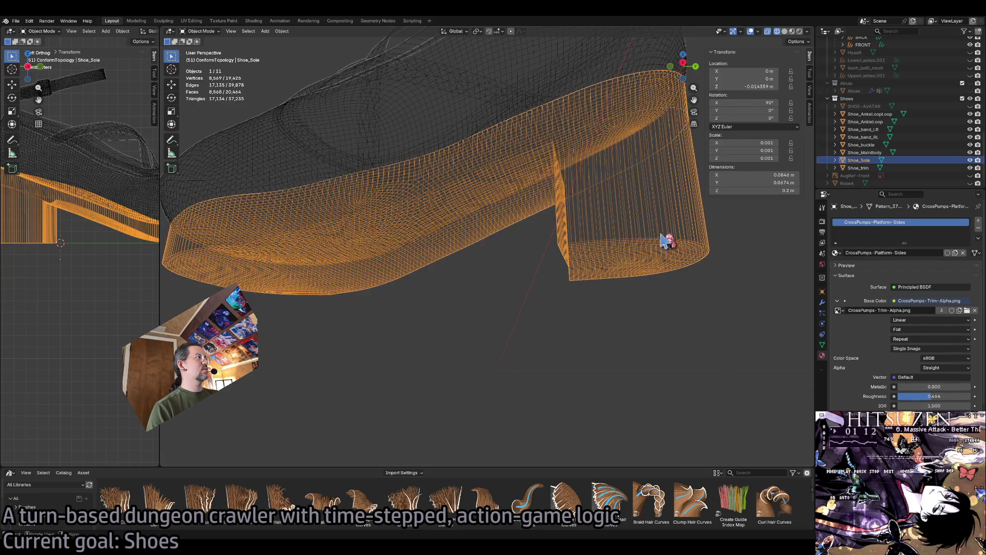
key(alt+a)
click(656, 255)
key(Tab)
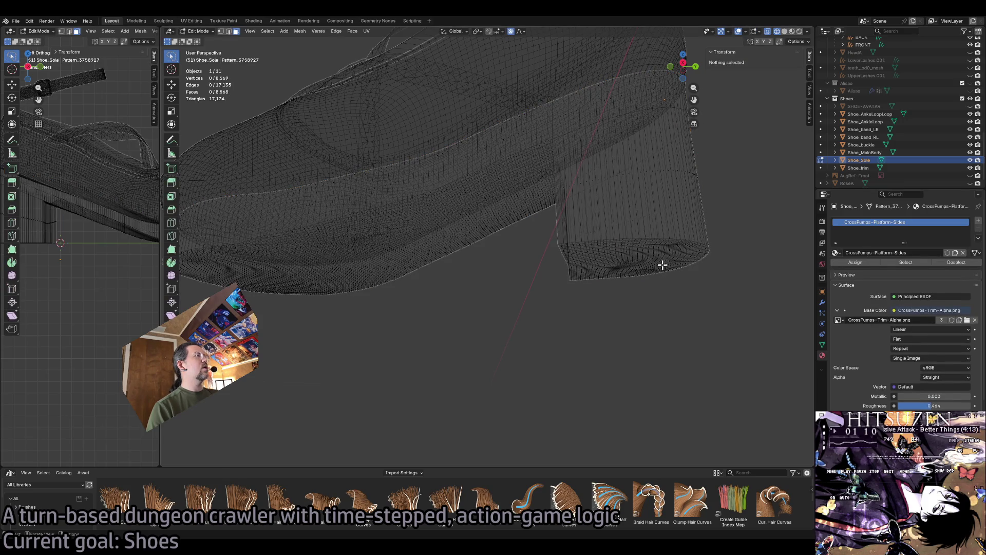
key(ctrl+z)
key(ctrl+z)
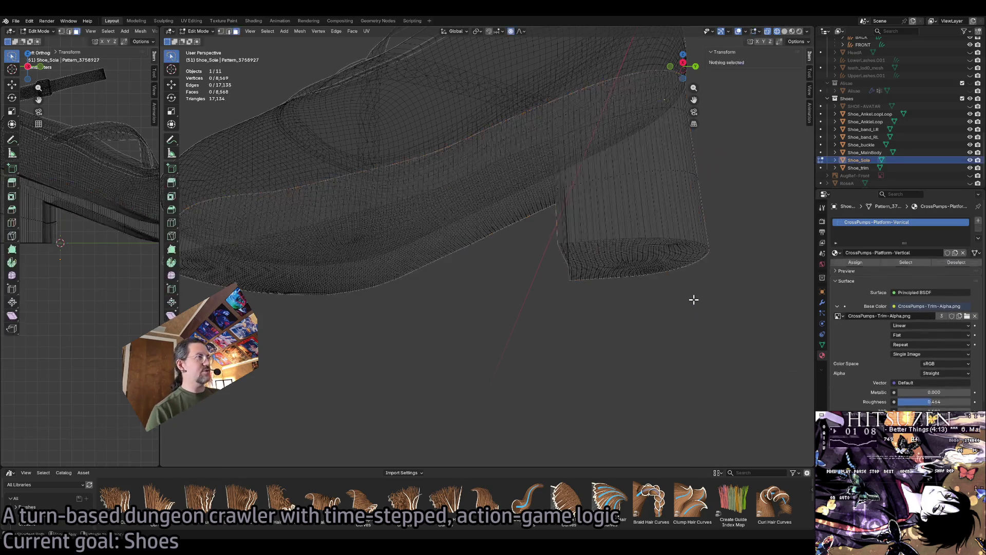
key(ctrl+z)
key(ctrl+z)
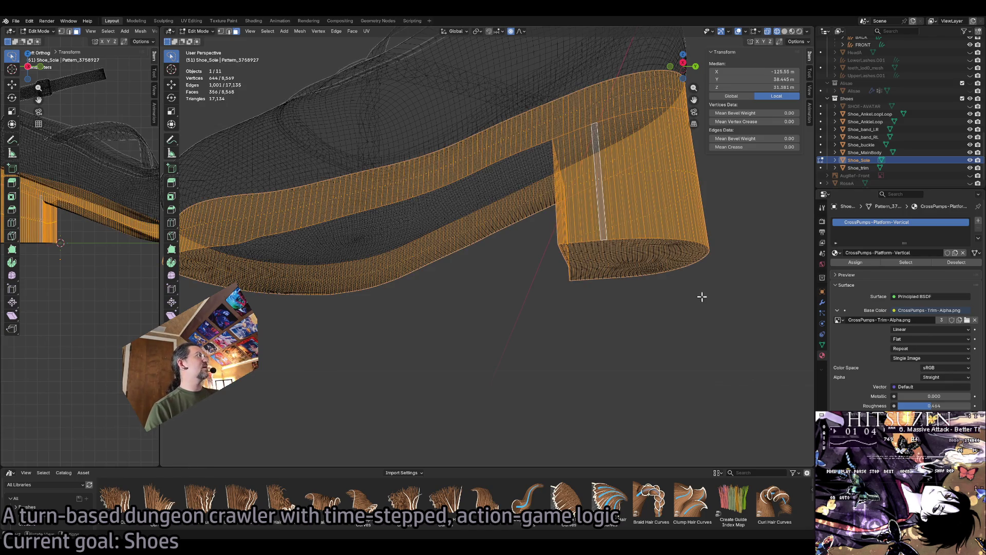
Add a second material slot with CrossPumps-Platform-Sides and assign it to the side band.
click(978, 221)
click(898, 223)
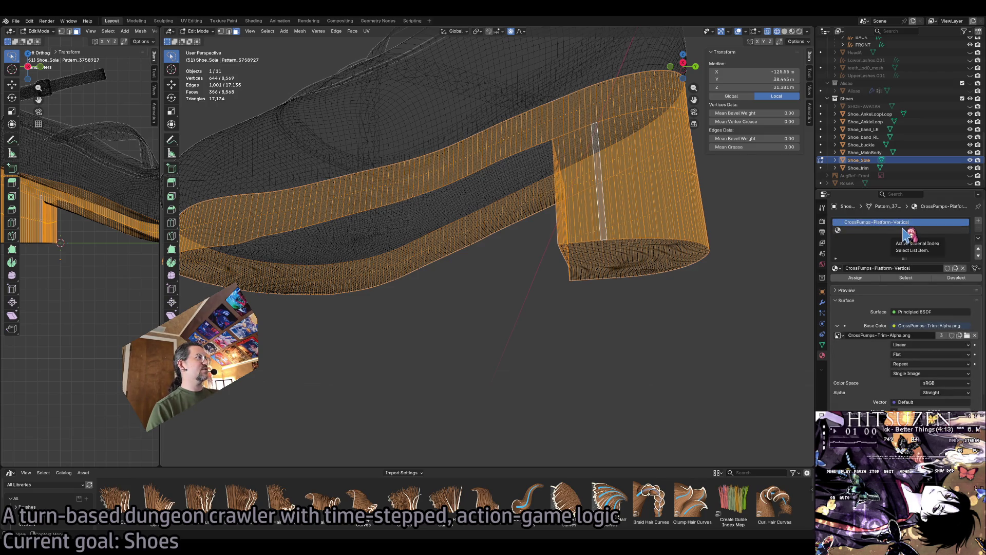
key(ctrl+i)
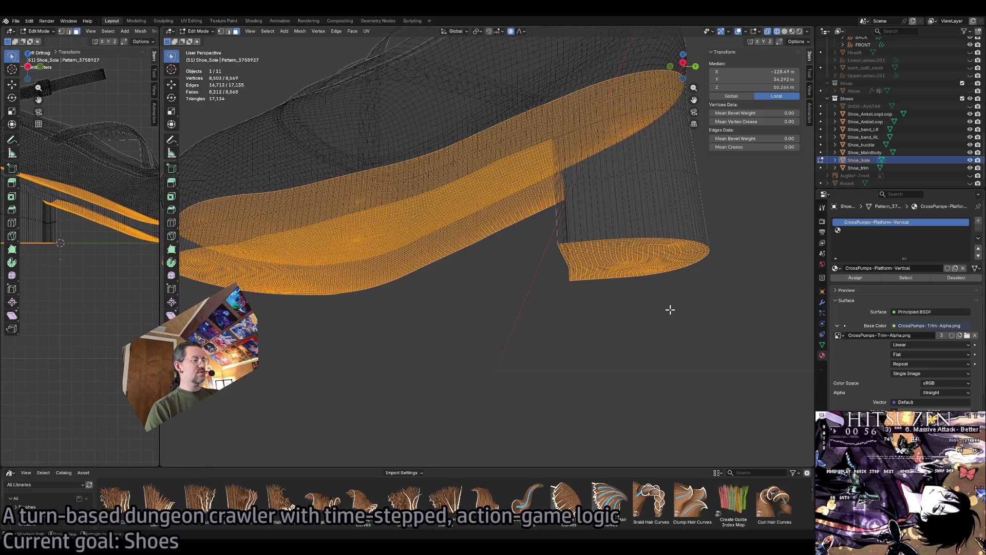
key(ctrl+i)
click(874, 230)
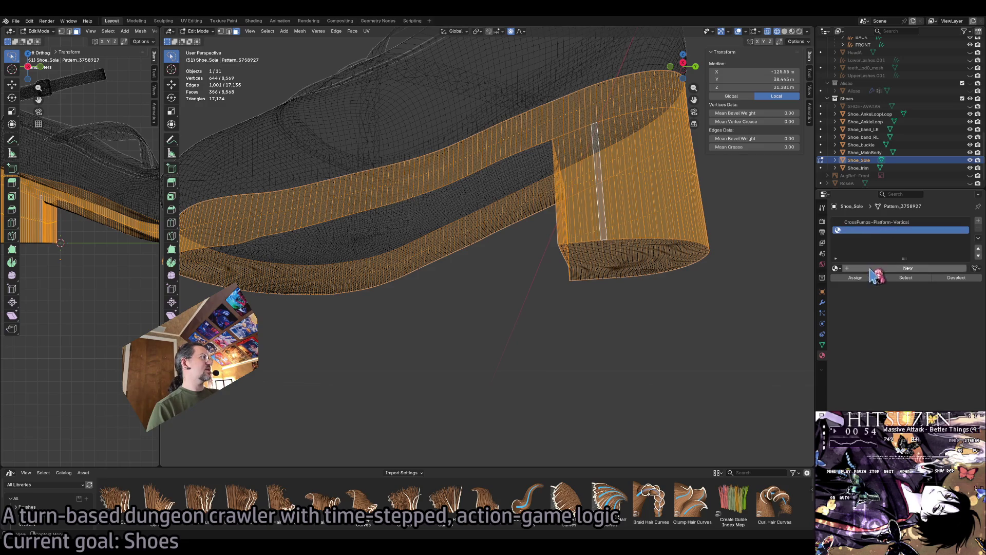
click(839, 267)
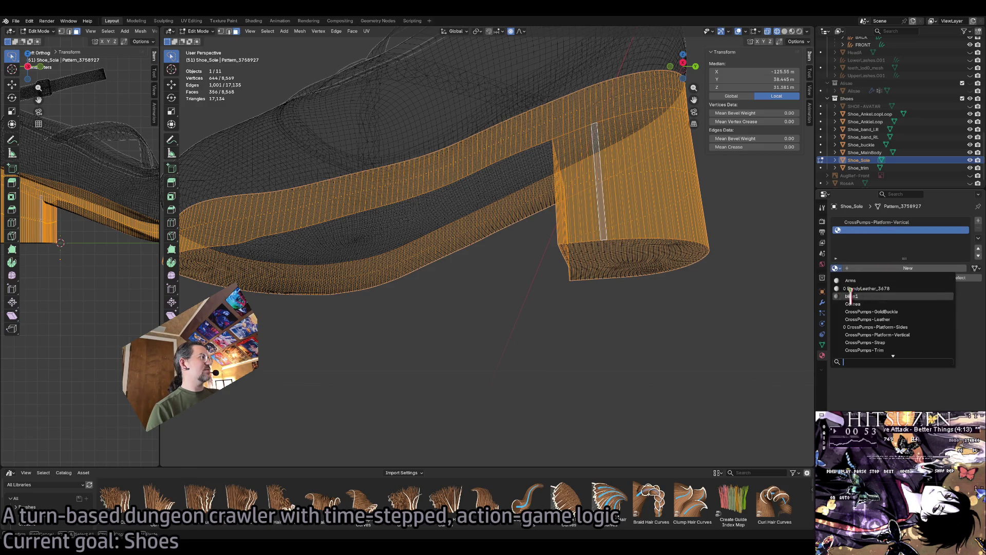
click(917, 324)
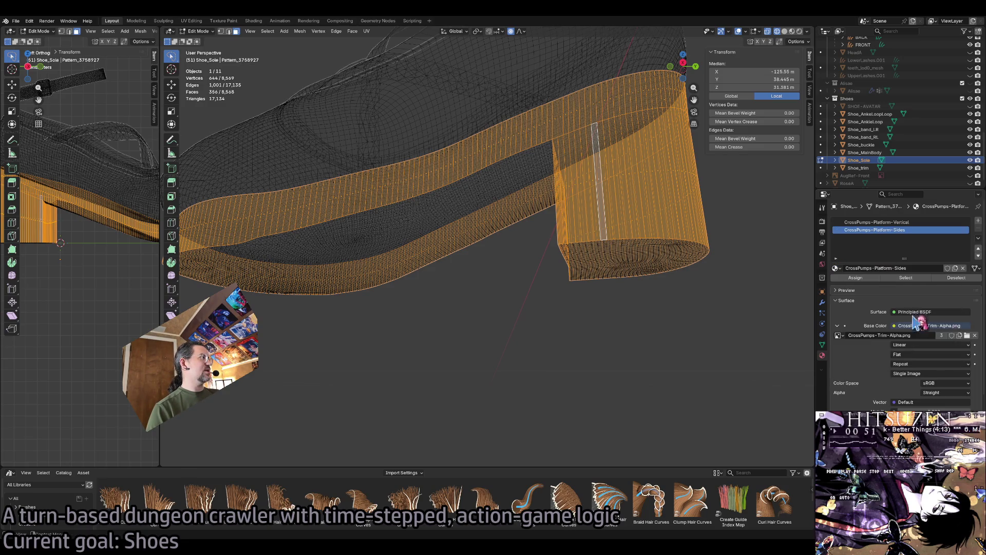
click(871, 278)
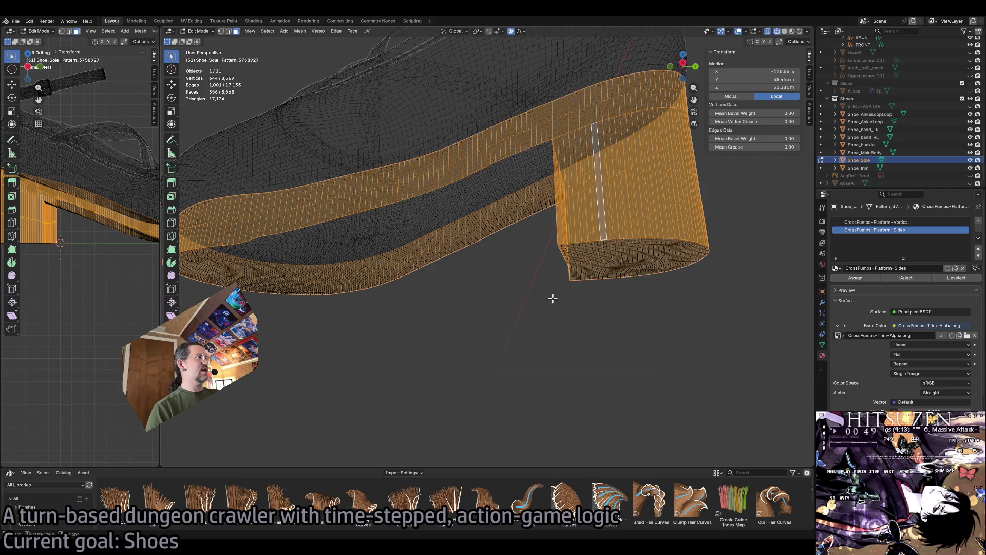
Return to Object Mode, deselect the sole, and switch to solid shading.
key(Tab)
click(546, 325)
key(shift+z)
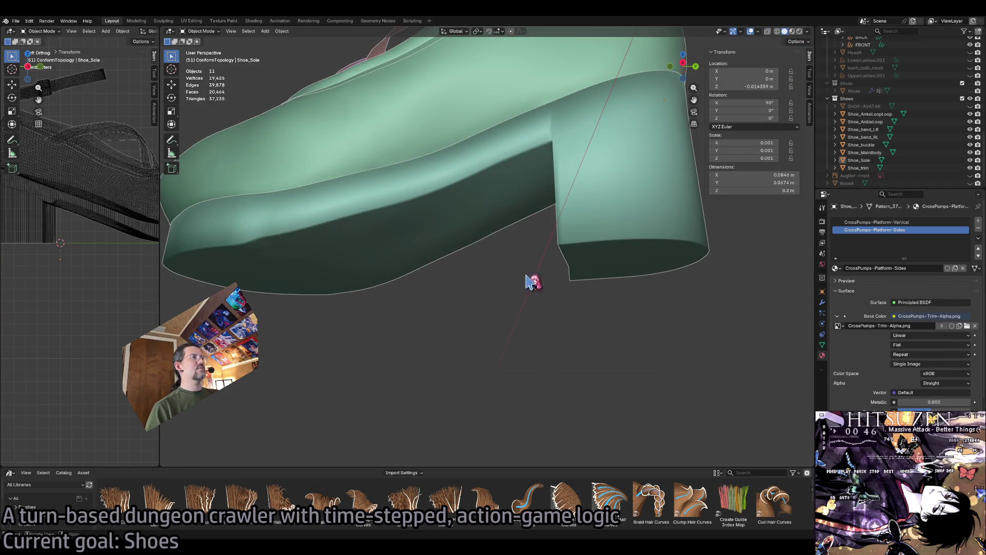
Switch to Material Preview and select the trim and the Shoe_band_LR crossing strap.
key(z)
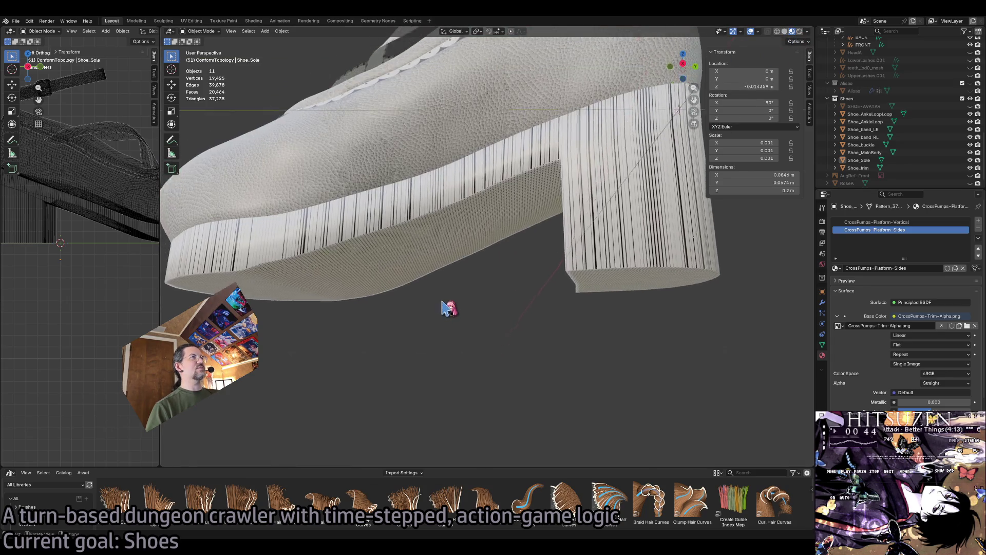
drag(449, 308, 454, 303)
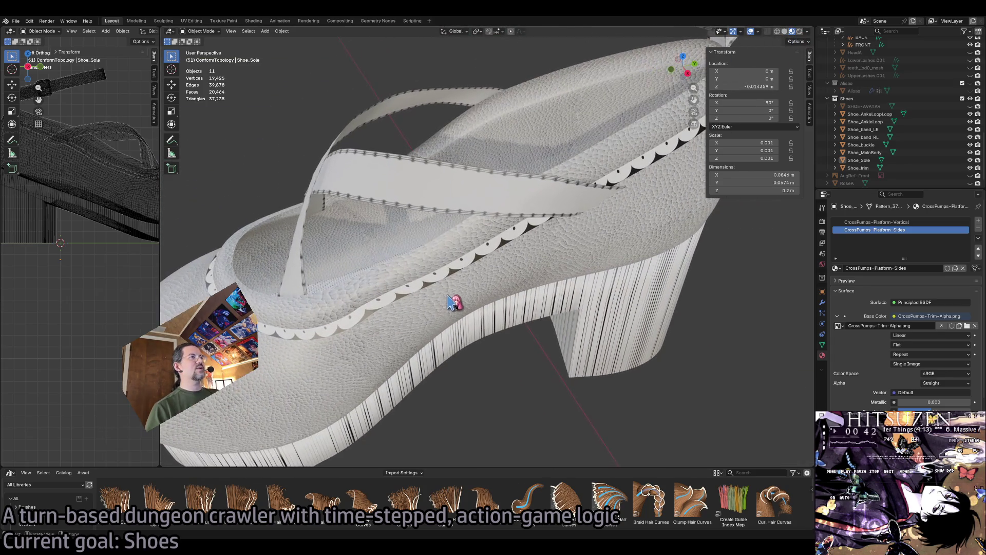
click(451, 302)
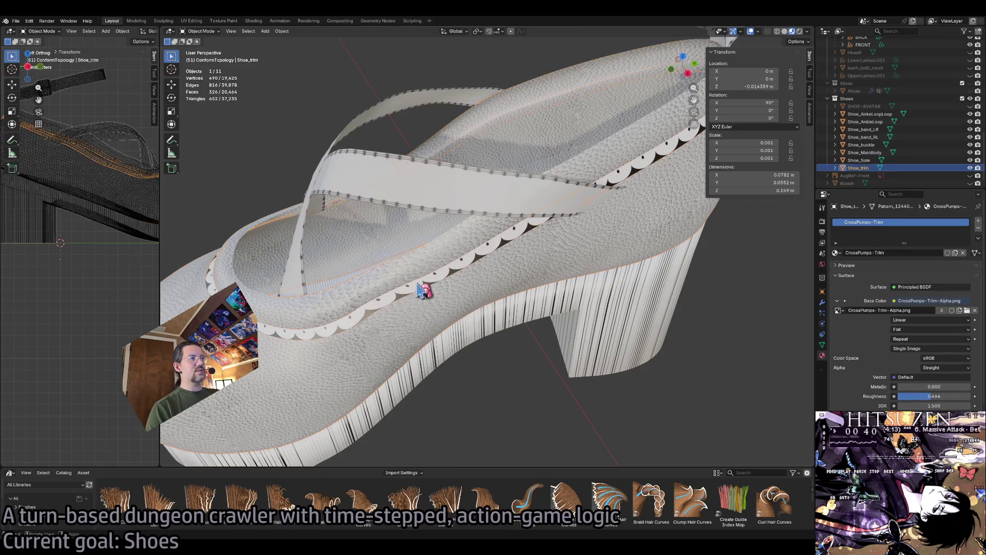
click(513, 201)
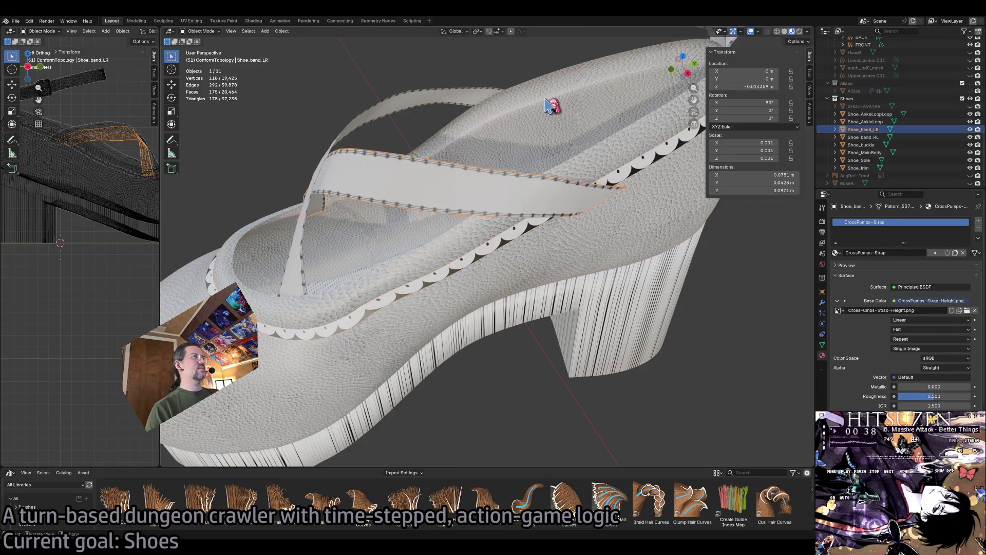
Frame the ankle loop and buckle in turn, then view the side and sole.
click(550, 105)
key(KP_Decimal)
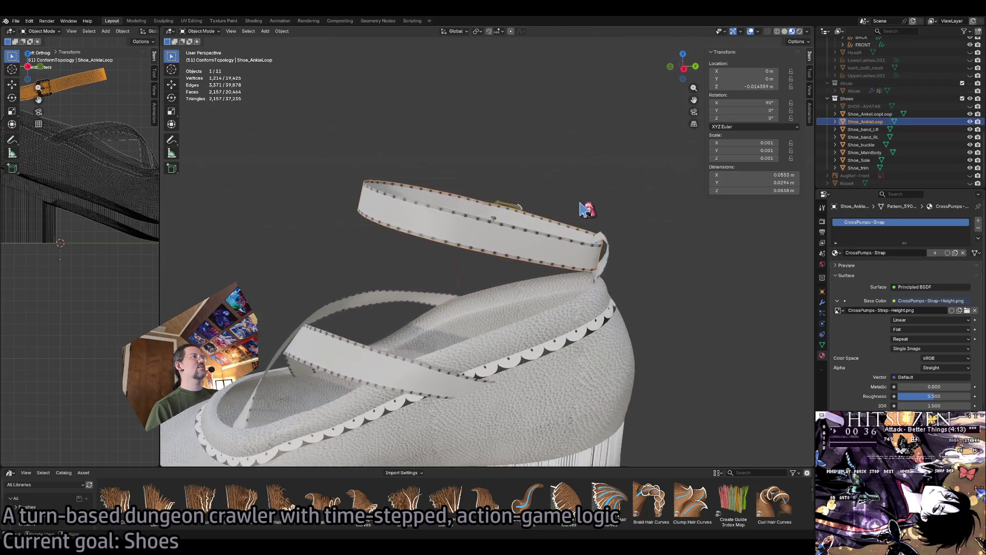
scroll(587, 209, up, 3)
click(524, 213)
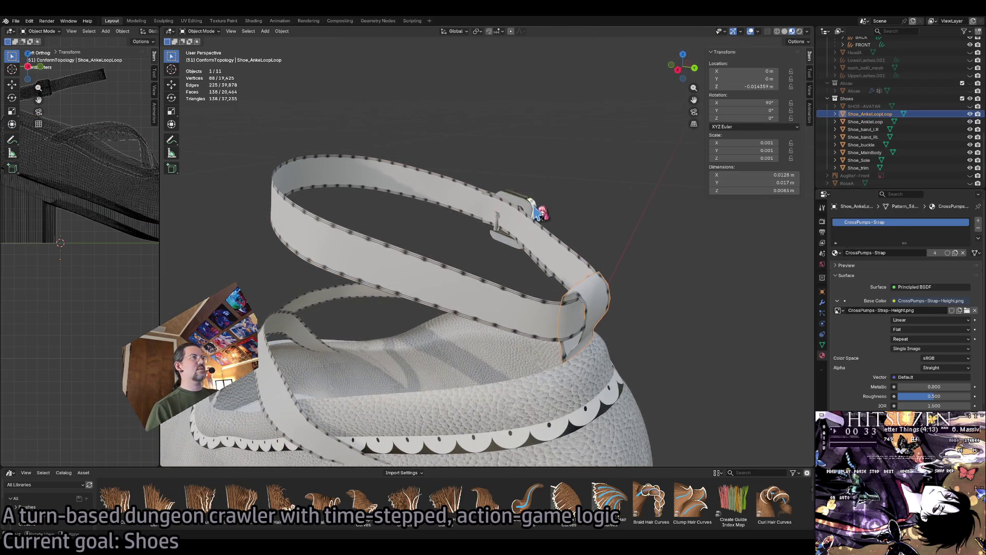
key(KP_Decimal)
drag(568, 250, 556, 258)
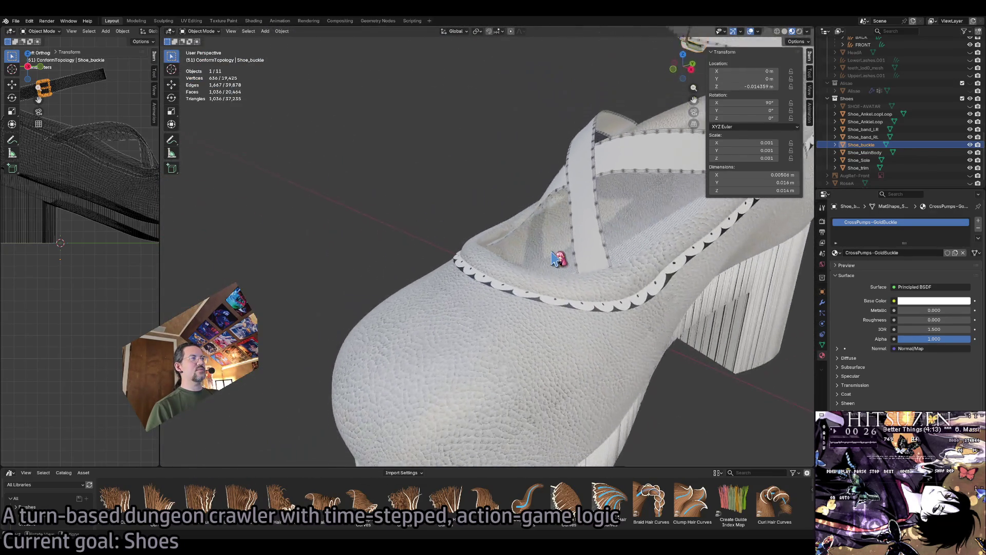
click(555, 322)
Save MetaDusk1X.blend and zoom in and out to review the textured shoe.
key(ctrl+s)
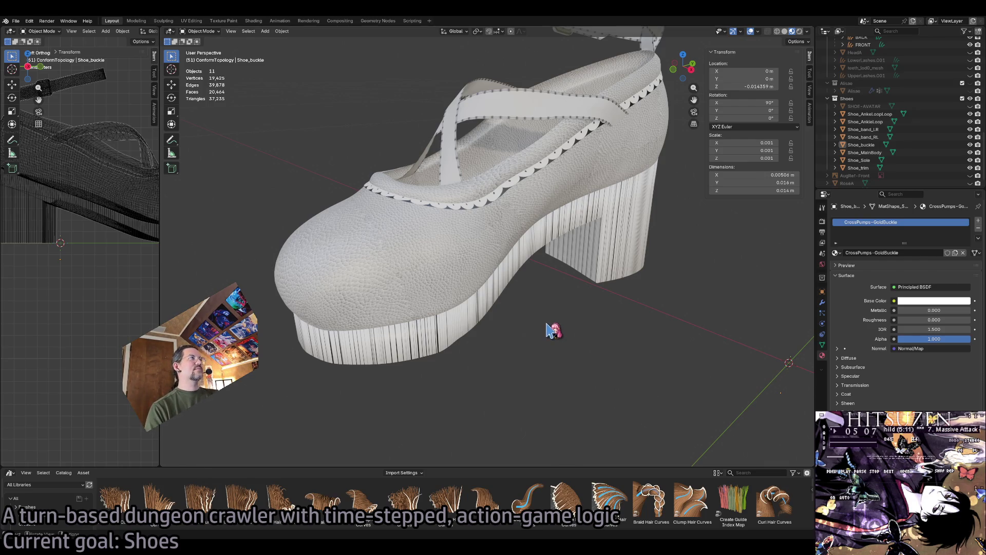
scroll(554, 330, up, 4)
scroll(549, 329, down, 4)
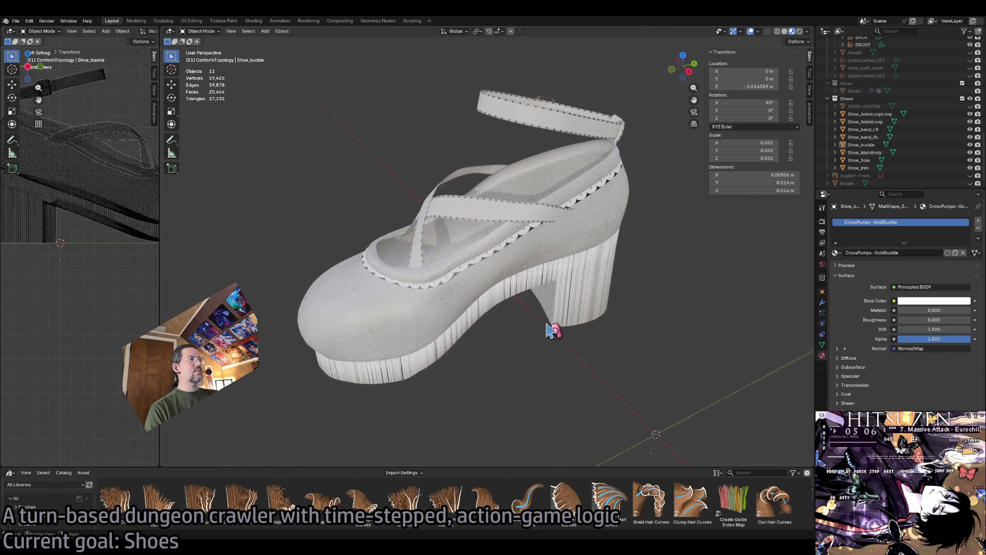
key(ctrl+s)
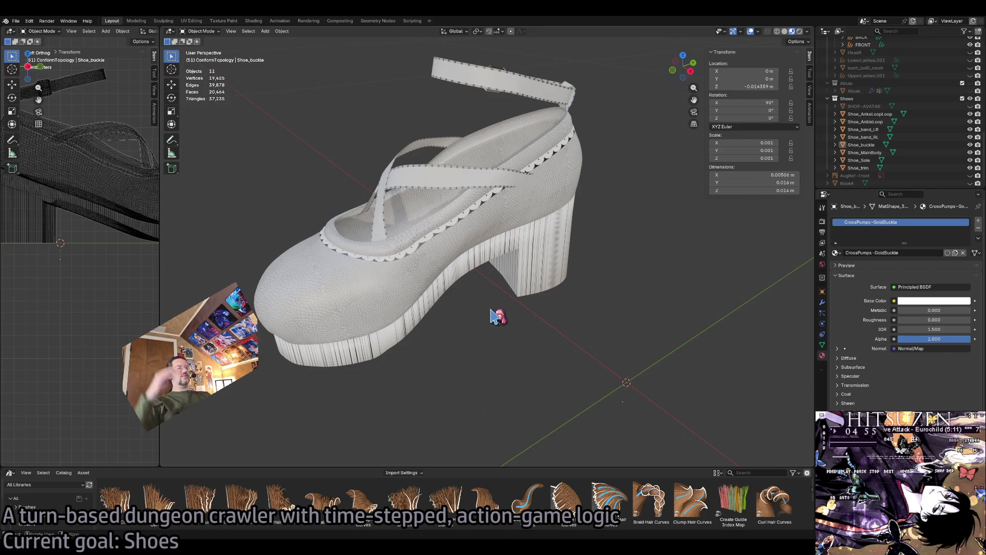
scroll(510, 319, up, 5)
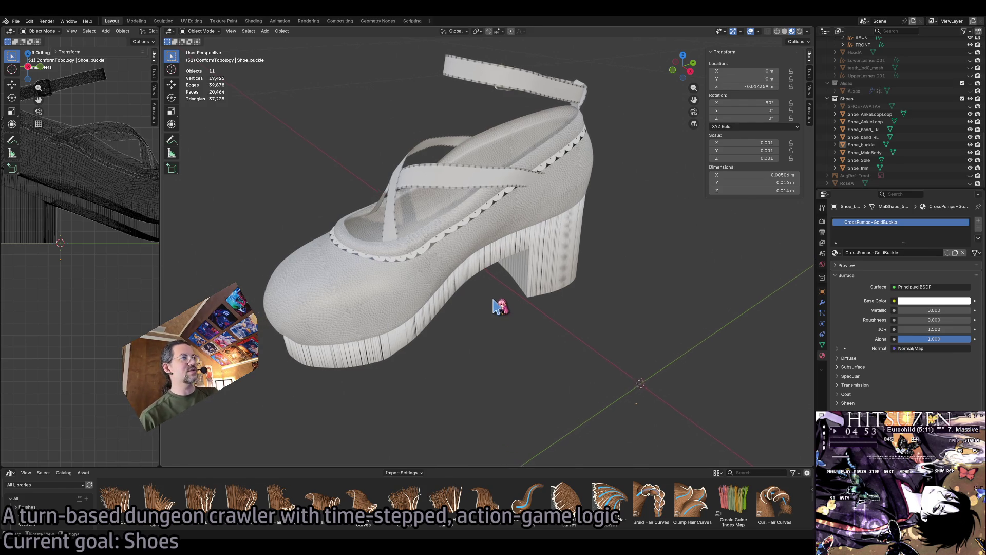
scroll(498, 307, up, 5)
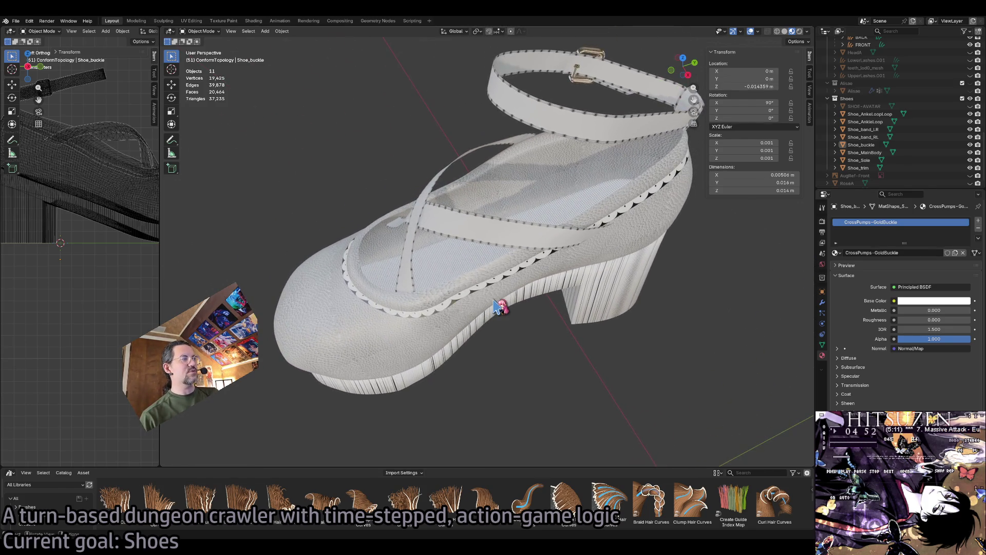
scroll(498, 307, down, 5)
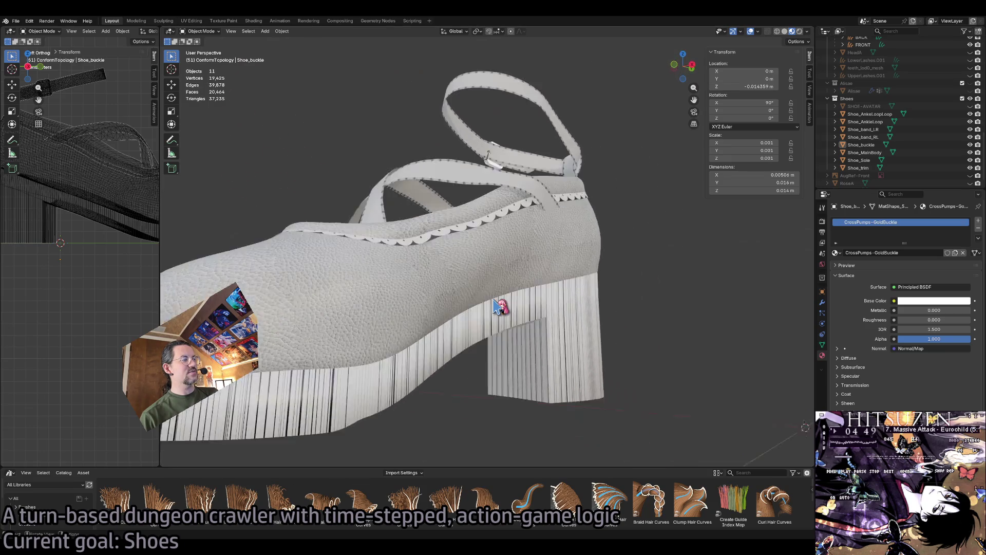
scroll(497, 307, down, 5)
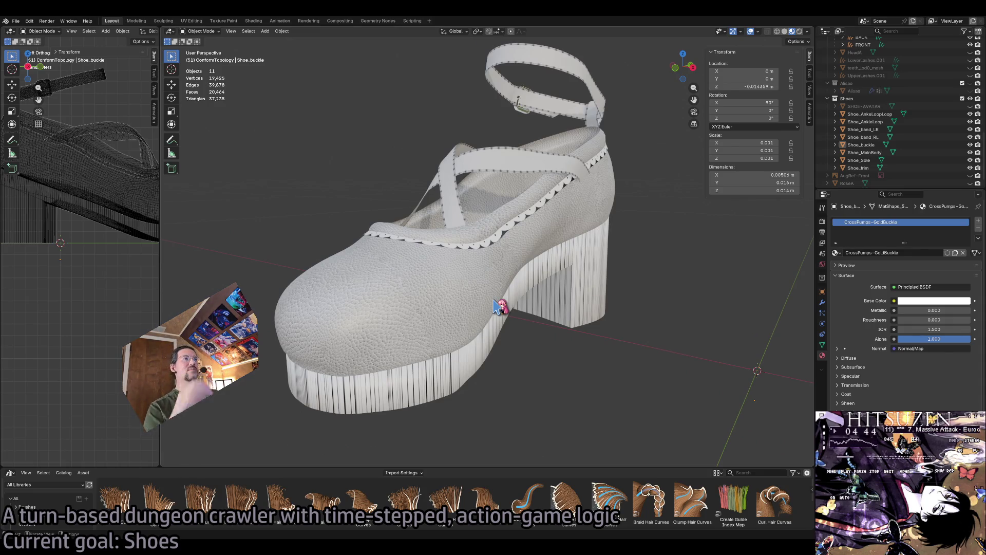
scroll(509, 314, up, 5)
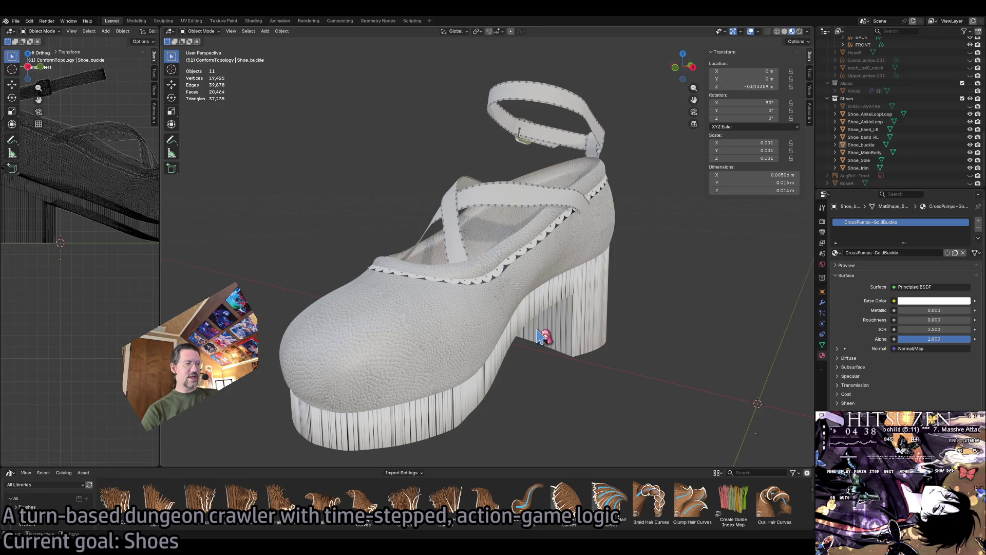
Frame the main body, then select the sole, both crossing straps and the ankle strap.
click(507, 292)
key(KP_Decimal)
scroll(650, 326, down, 3)
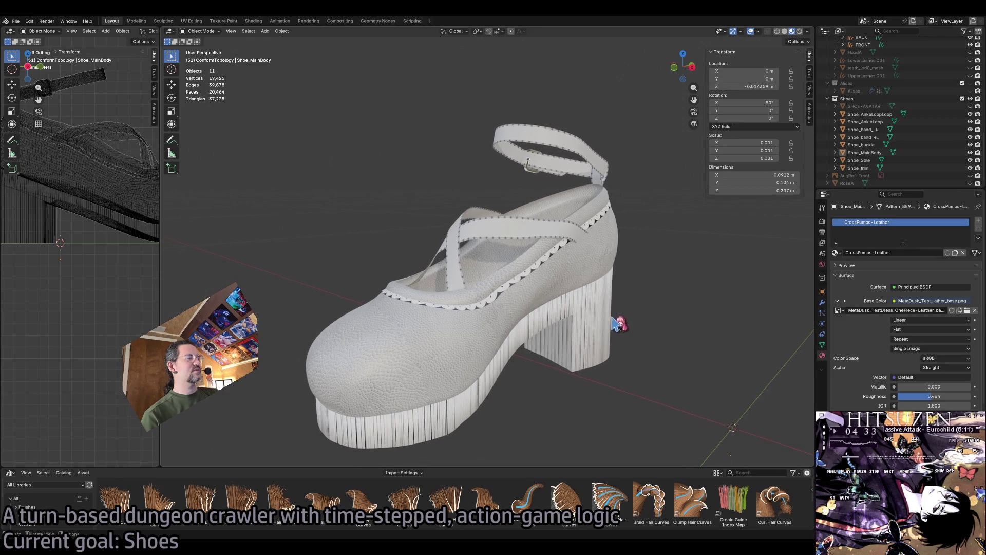
click(546, 279)
click(494, 222)
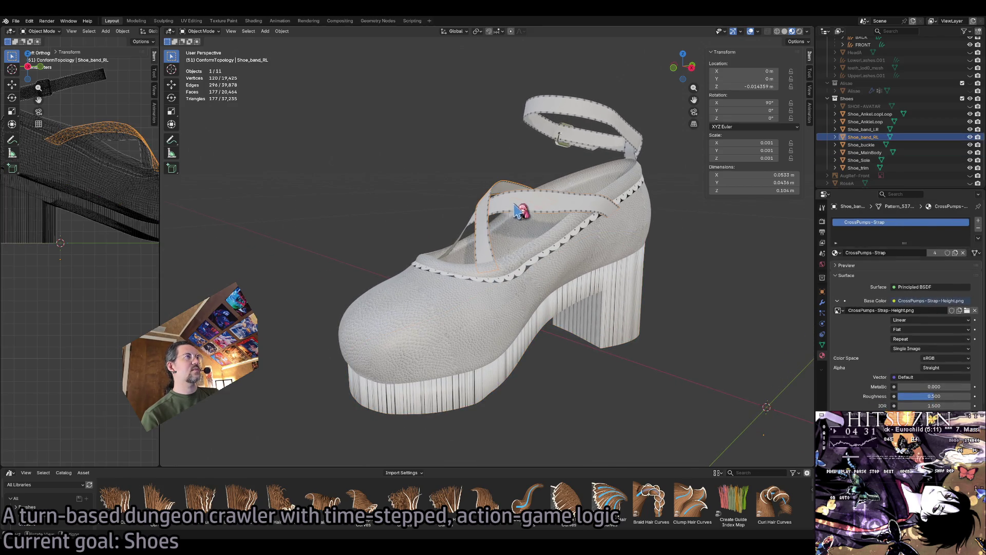
click(581, 358)
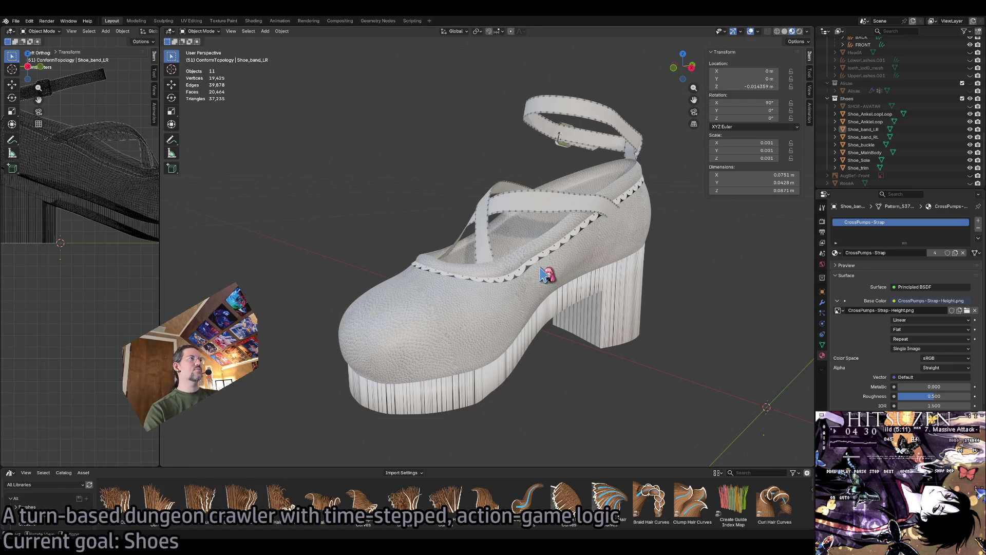
click(595, 111)
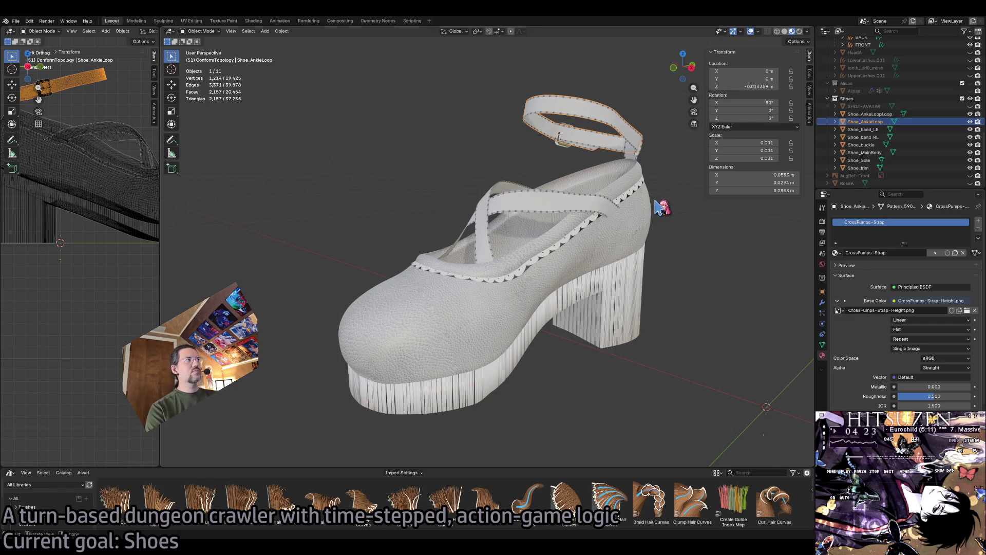
Save MetaDusk1X.blend, then leave only Shoe_AnkleLoop selected in the Outliner.
key(ctrl+s)
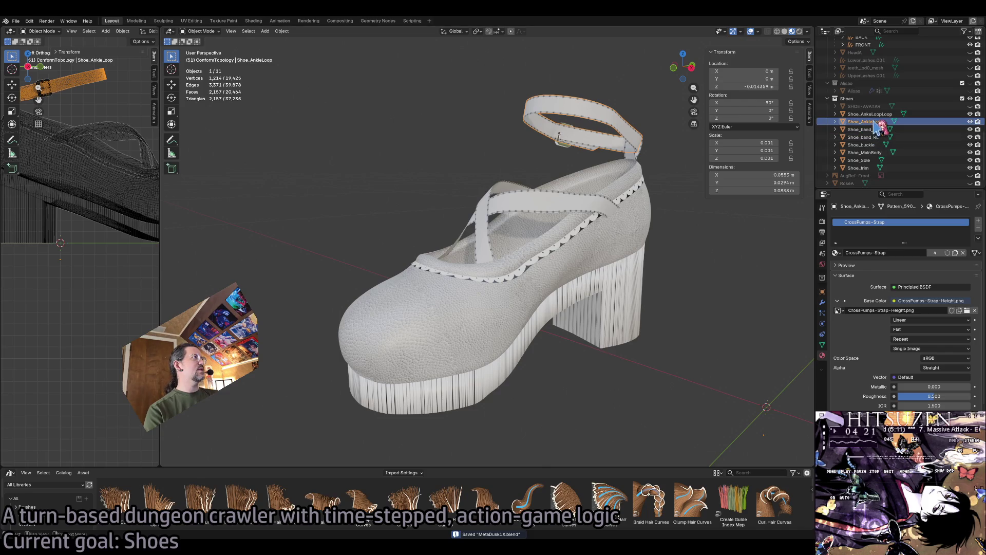
click(874, 114)
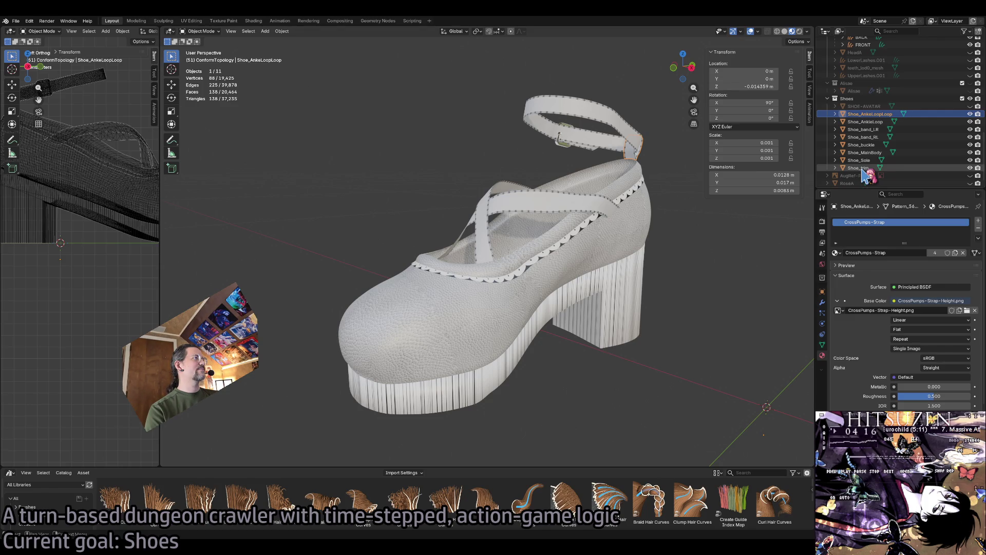
shift+click(863, 169)
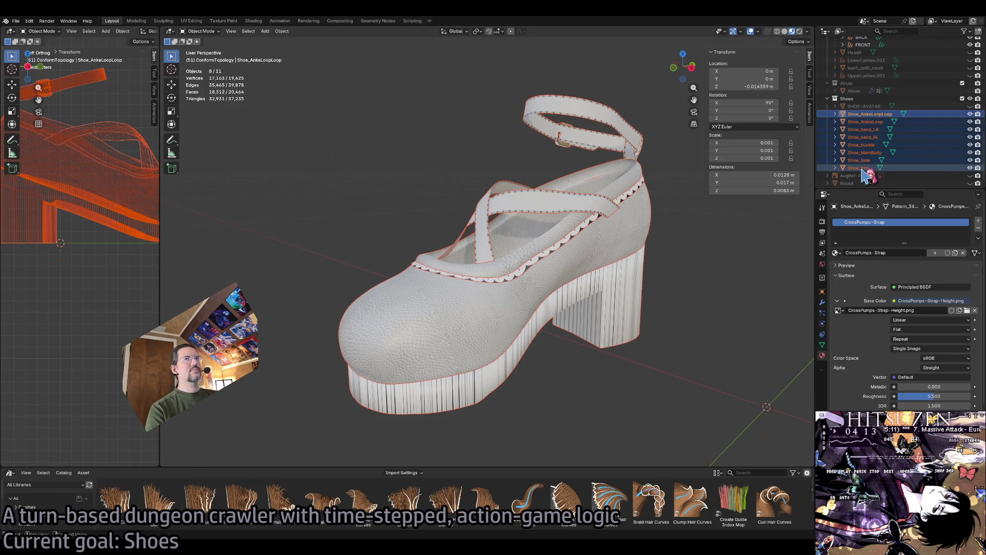
click(712, 265)
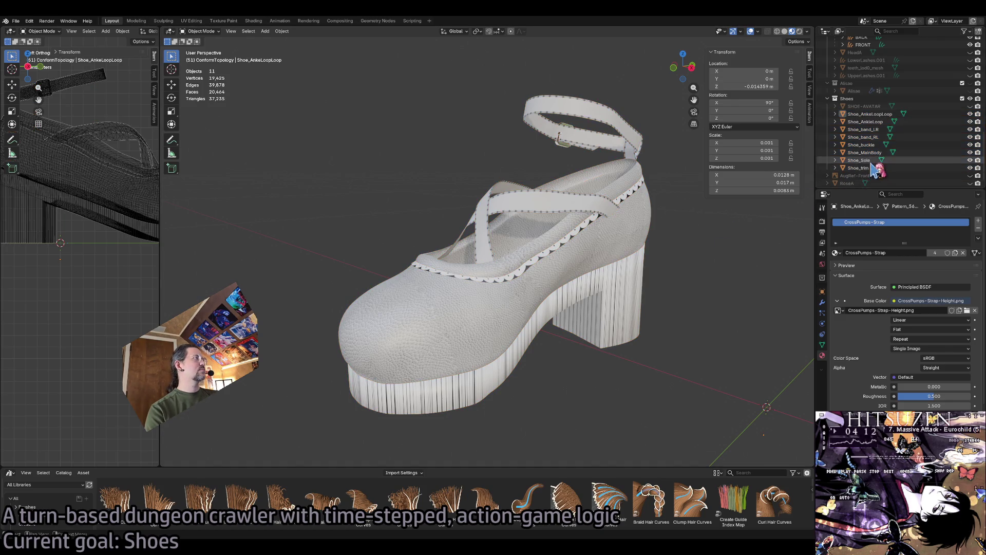
click(868, 122)
Expand the UV Maps list in Object Data and edit the ankle loop straps' UV map names.
click(822, 346)
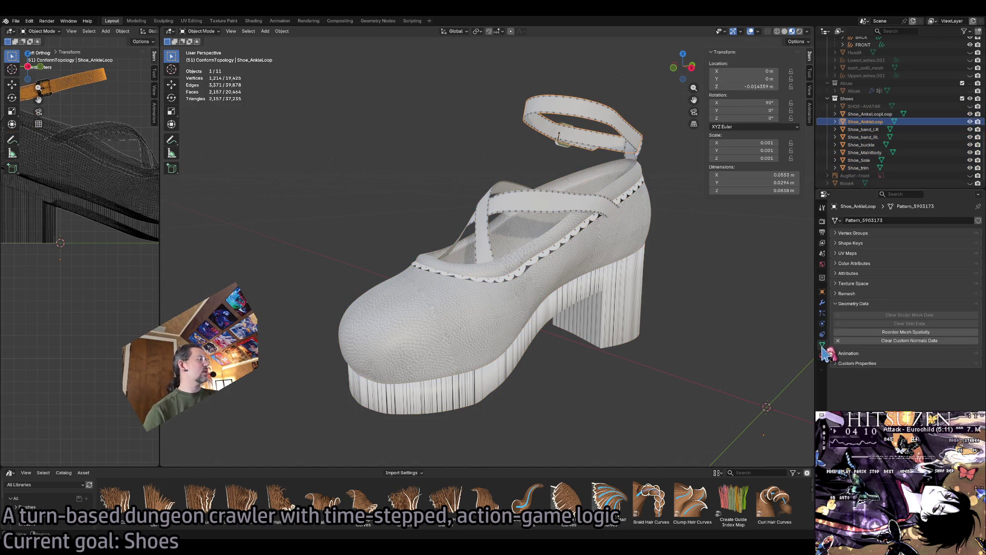
click(849, 254)
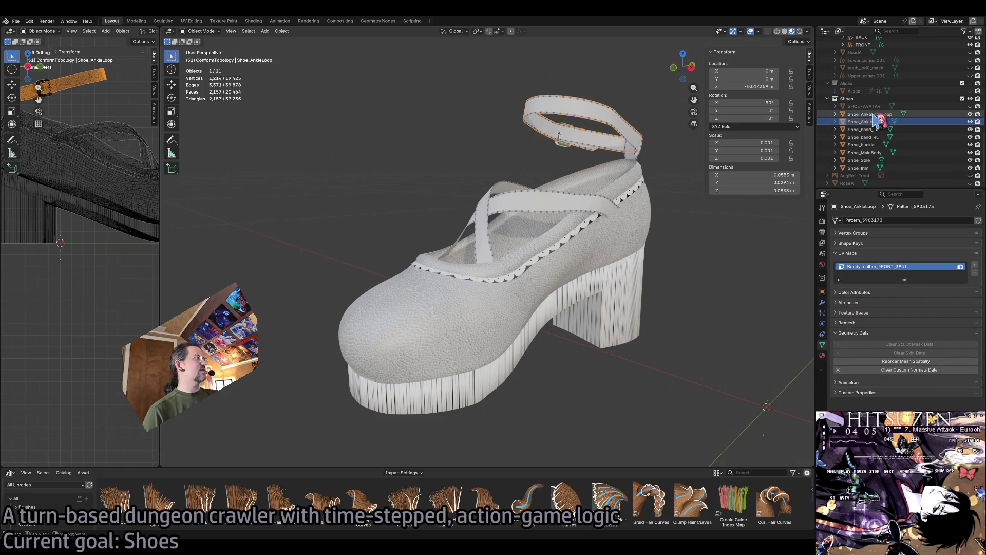
click(871, 114)
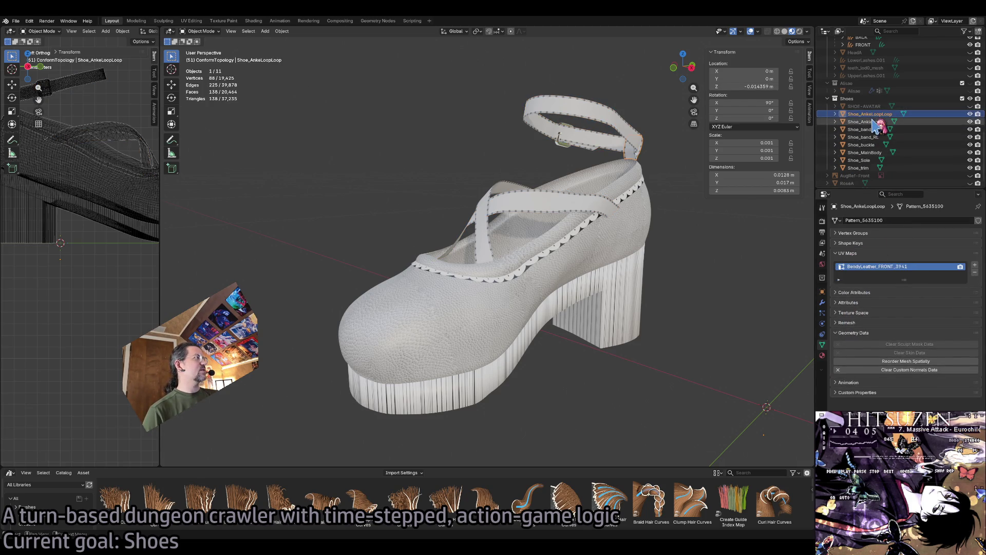
double_click(882, 267)
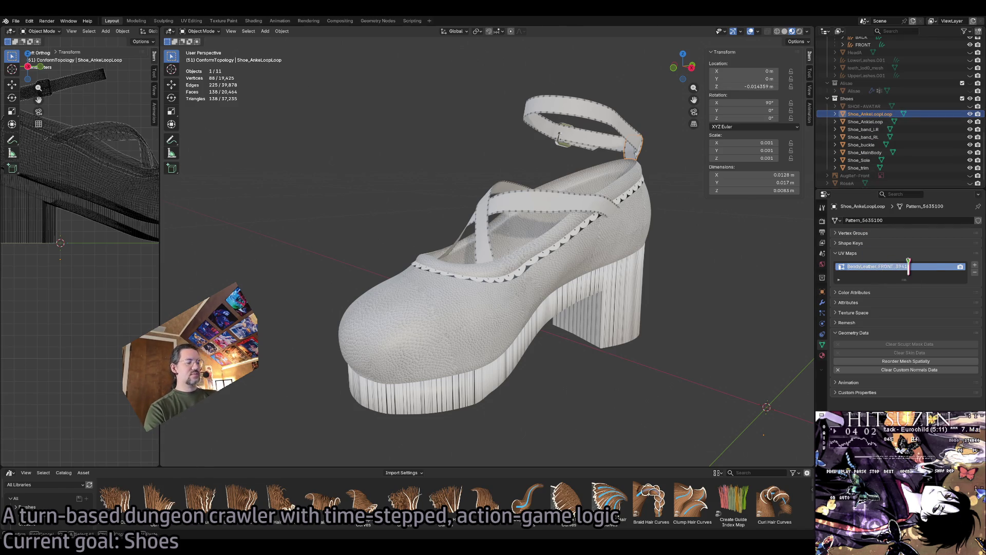
click(908, 264)
drag(908, 264, 894, 266)
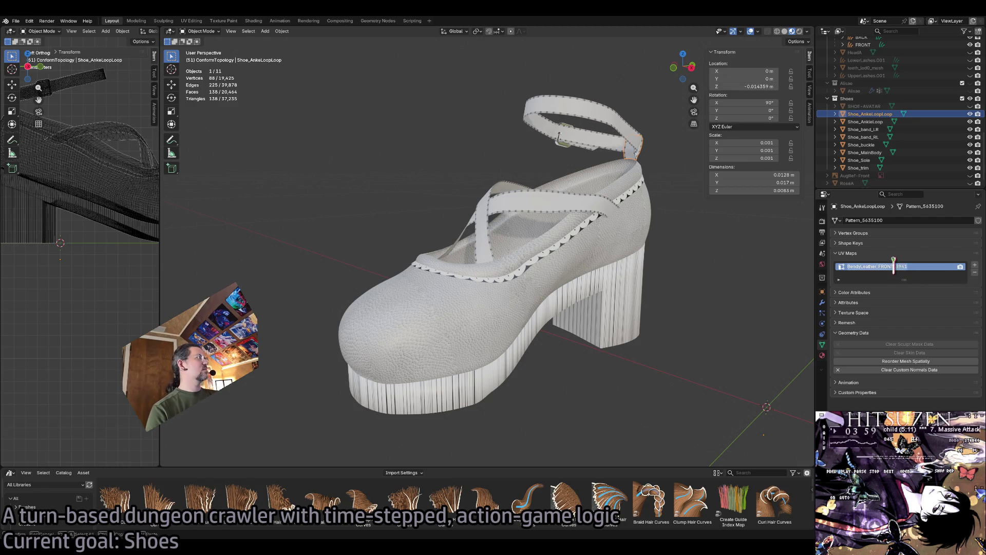
key(Escape)
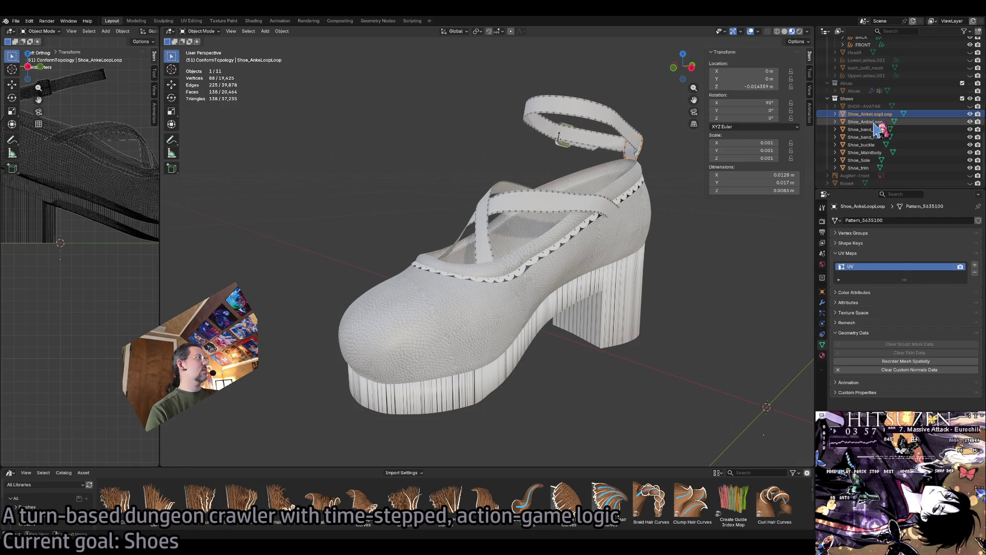
click(866, 121)
click(873, 76)
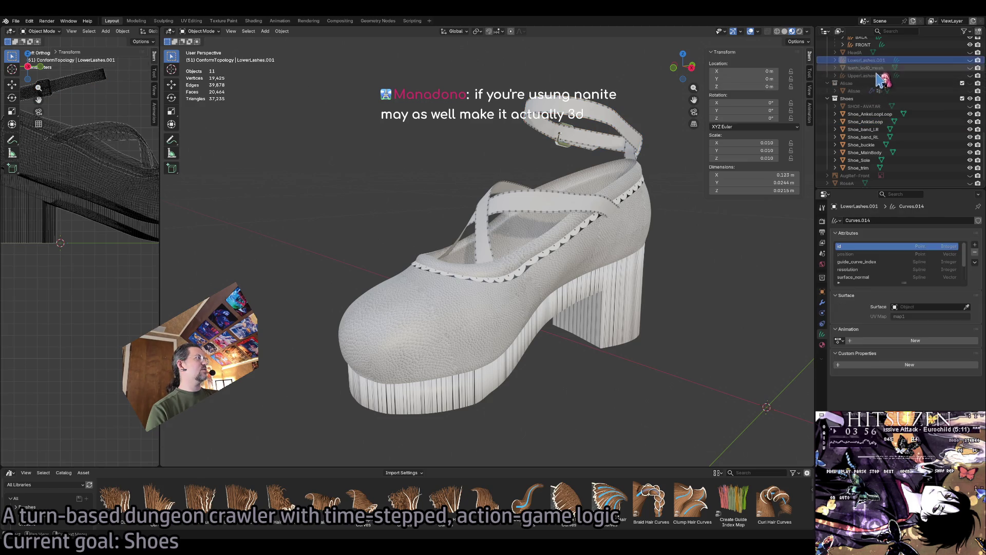
click(881, 114)
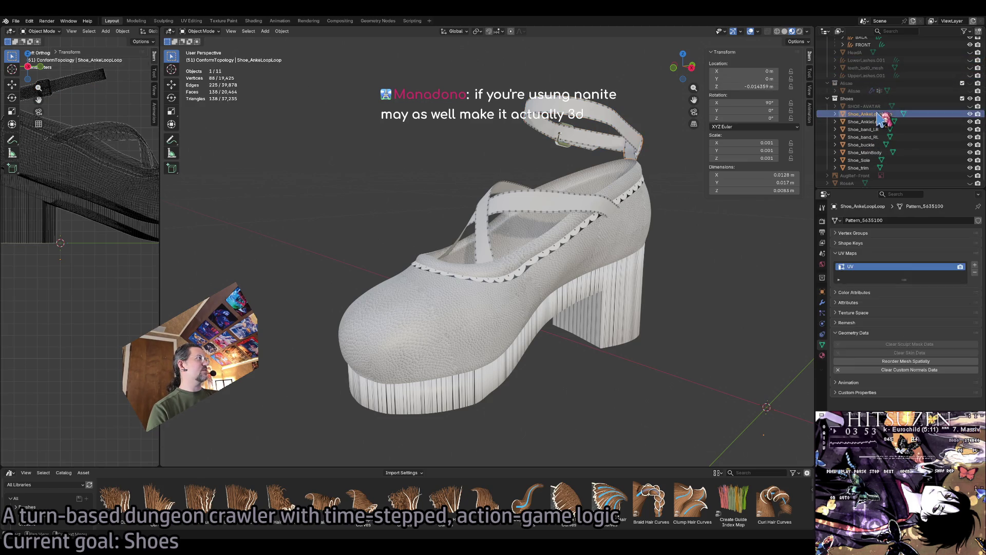
click(874, 121)
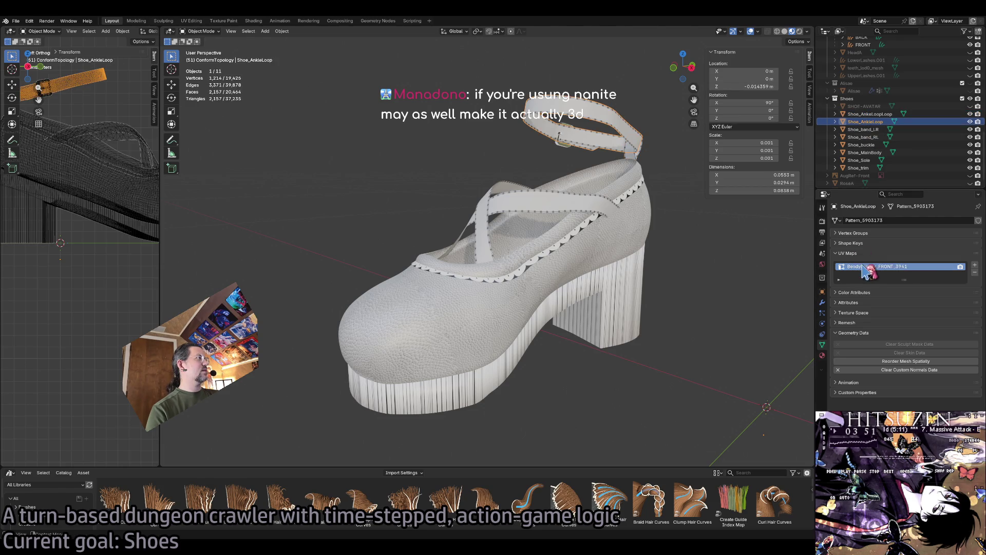
double_click(862, 266)
text(UV)
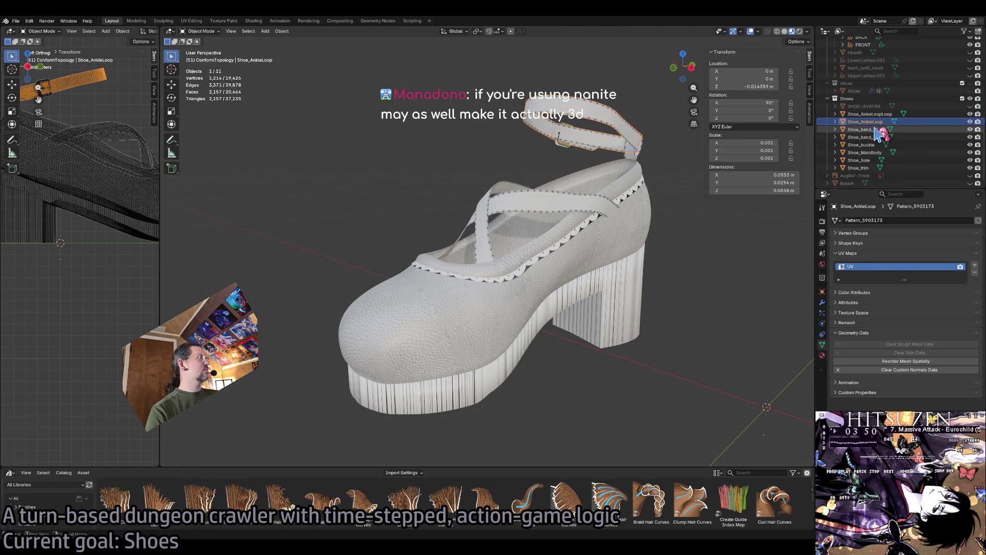
Rename the UV maps of Shoe_band_LR, Shoe_band_RL and Shoe_buckle to UV.
click(873, 129)
double_click(876, 266)
text(UV)
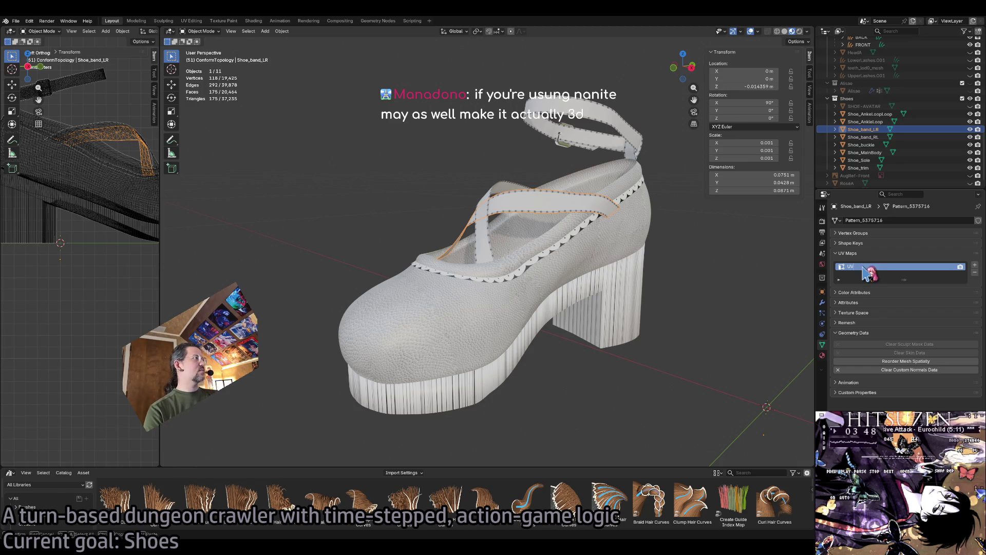
key(Return)
click(868, 137)
double_click(856, 266)
text(UV)
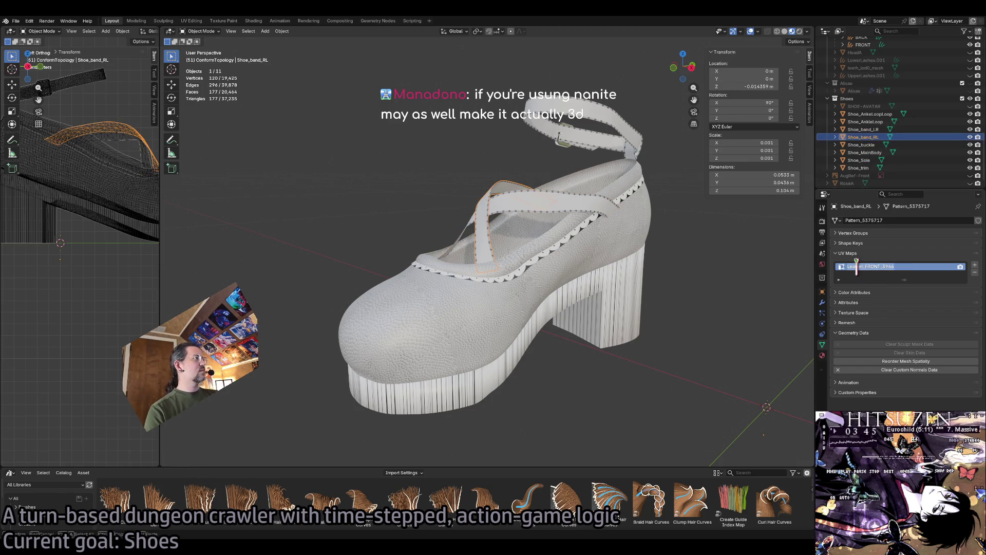
key(Return)
click(861, 145)
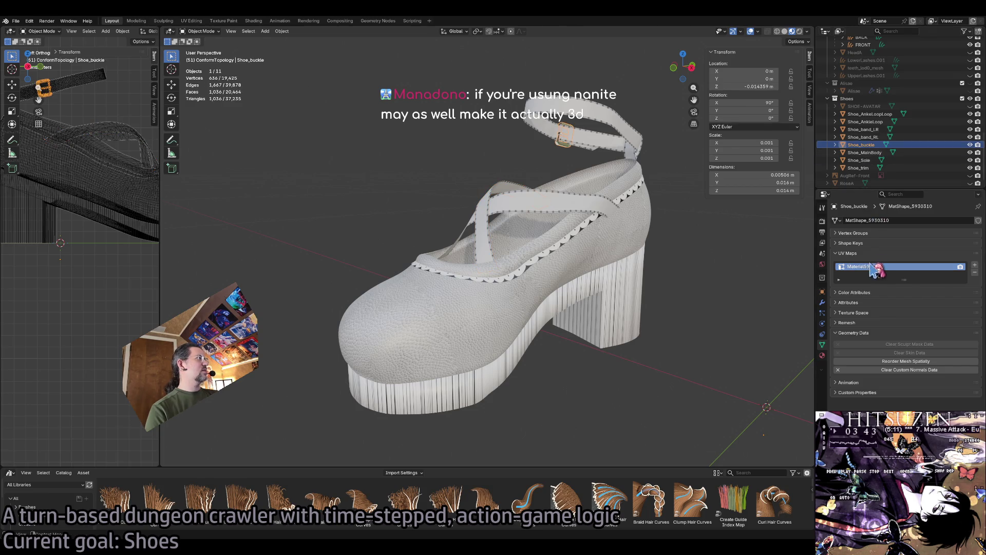
text(UV)
key(Return)
Rename the UV maps of Shoe_MainBody, Shoe_Sole and Shoe_trim to UV.
click(866, 152)
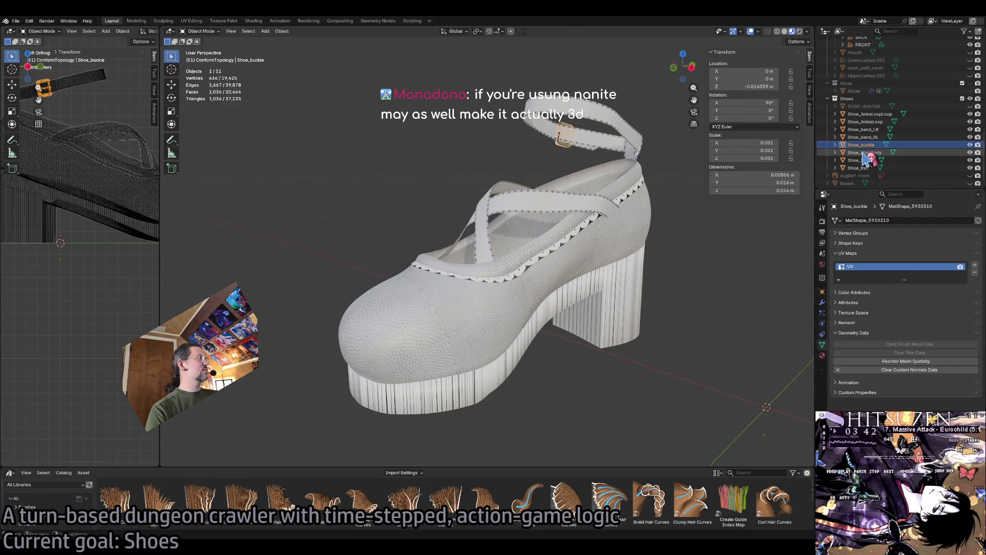
double_click(862, 266)
text(UV)
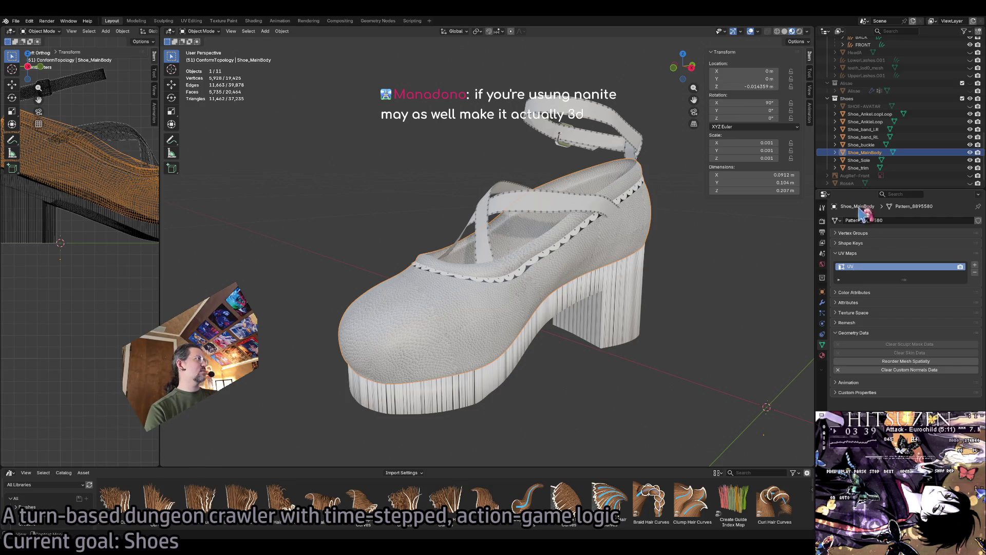
key(Return)
click(859, 161)
double_click(863, 266)
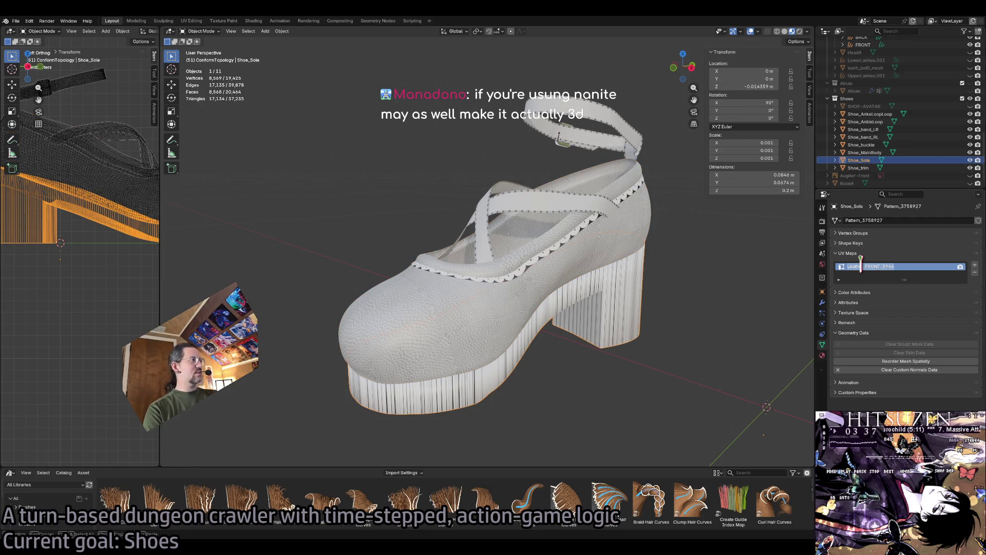
text(UV)
key(Return)
click(859, 168)
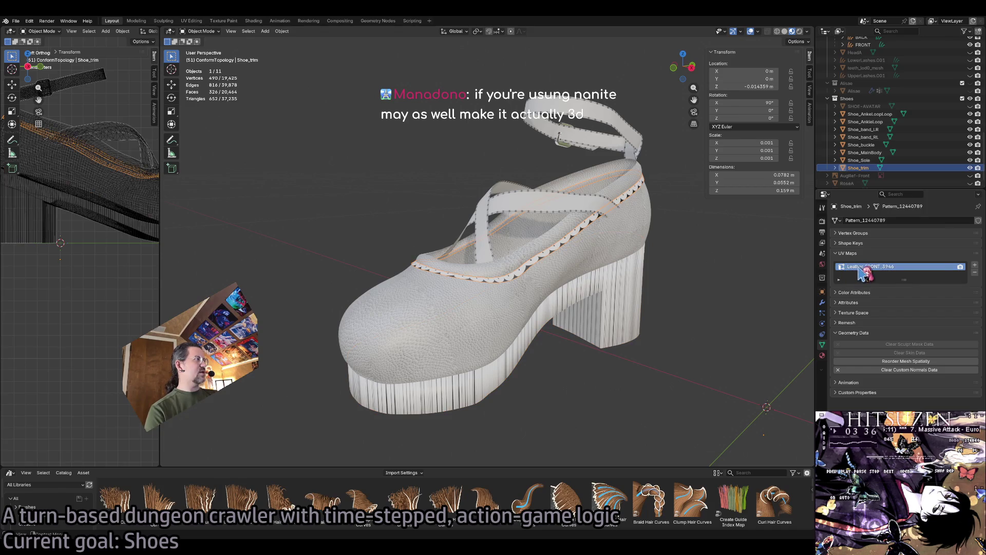
double_click(861, 267)
text(UV)
key(Return)
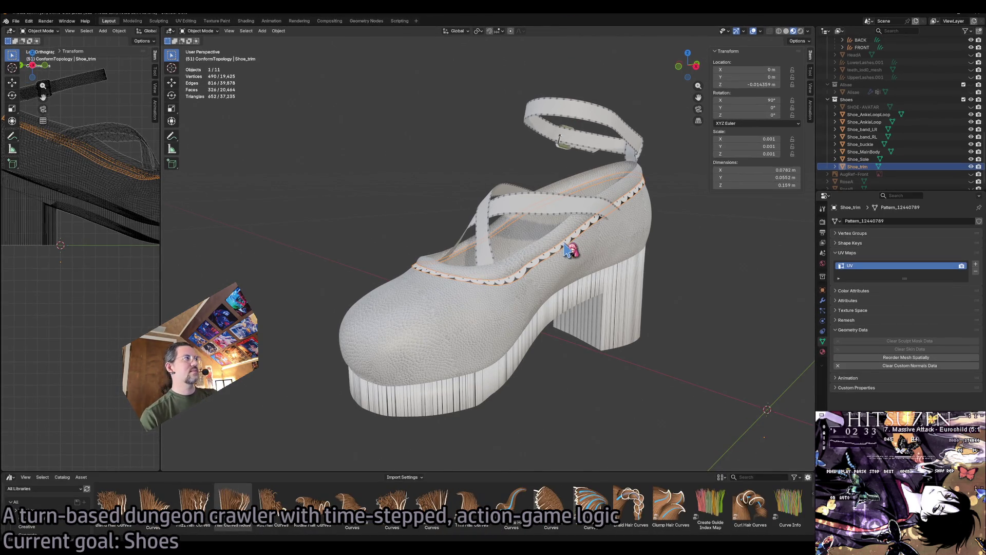
Zoom around the shoe, frame it, and save MetaDusk1X.blend.
scroll(568, 251, down, 5)
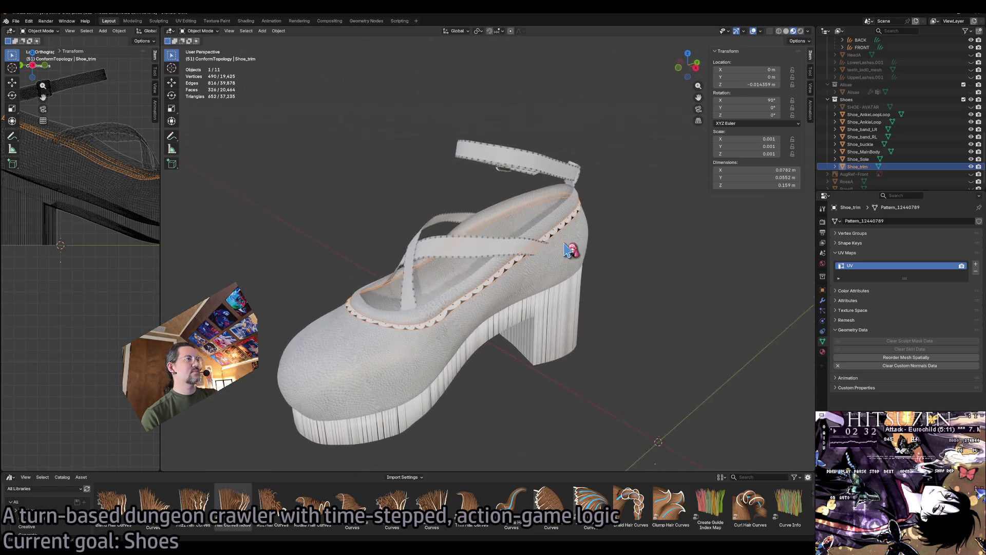
scroll(568, 250, down, 5)
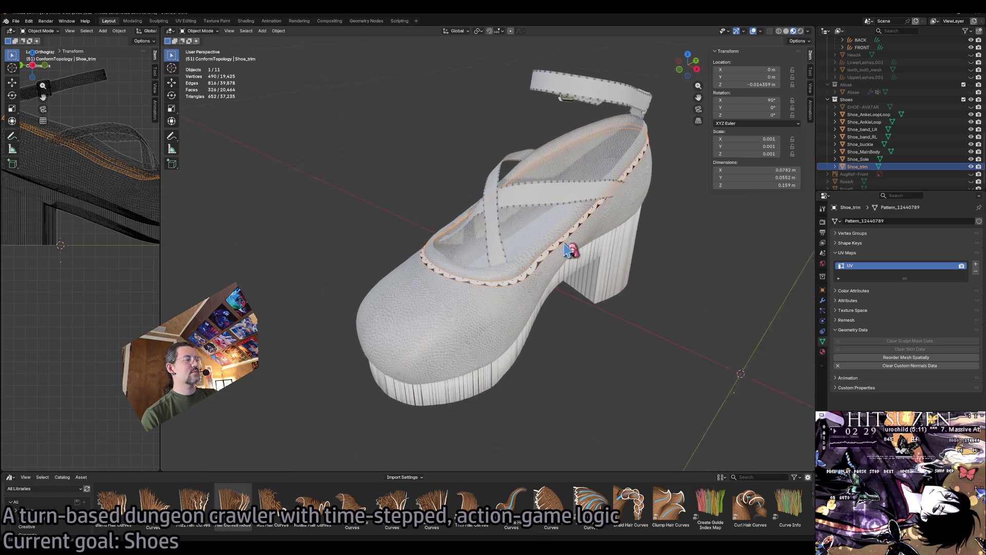
scroll(567, 250, up, 3)
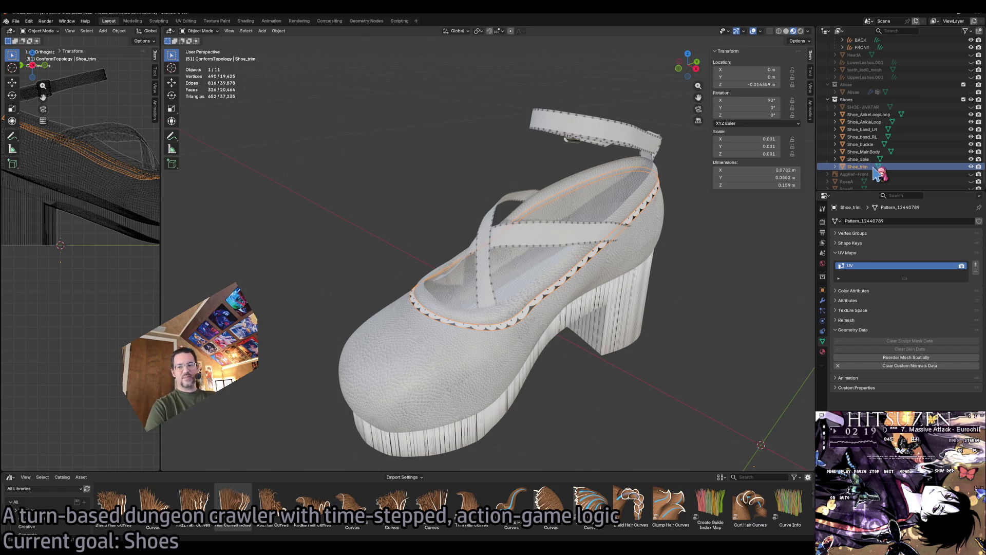
key(KP_Decimal)
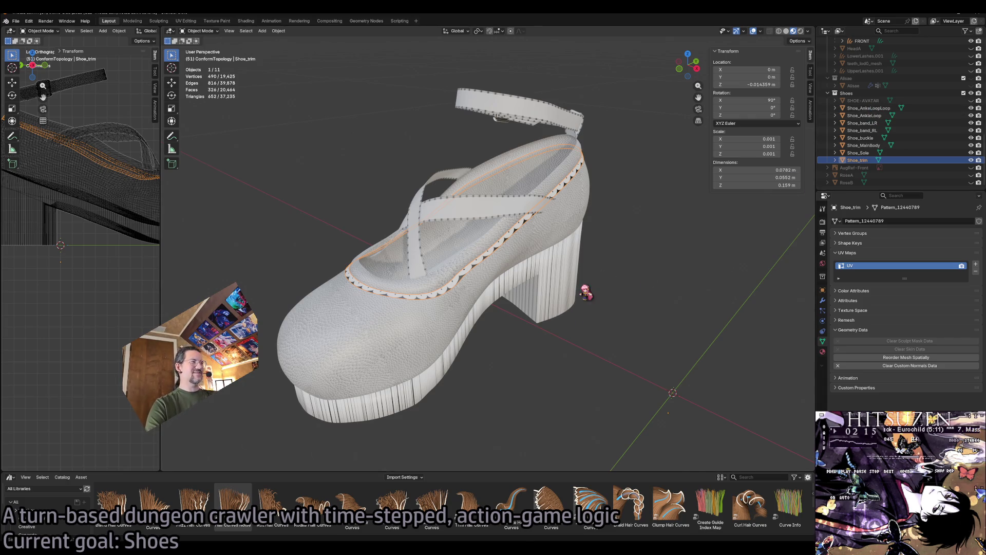
key(ctrl+s)
Select all eight shoe parts from Shoe_AnkeLoopLoop through Shoe_trim, then zoom the view.
shift+click(868, 108)
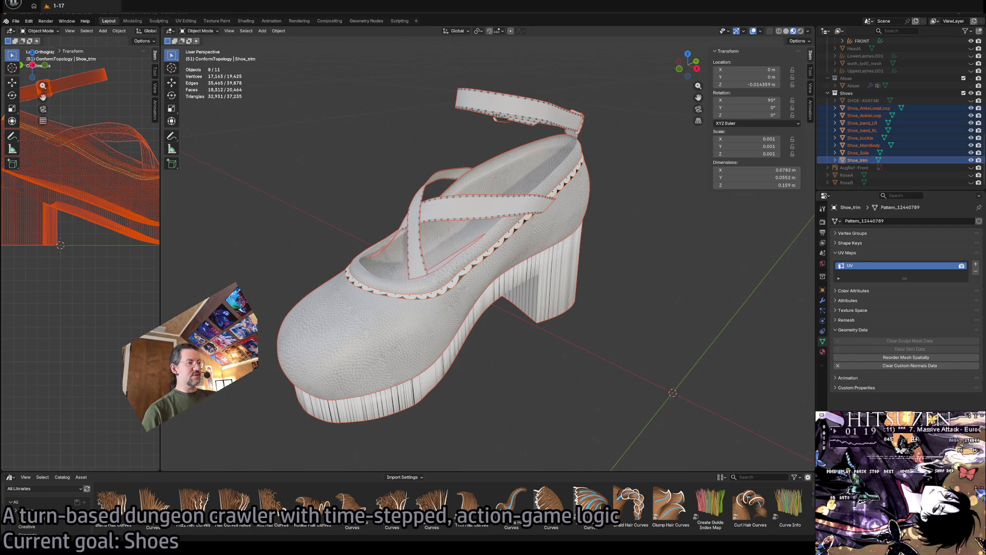
click(631, 504)
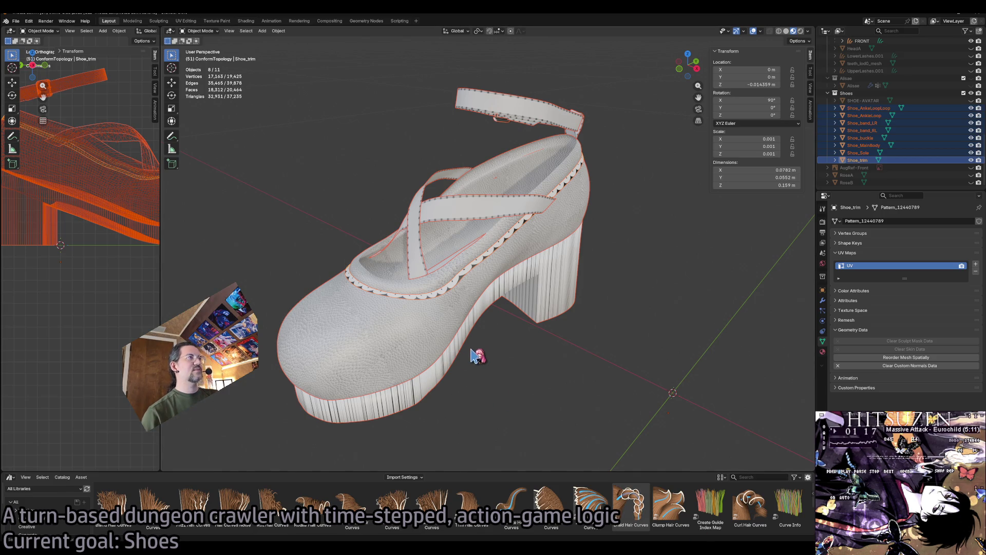
scroll(508, 364, up, 4)
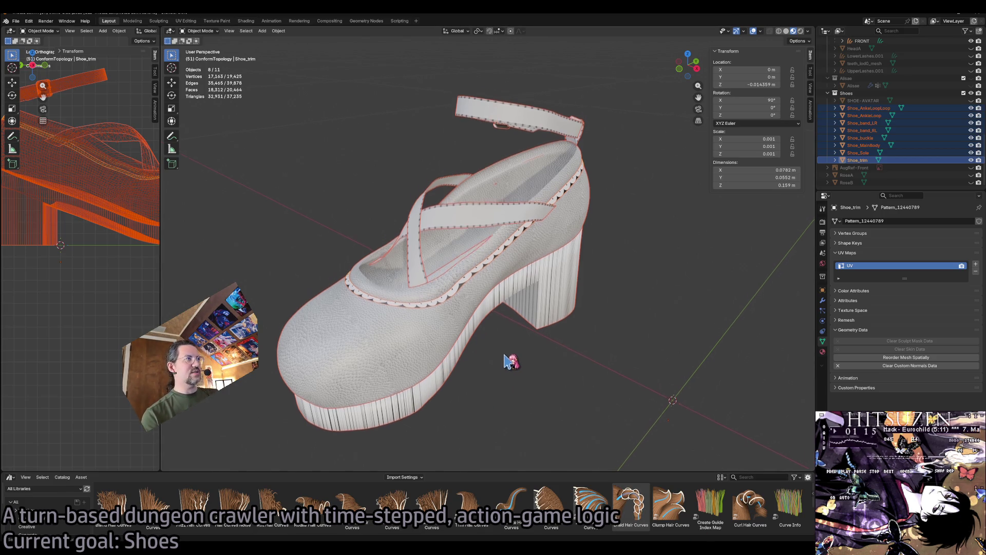
scroll(509, 362, down, 4)
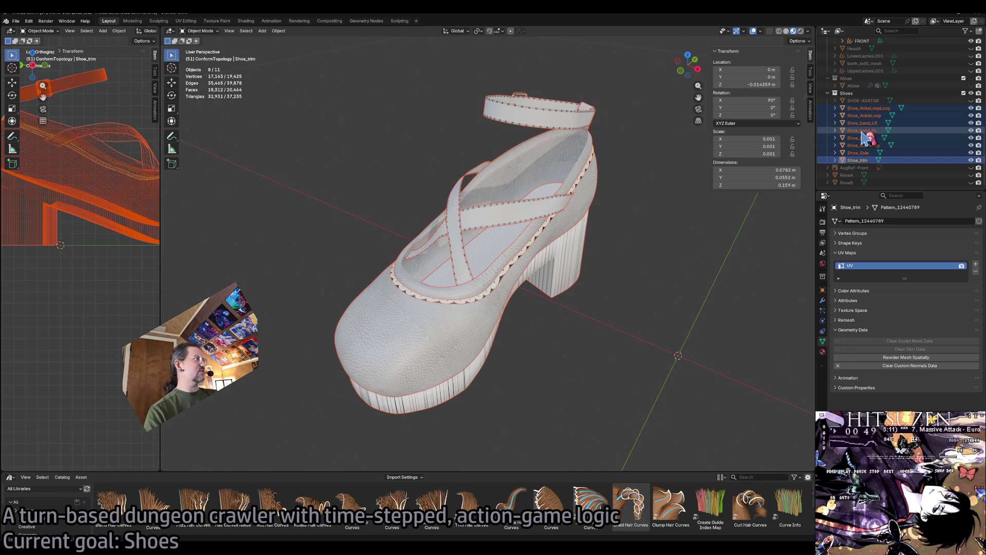
Save, select Shoe_AnkeLoopLoop through Shoe_trim, and copy them via the Outliner context menu.
right_click(862, 110)
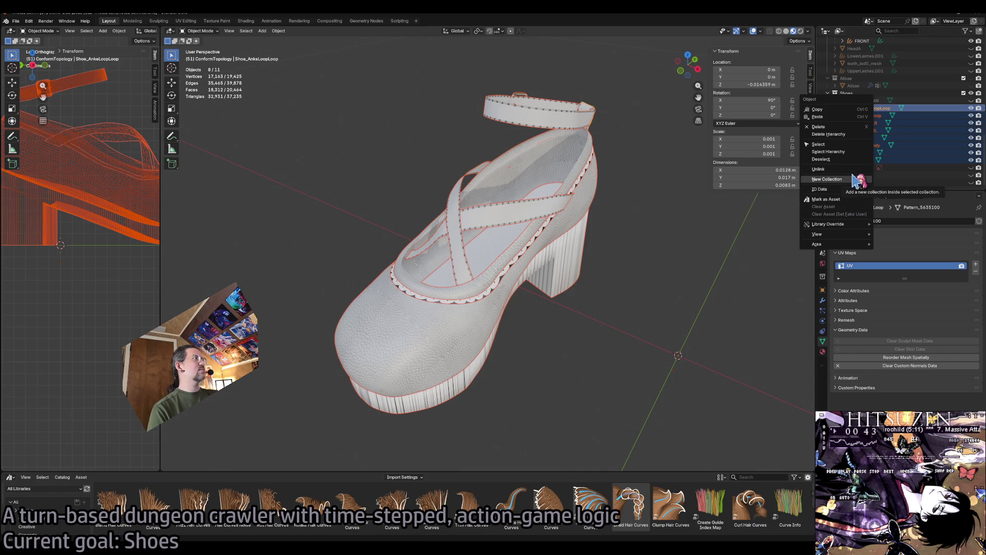
click(904, 160)
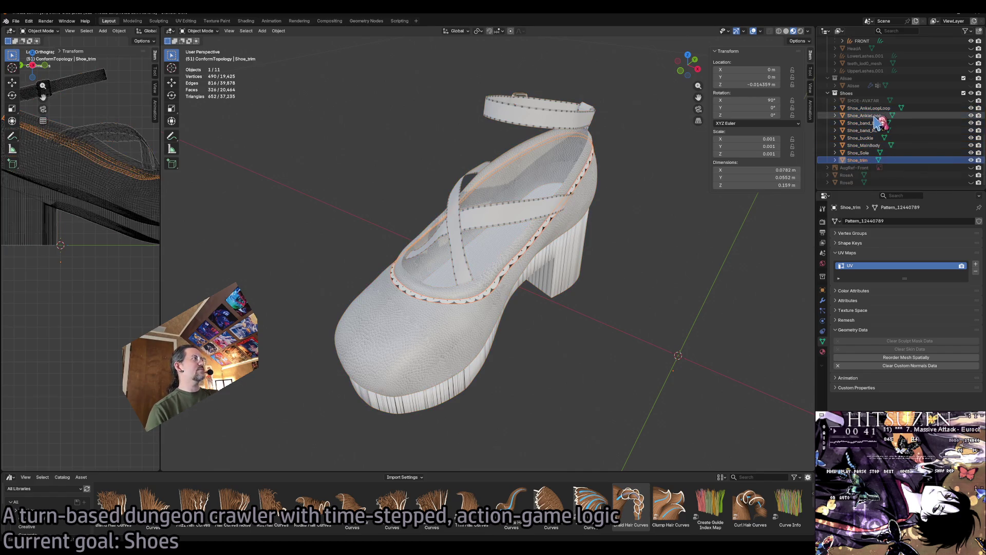
click(868, 108)
key(ctrl+s)
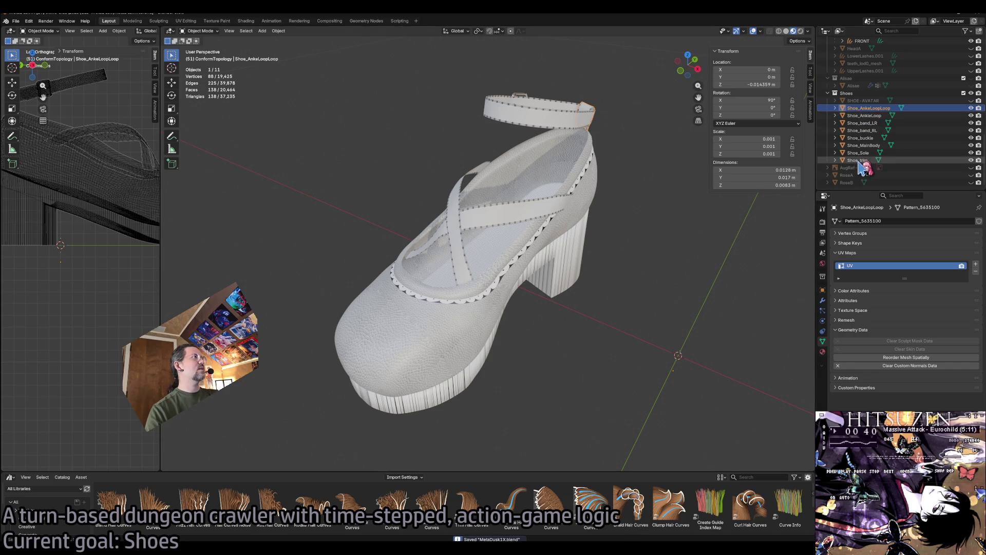
shift+click(854, 161)
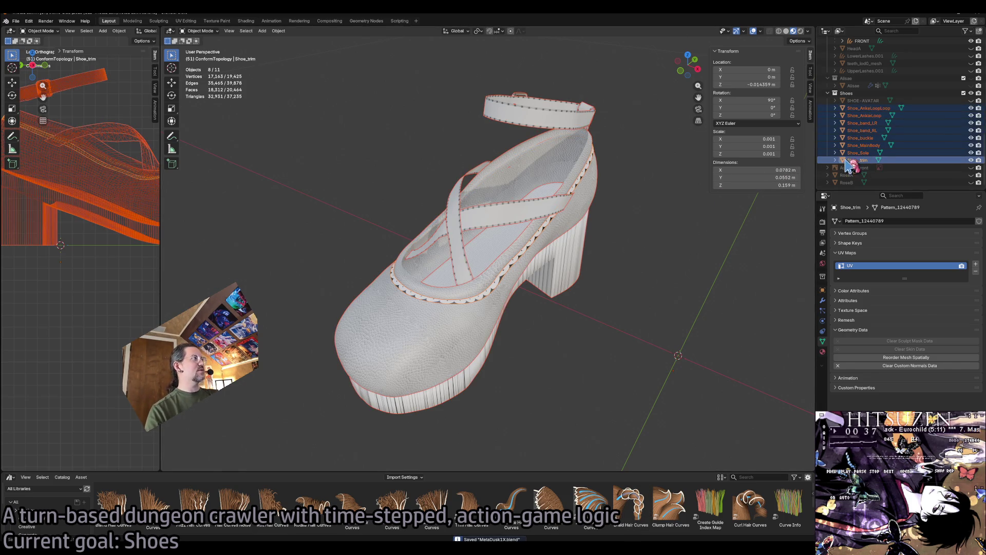
right_click(867, 115)
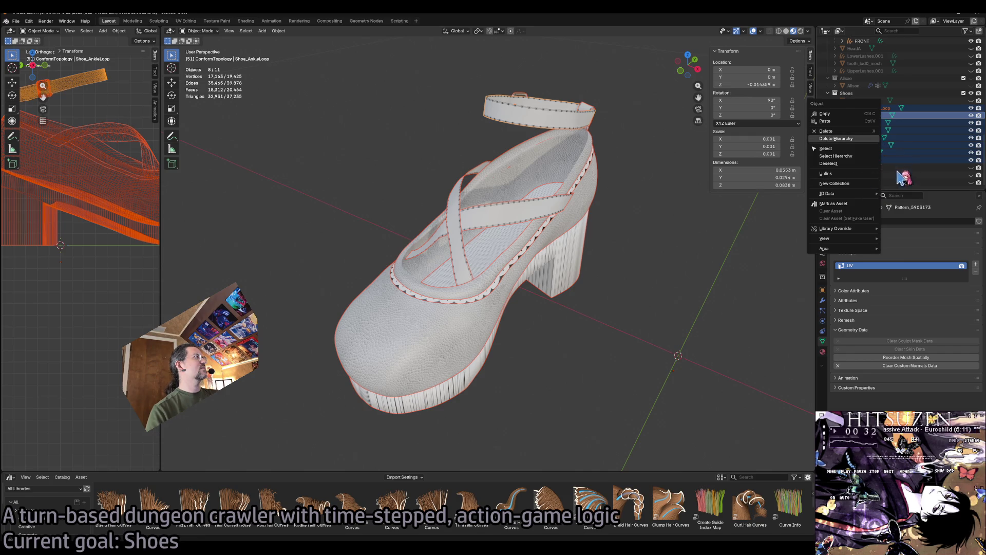
click(857, 160)
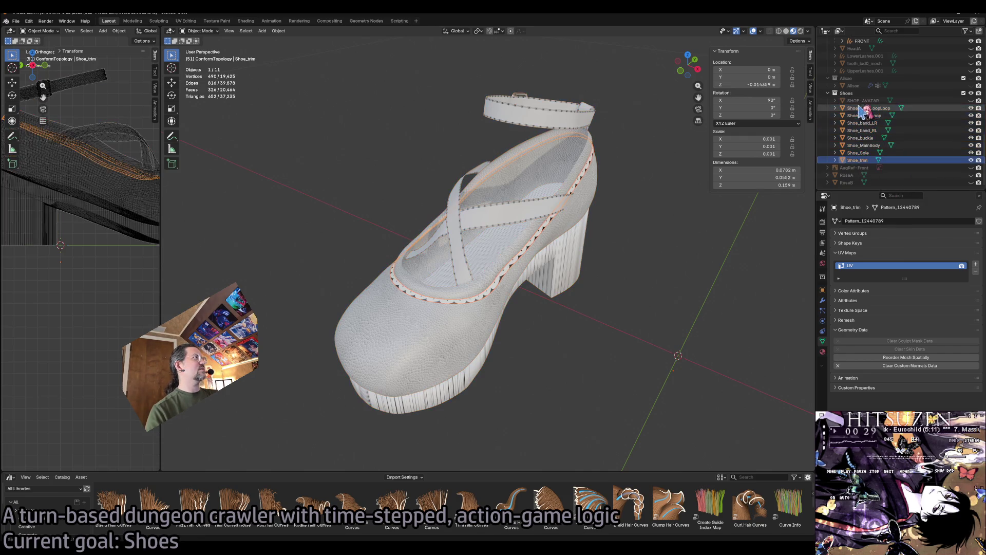
shift+click(863, 109)
right_click(861, 110)
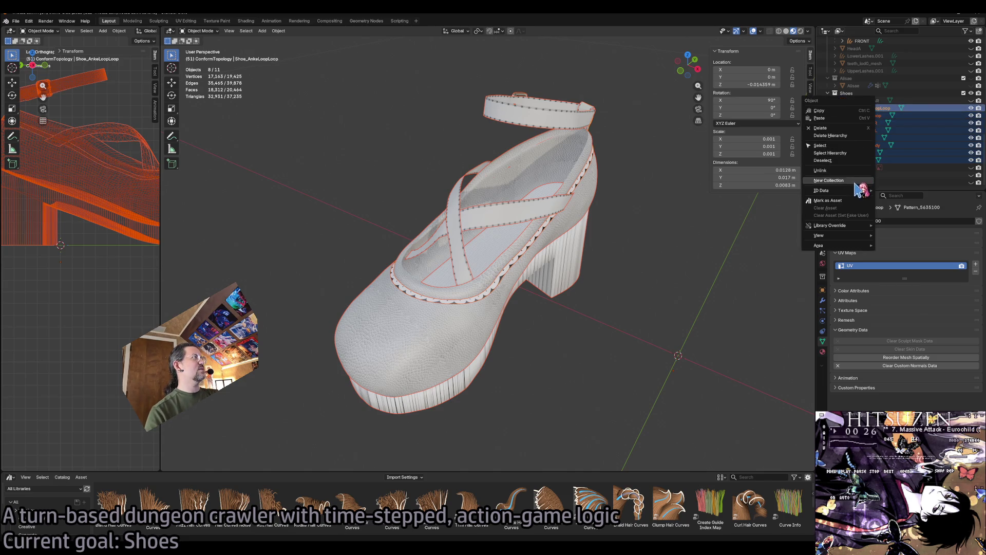
Paste the copied shoe parts and join the copies into one object.
click(820, 117)
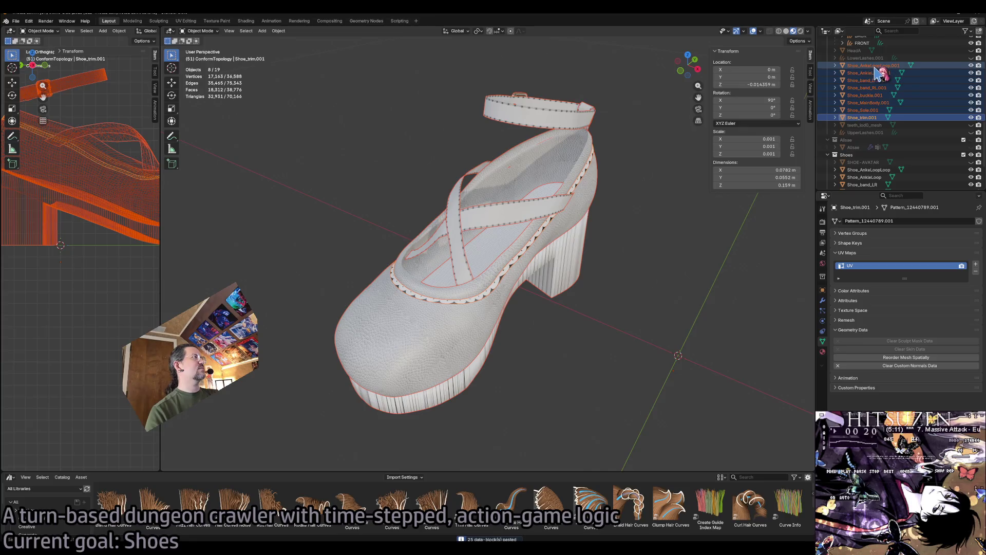
scroll(904, 103, down, 3)
drag(971, 123, 971, 176)
scroll(904, 129, up, 4)
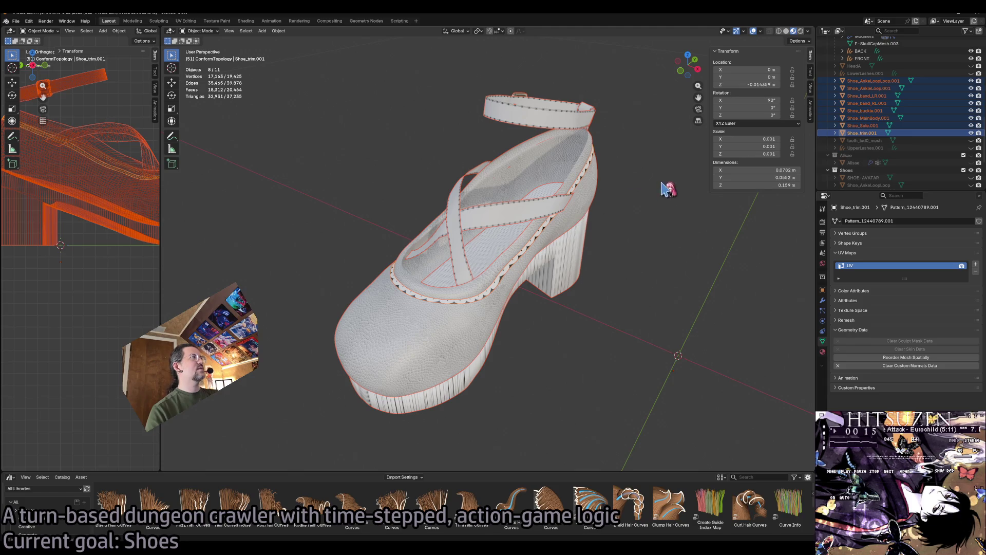
right_click(567, 236)
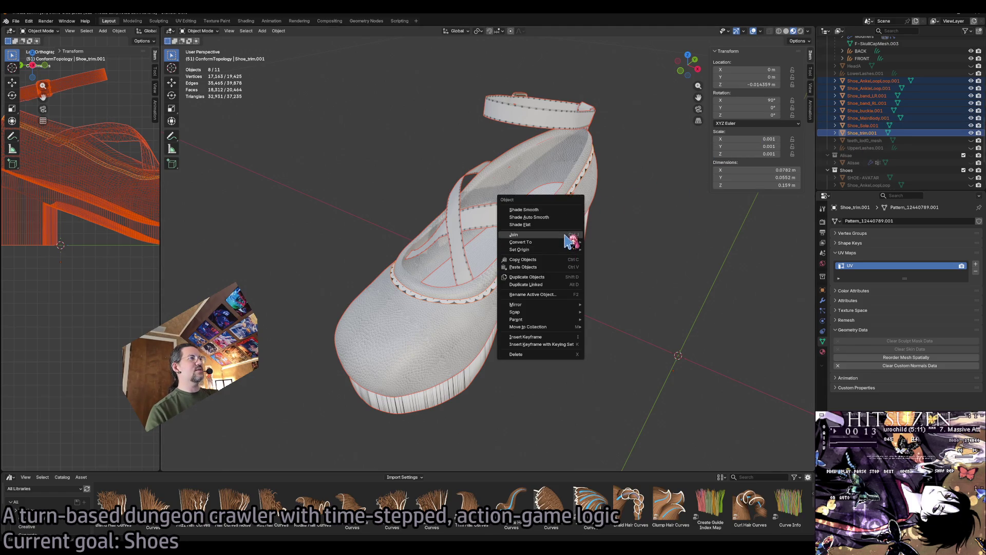
click(566, 235)
Move the joined object into the Shoes collection, rename it GIGASHOE, and reselect it.
mouse_move(879, 133)
mouse_down()
mouse_move(881, 154)
mouse_move(858, 181)
mouse_up()
scroll(868, 164, down, 4)
double_click(868, 159)
text(GIGA)
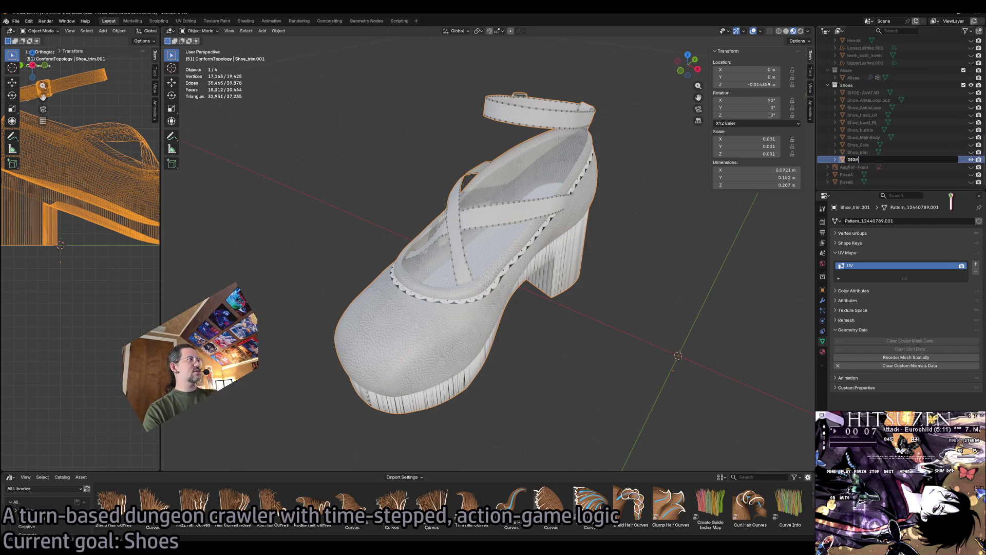
text(SHOE)
key(Return)
key(alt+a)
click(575, 250)
scroll(581, 247, up, 5)
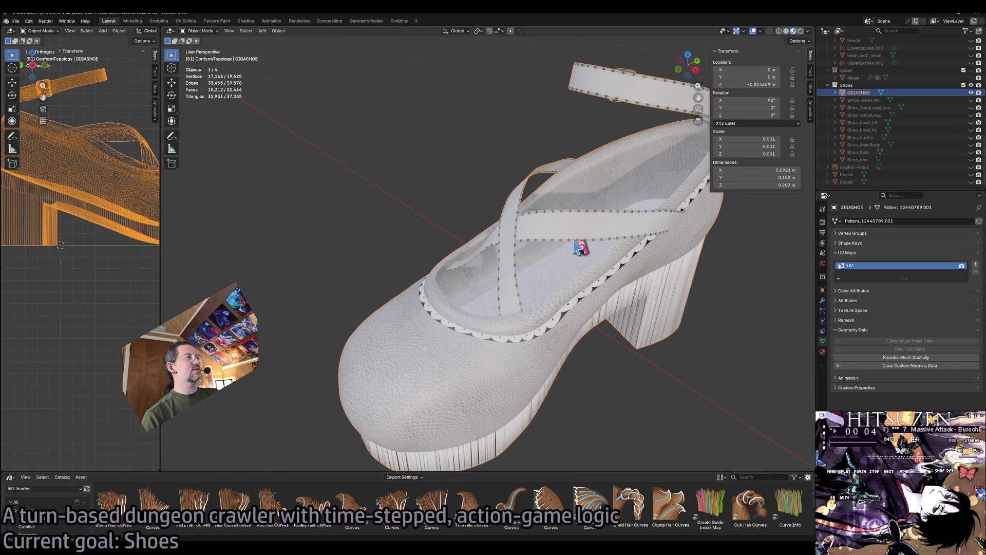
Enlarge the UV Maps list, then enter Edit Mode on GIGASHOE with all geometry selected.
drag(904, 277, 903, 293)
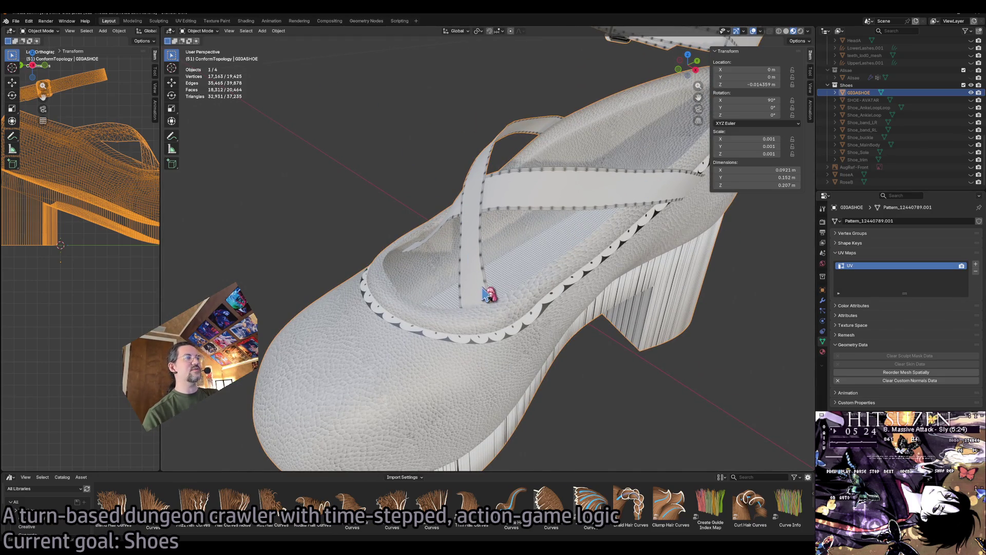
drag(623, 293, 648, 291)
scroll(648, 291, down, 5)
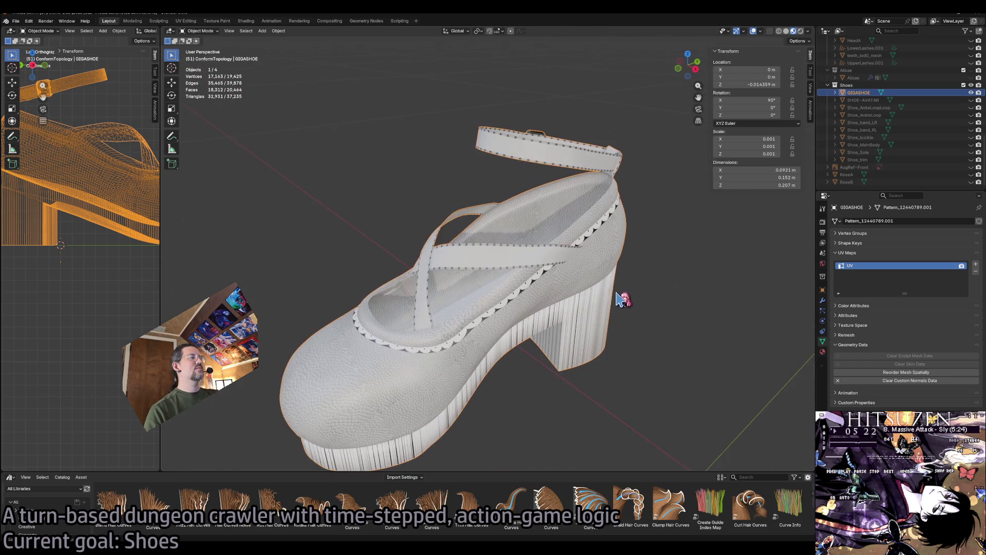
key(Tab)
key(a)
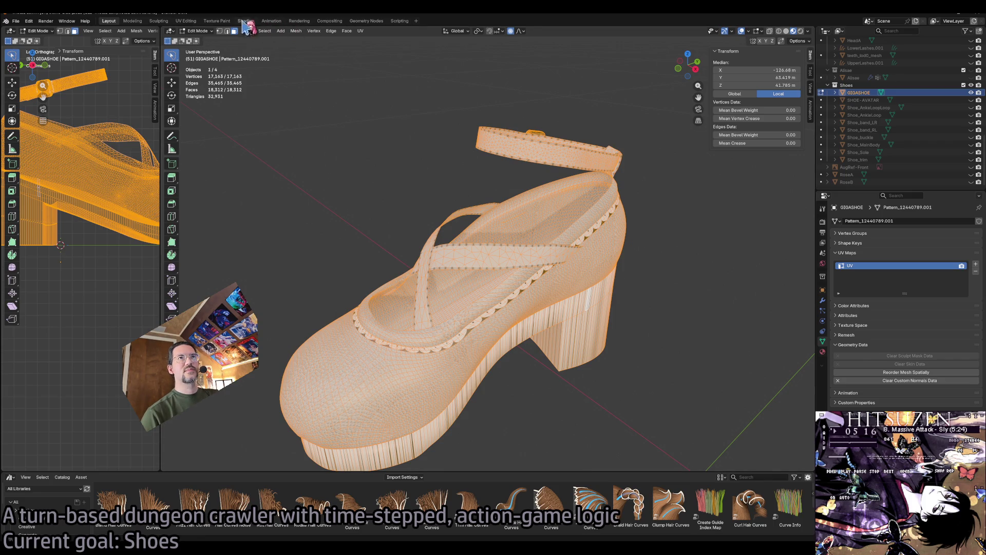
Review GIGASHOE's UV layout in UV Editing, then go back to Layout.
click(185, 21)
scroll(237, 228, down, 5)
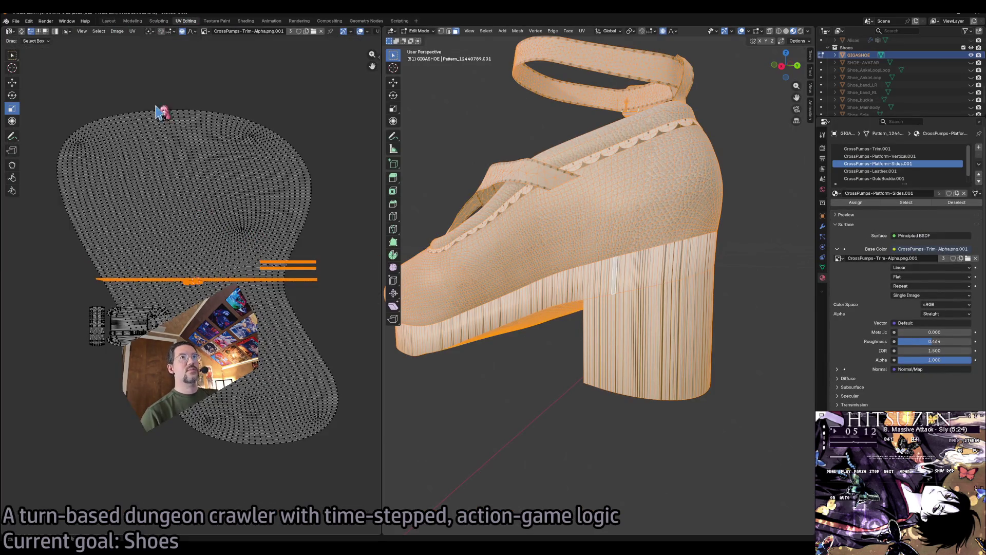
click(108, 21)
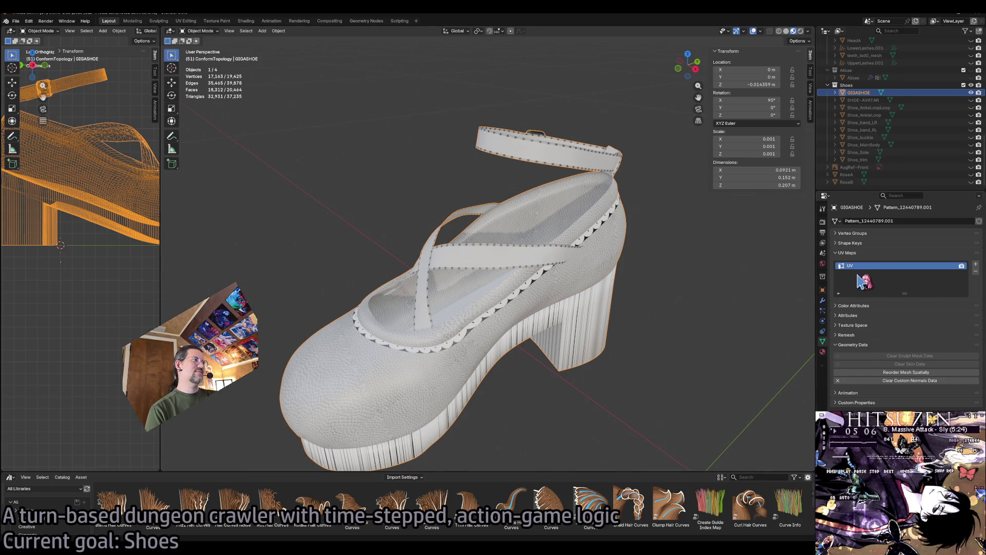
Step through the object property pages to GIGASHOE's Material Properties.
click(823, 263)
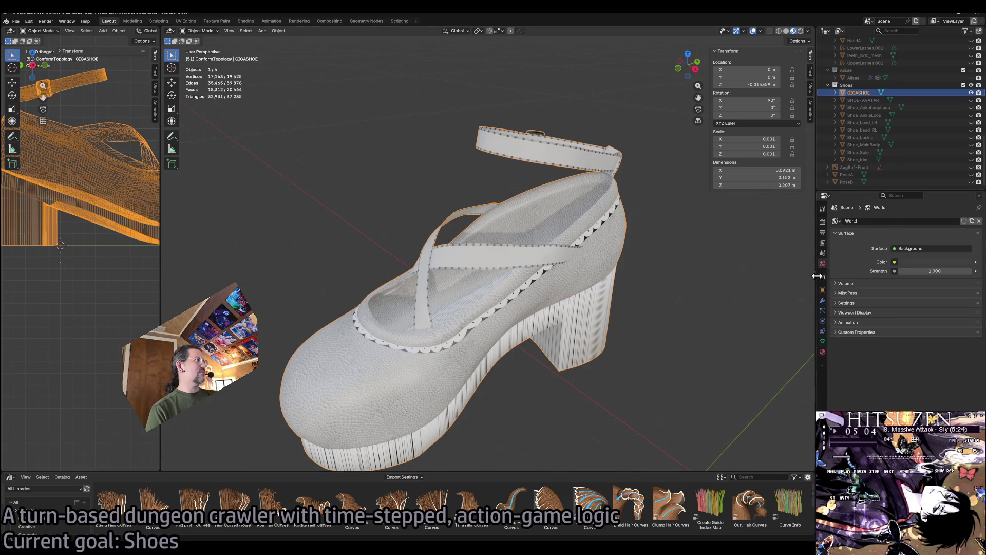
click(824, 300)
click(823, 311)
click(823, 322)
click(823, 331)
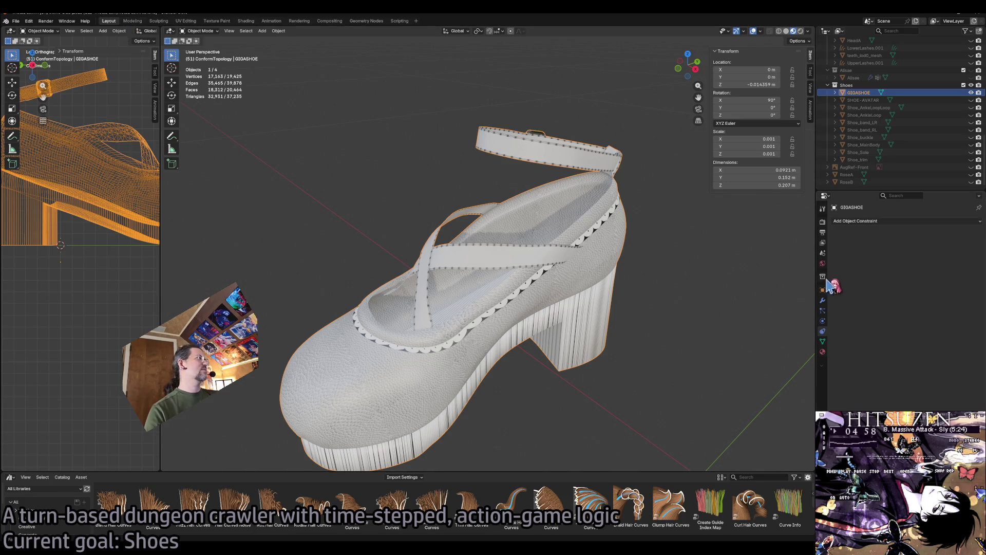
click(822, 311)
click(823, 301)
click(822, 311)
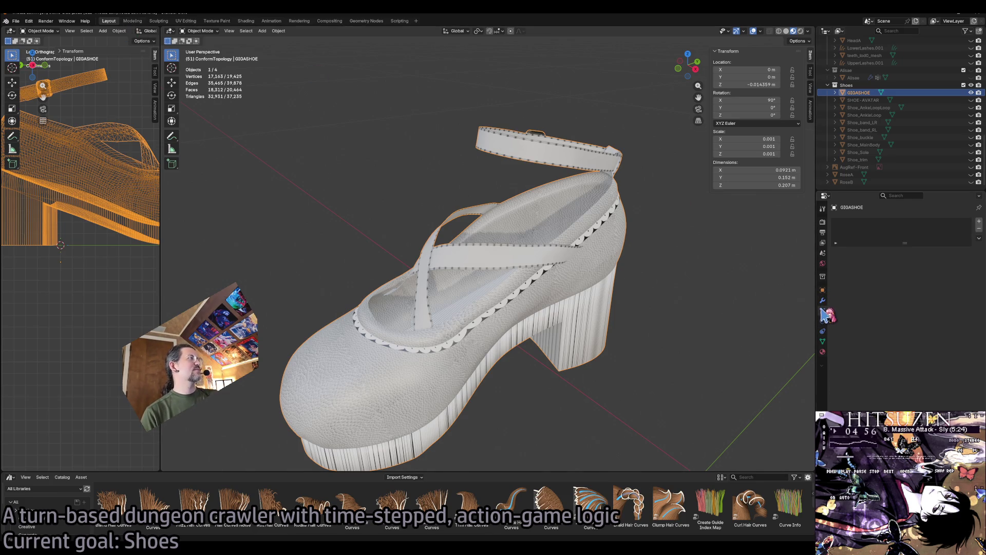
click(823, 321)
click(822, 331)
click(823, 352)
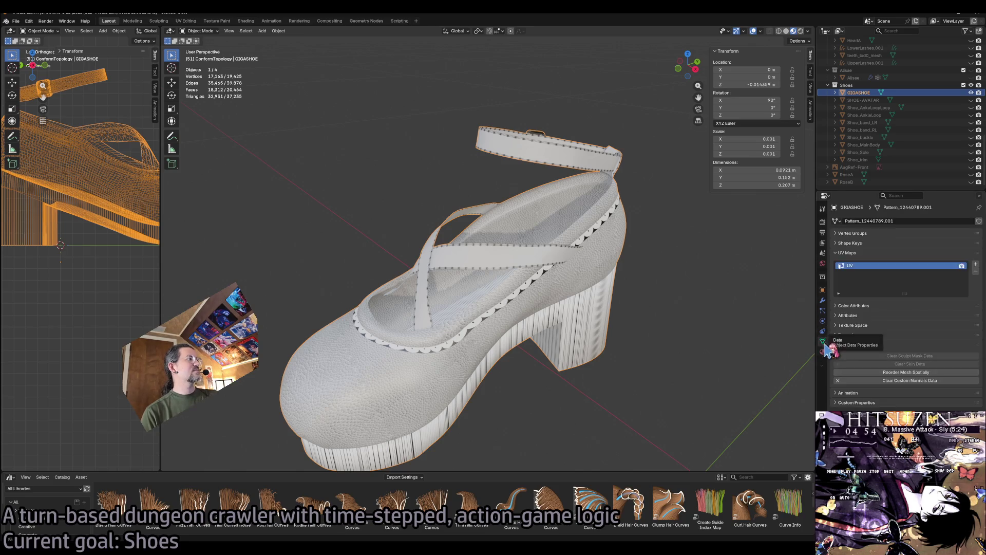
Swap the Trim.001 and Platform-Vertical.001 slots to the original CrossPumps-Trim and CrossPumps-Platform-Vertical materials.
click(912, 238)
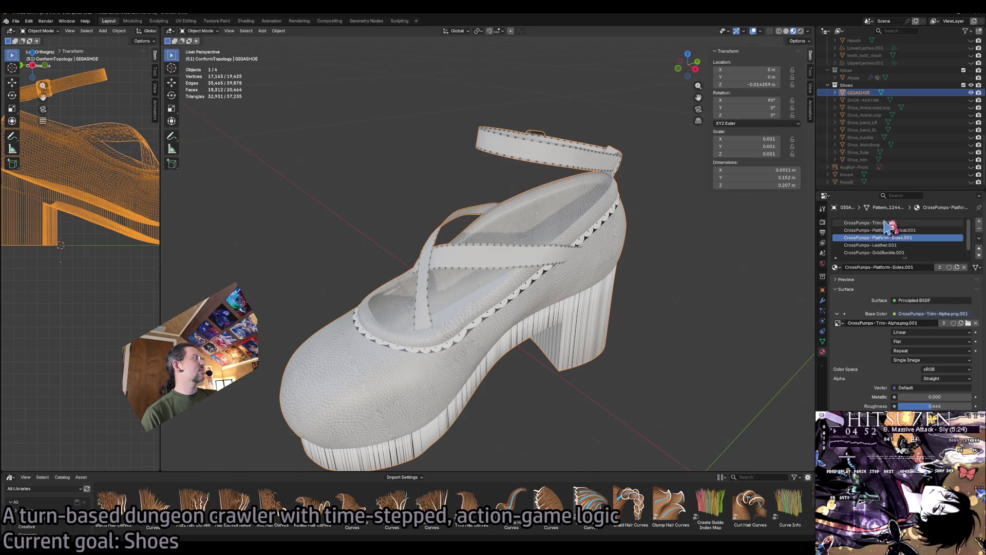
click(894, 223)
scroll(893, 224, down, 1)
scroll(896, 231, up, 1)
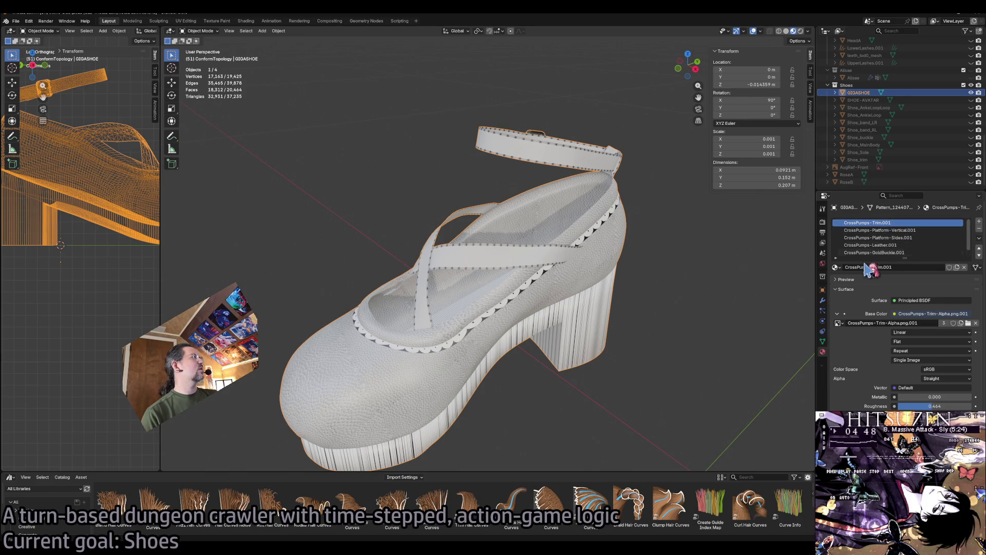
click(836, 267)
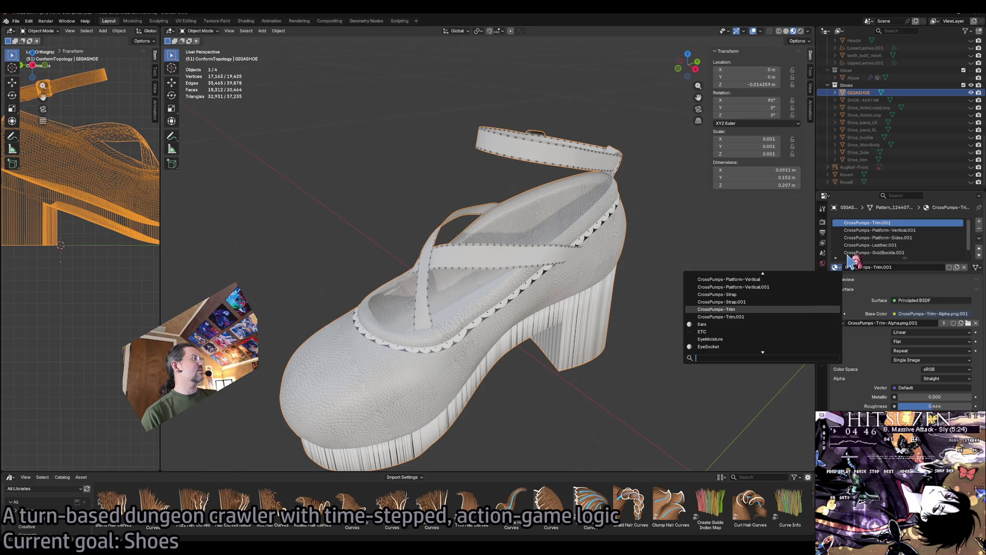
click(817, 287)
click(836, 267)
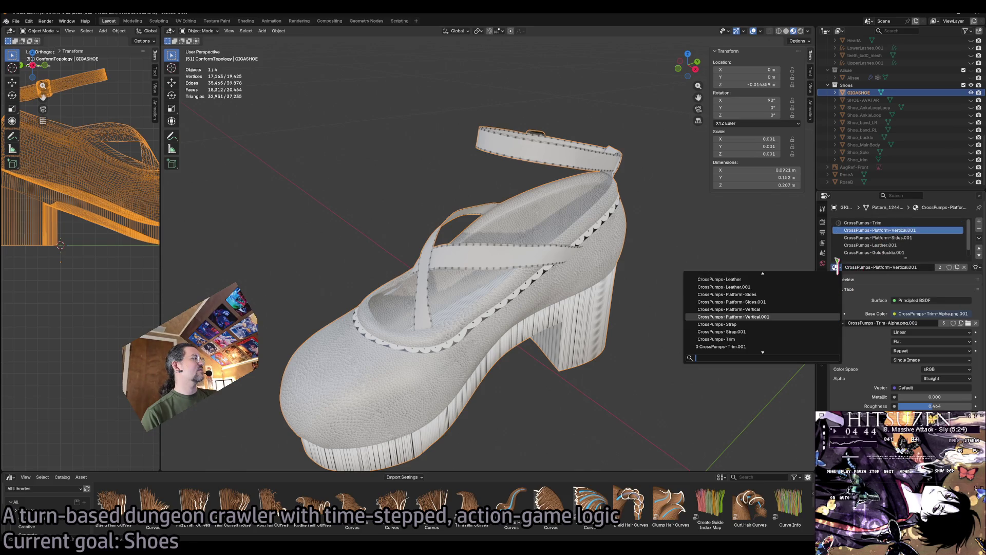
click(801, 304)
Assign the original CrossPumps-Platform-Sides and CrossPumps-Leather materials to their .001 slots.
click(873, 238)
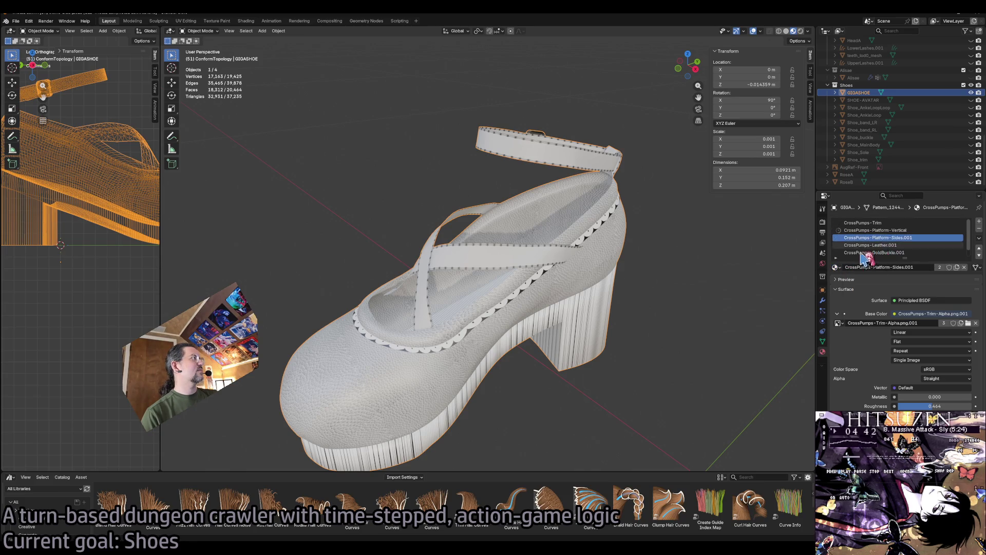
click(836, 267)
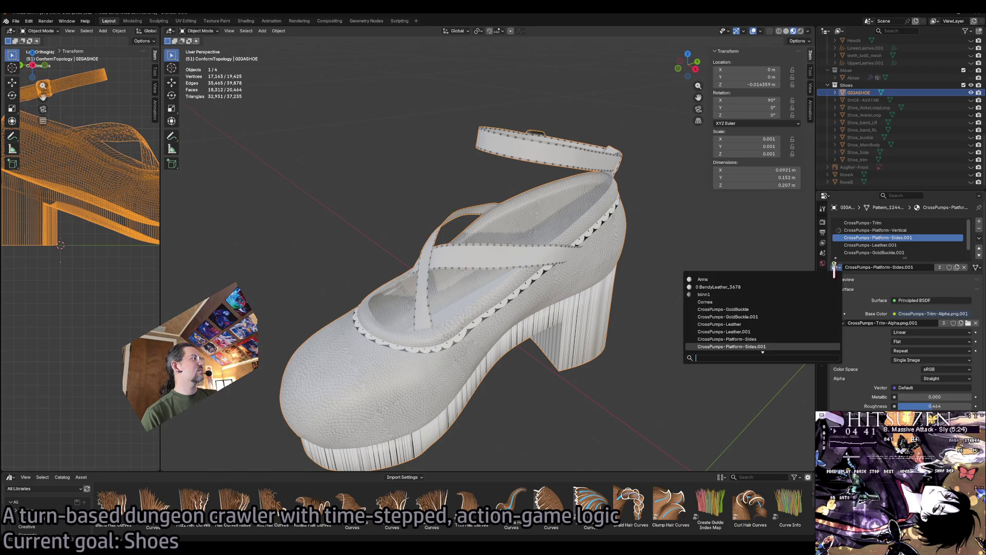
click(771, 339)
click(848, 245)
click(836, 267)
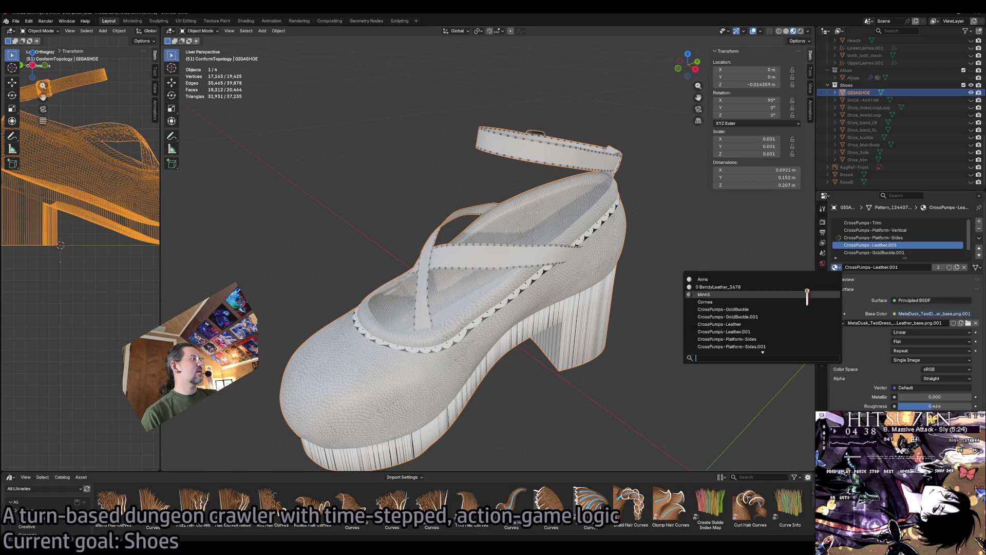
click(783, 323)
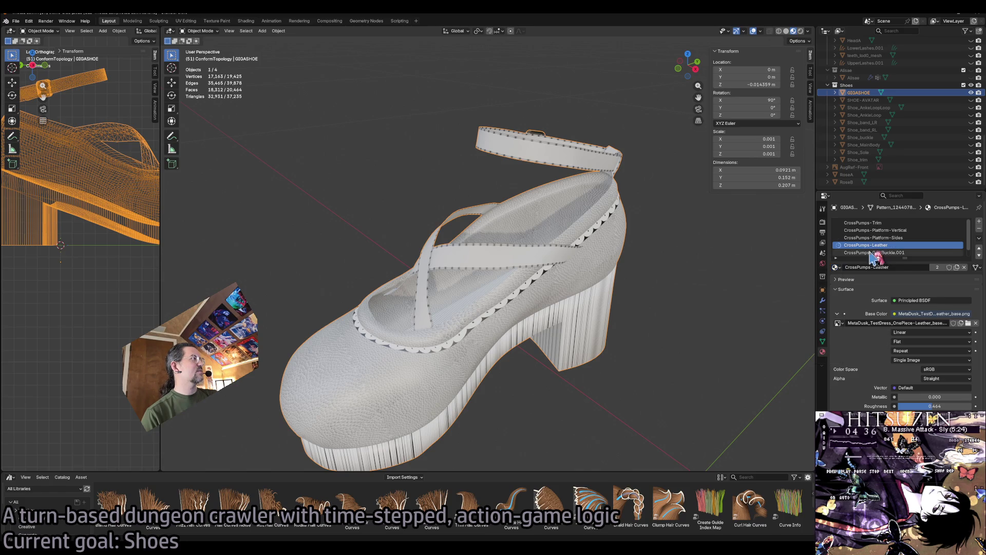
Give the buckle and strap slots the original CrossPumps-GoldBuckle and CrossPumps-Strap materials, then deselect the shoe.
click(873, 253)
click(836, 266)
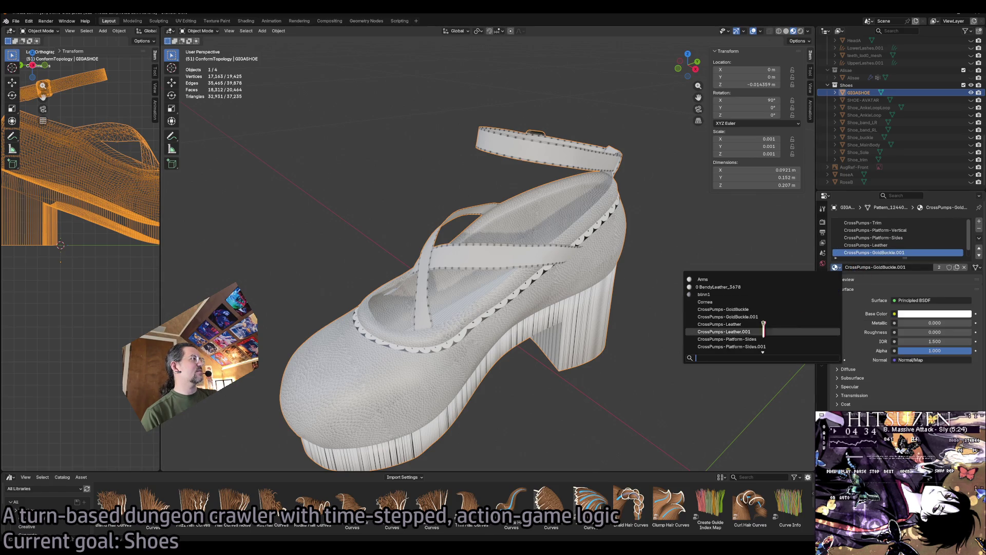
click(776, 311)
scroll(875, 248, down, 1)
click(874, 252)
click(836, 267)
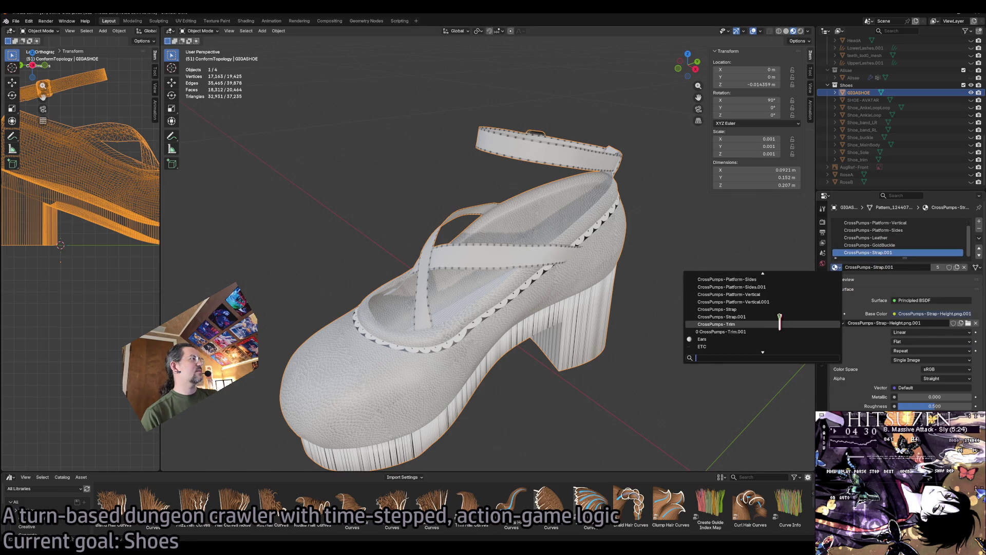
click(781, 310)
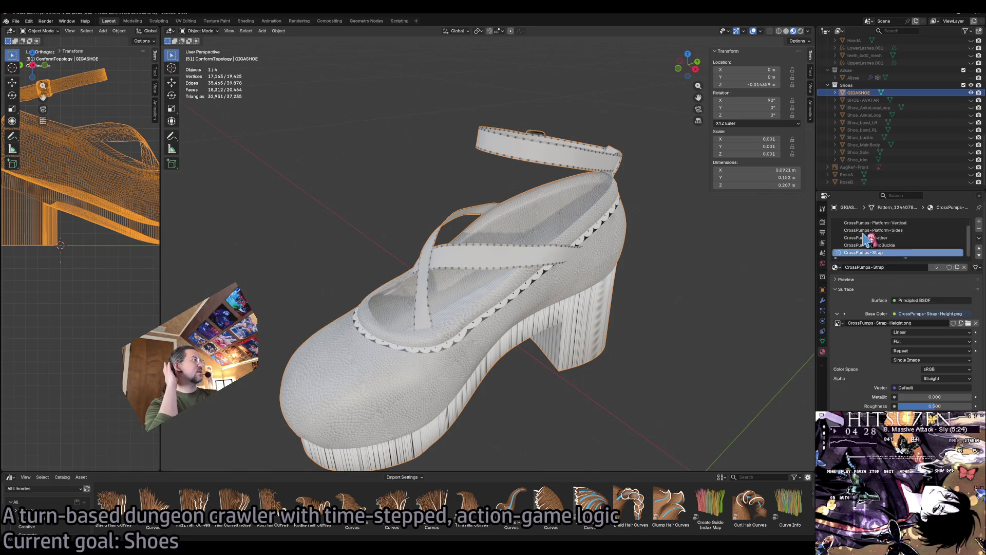
click(622, 303)
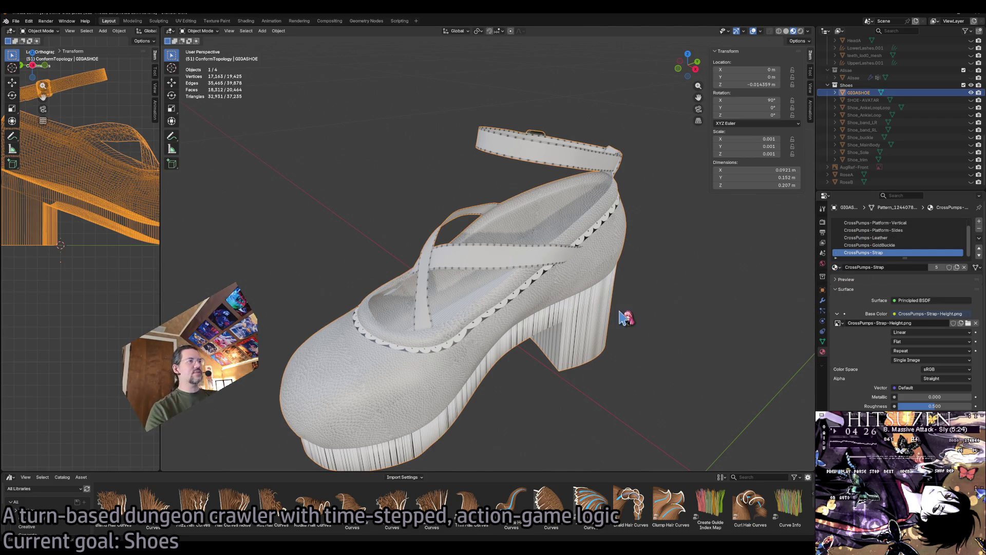
scroll(621, 292, down, 3)
scroll(621, 289, down, 2)
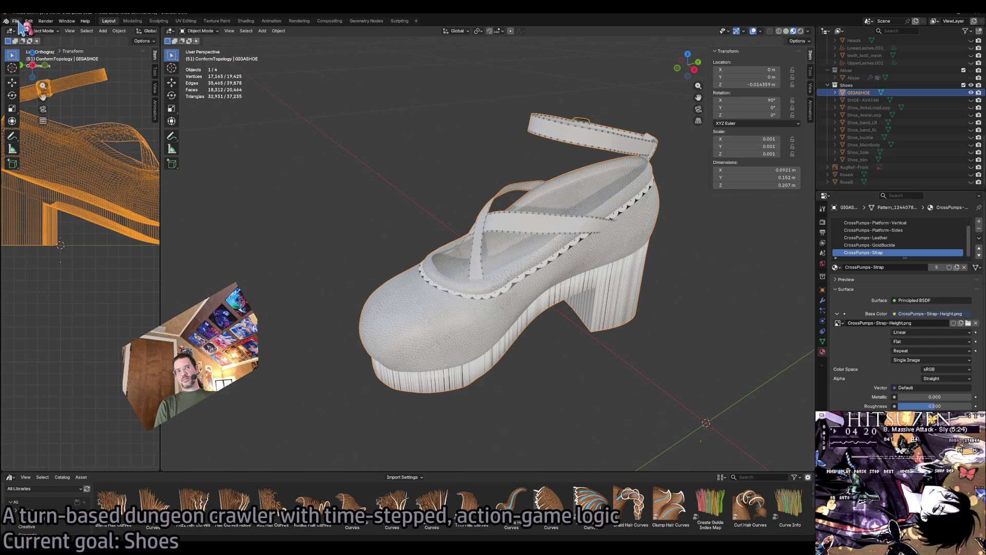
click(16, 21)
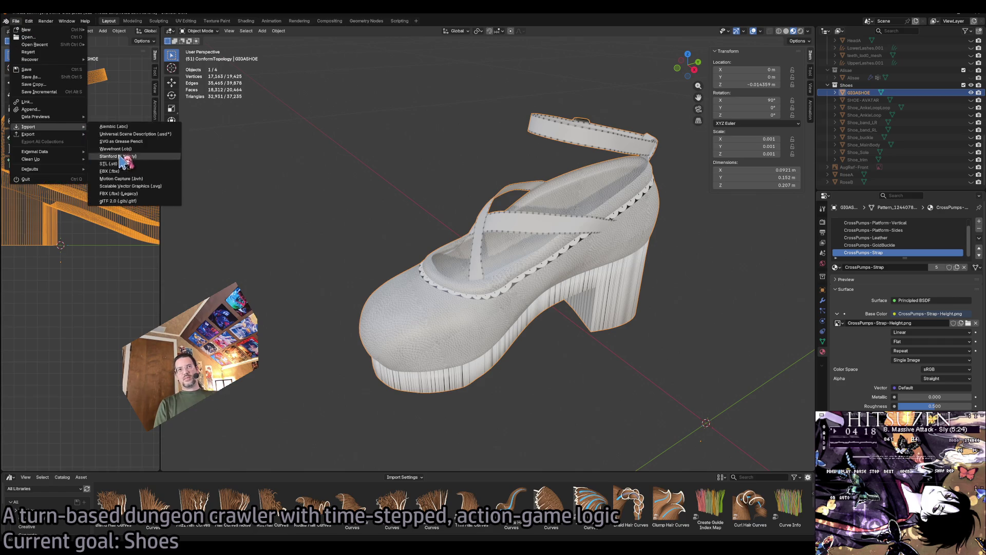
mouse_move(41, 134)
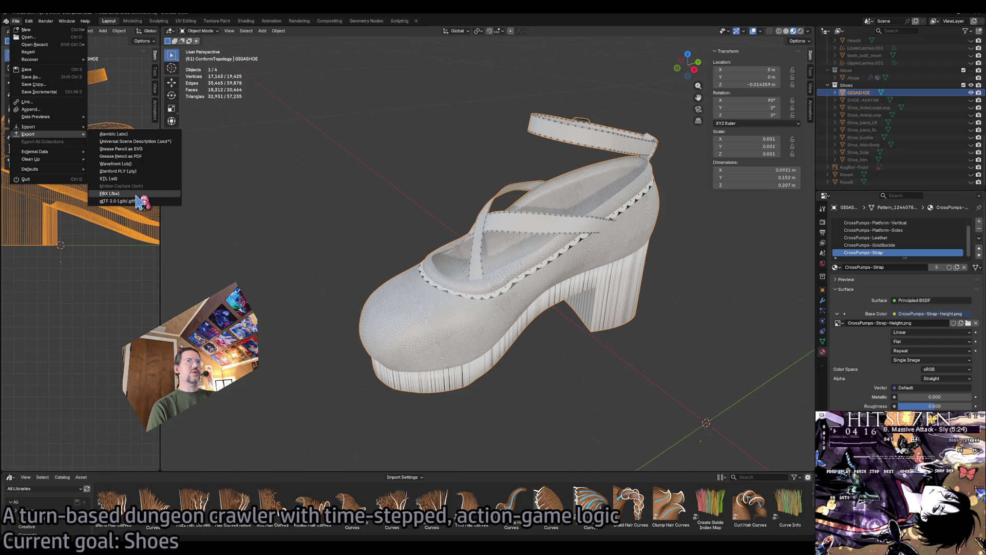
key(Escape)
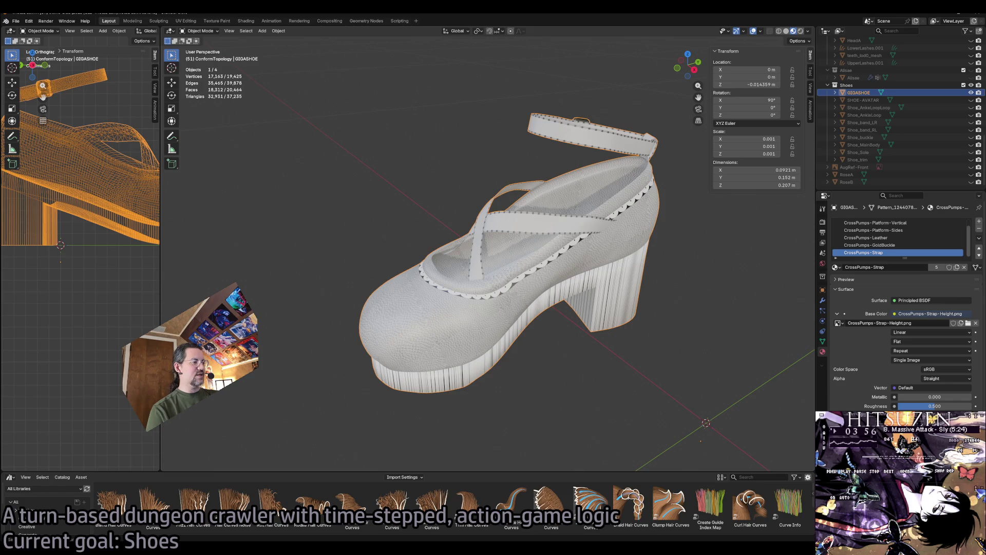
click(514, 420)
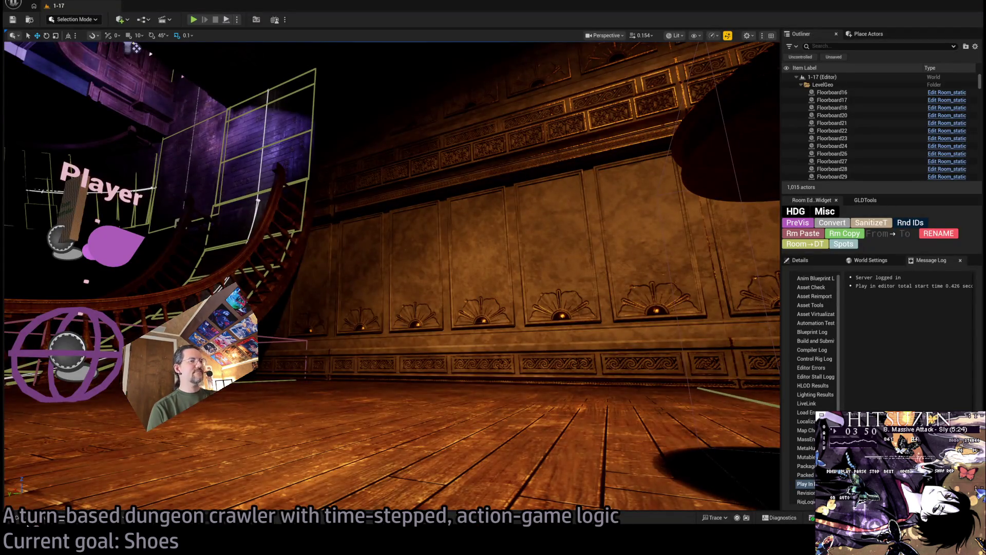
Open Equips/CrossPumps in the Content Drawer and drag the exported shoe files into it.
click(16, 518)
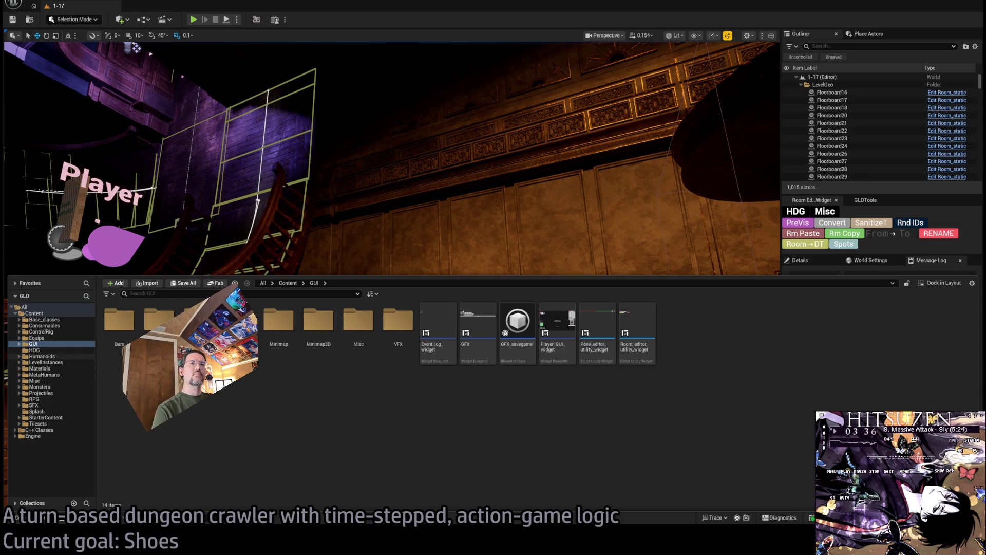
double_click(35, 339)
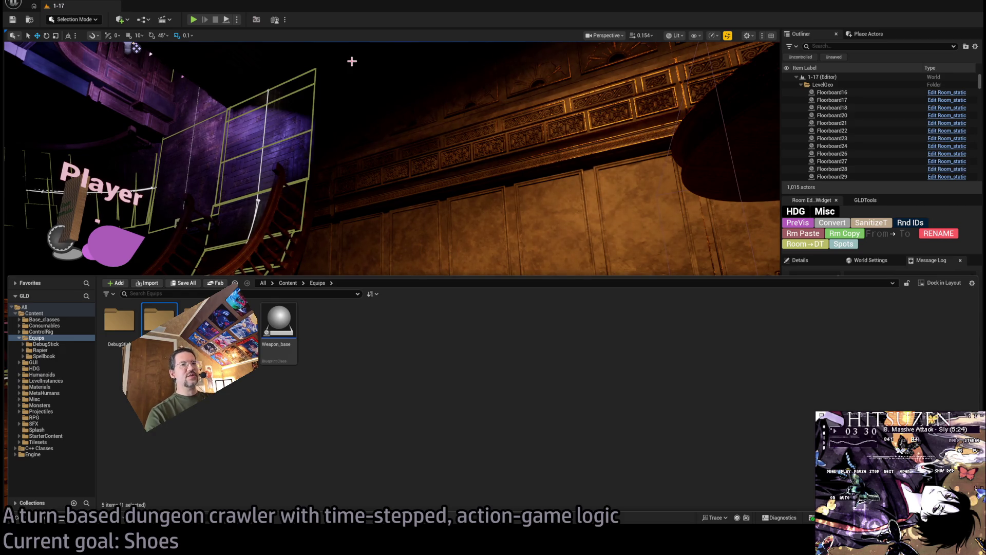
key(Down)
key(ctrl+space)
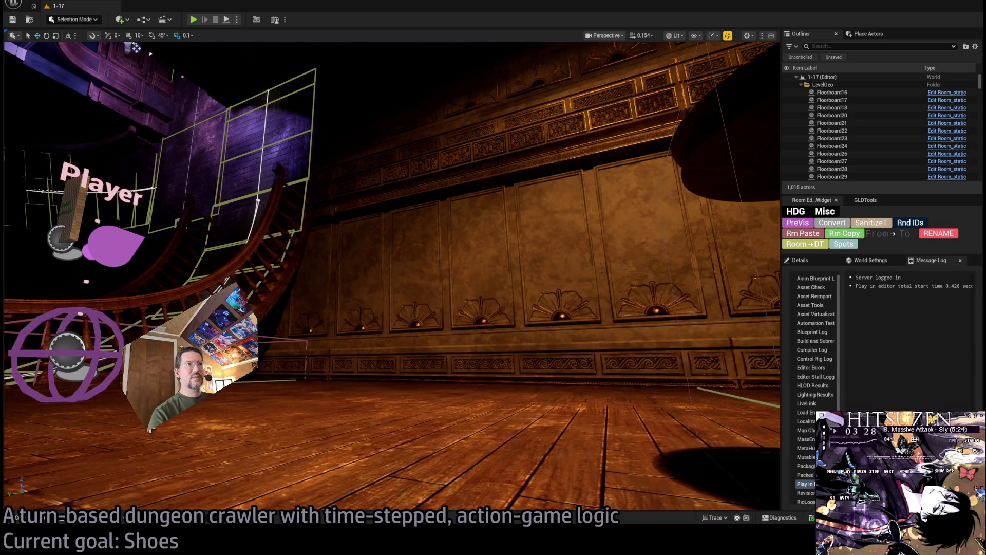
key(ctrl+space)
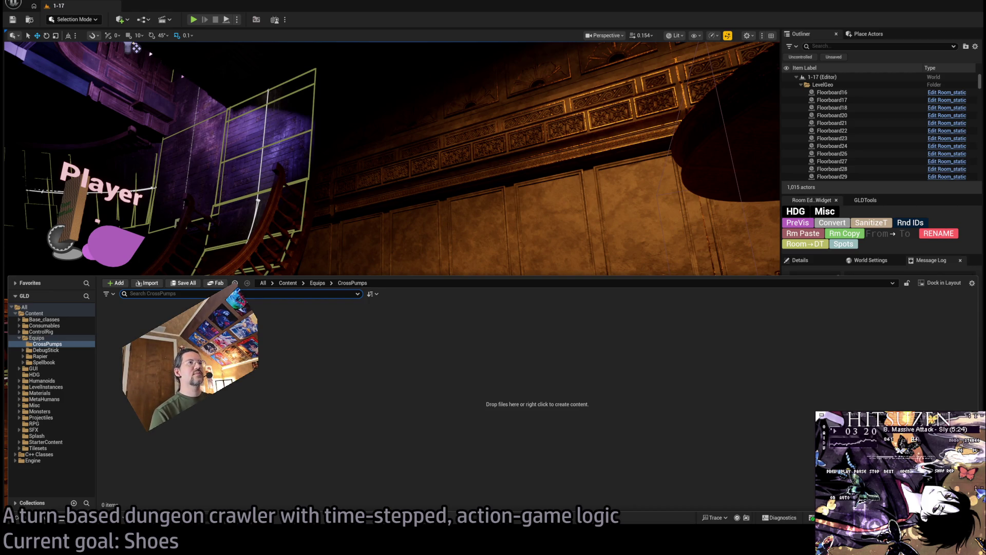
drag(985, 422, 599, 425)
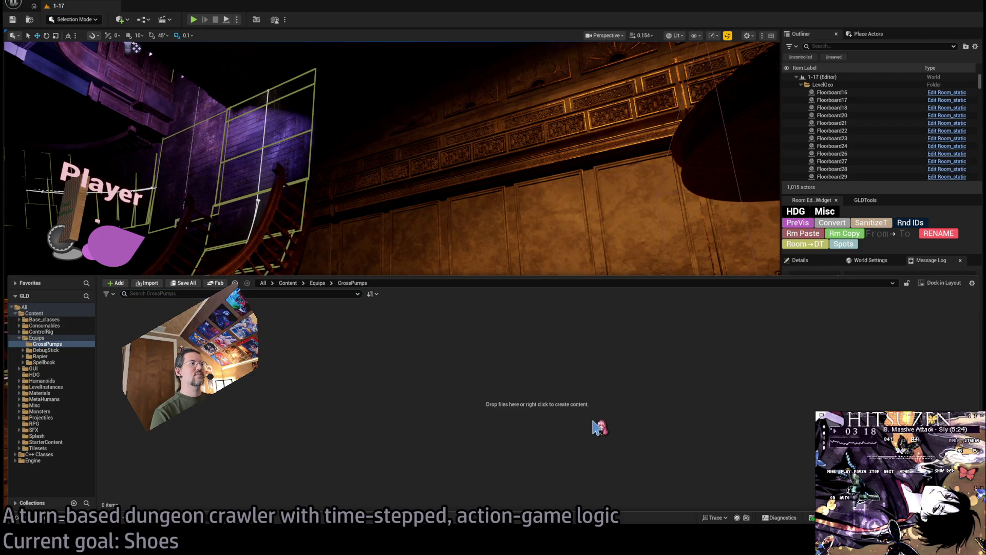
Copy MM_MetaDusk_Leather from the MetaHumans Garments MetaDusk_TestDress_OnePiece folder into CrossPumps.
click(251, 414)
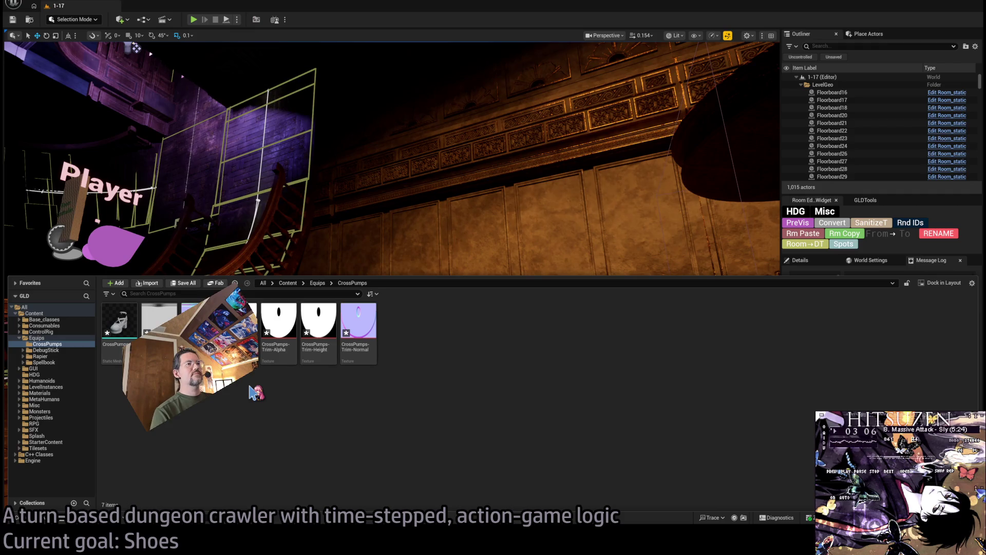
click(19, 399)
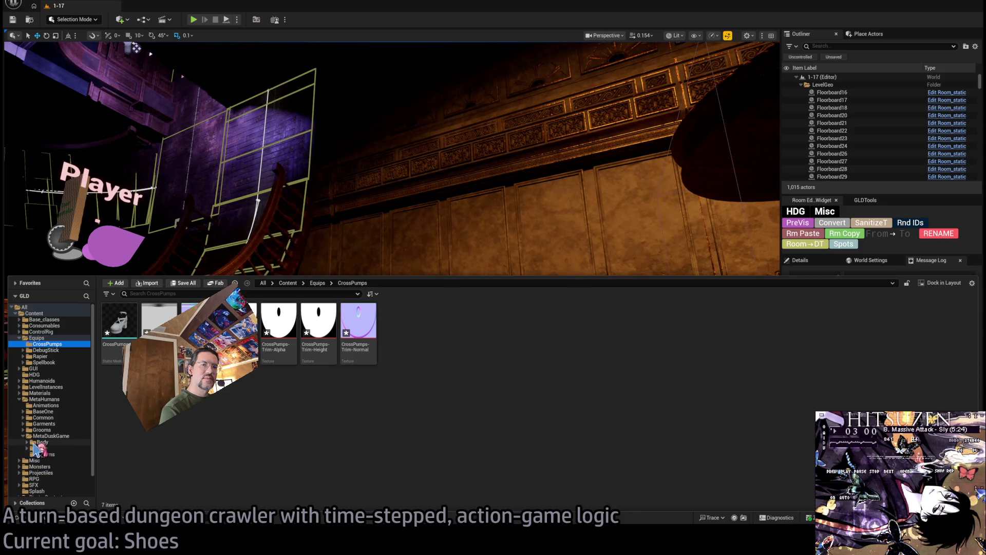
click(44, 423)
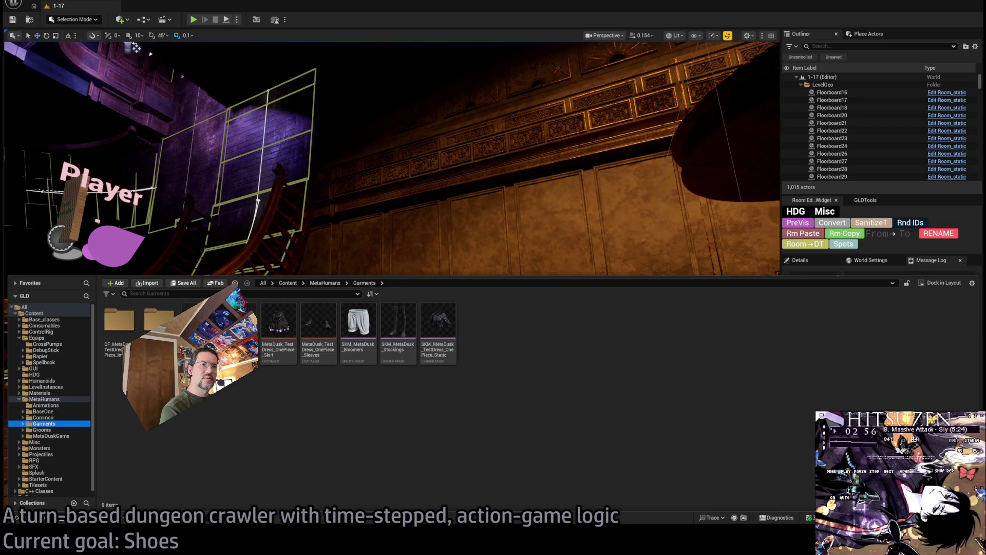
double_click(159, 320)
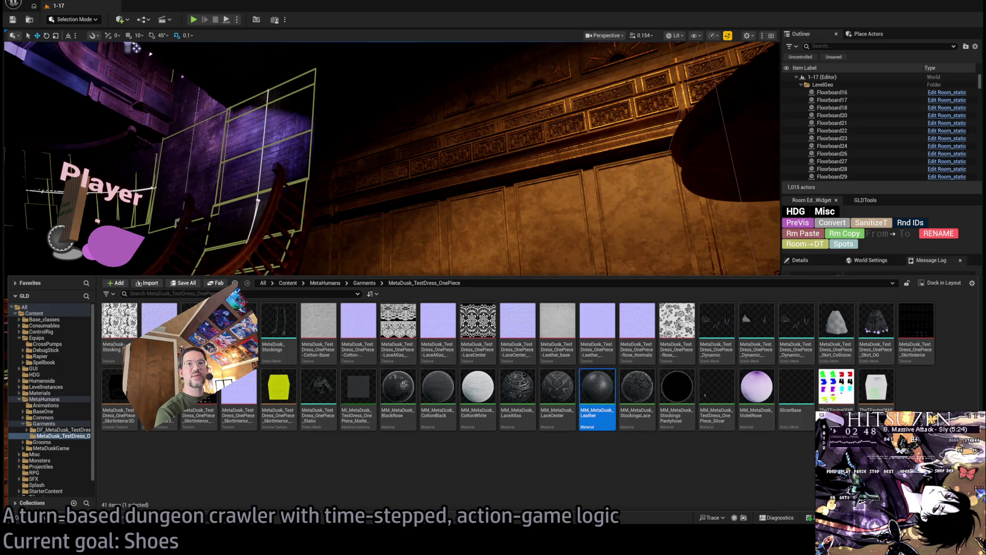
click(49, 344)
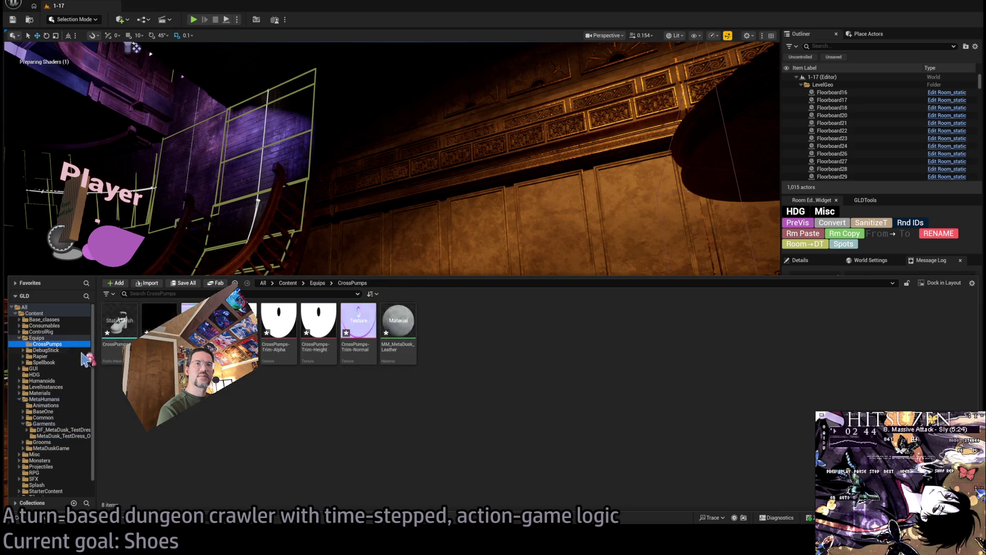
Check the copied leather material in CrossPumps, then open the CrossPumps shoe mesh.
click(400, 345)
click(405, 346)
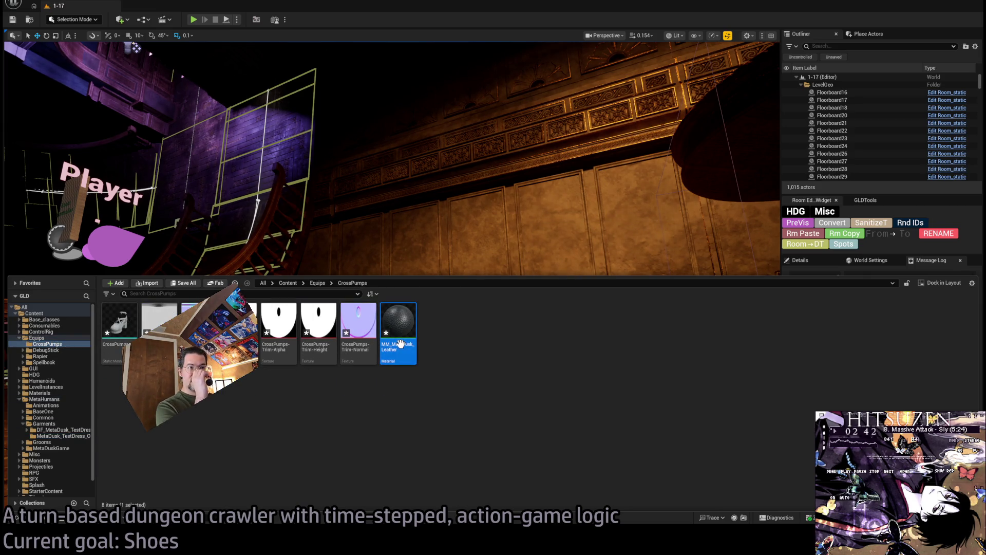
click(457, 407)
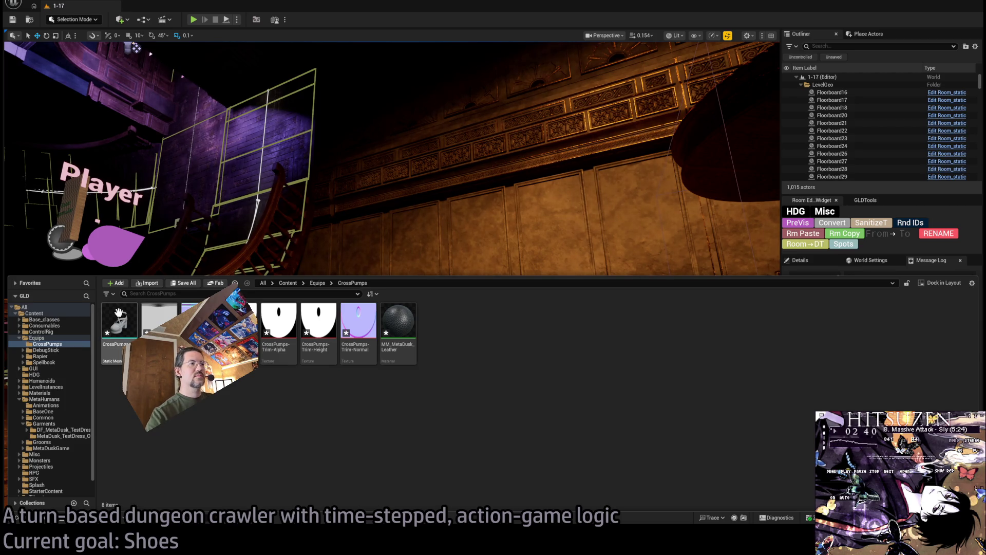
click(119, 312)
key(Return)
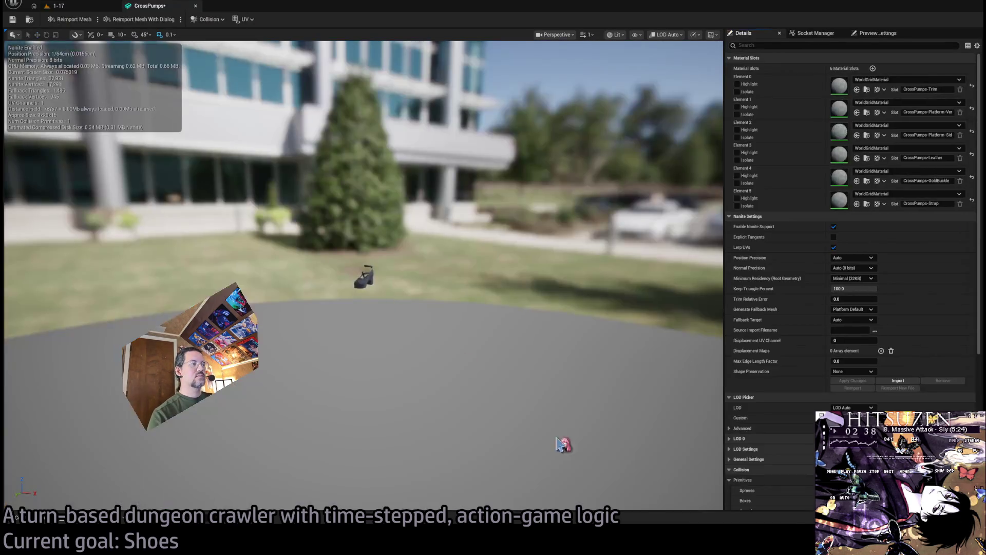
Rename the copied leather material to CrossPumps-Leather_MM and open it.
click(56, 6)
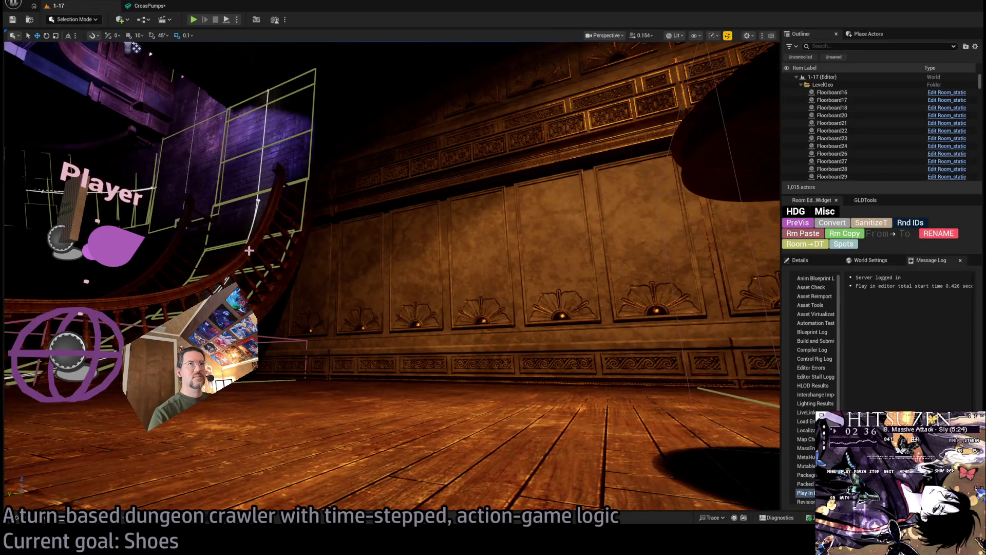
click(154, 6)
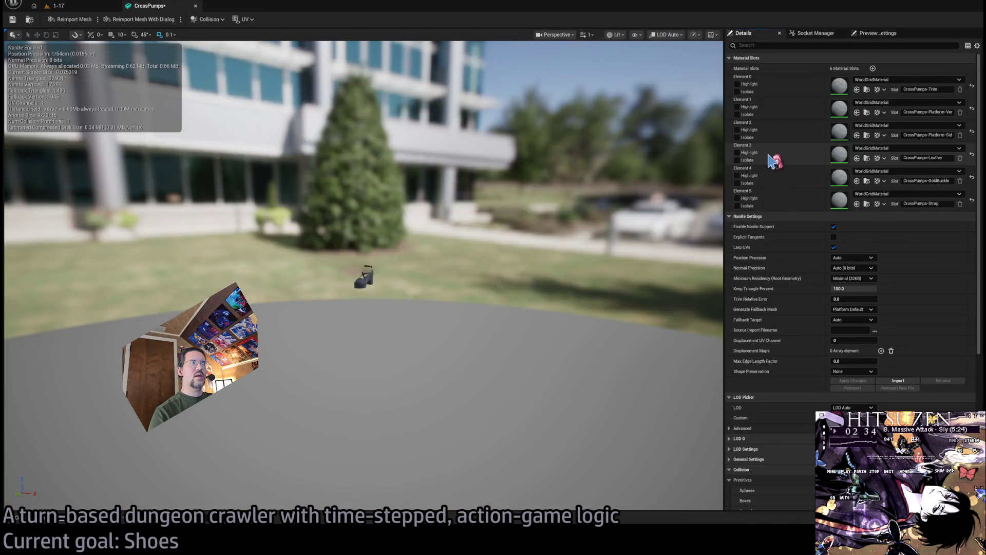
click(29, 525)
click(408, 377)
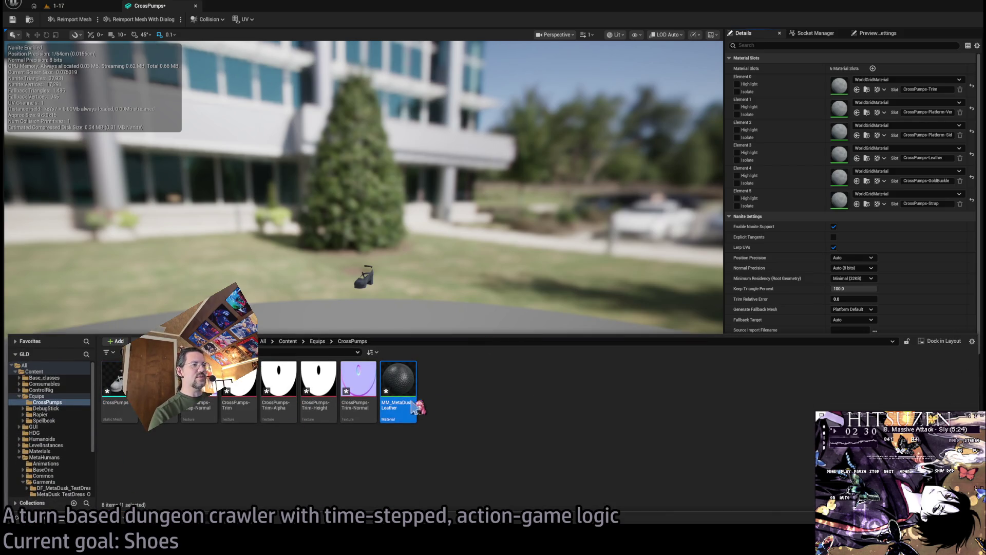
key(F2)
text(-Leather_MM)
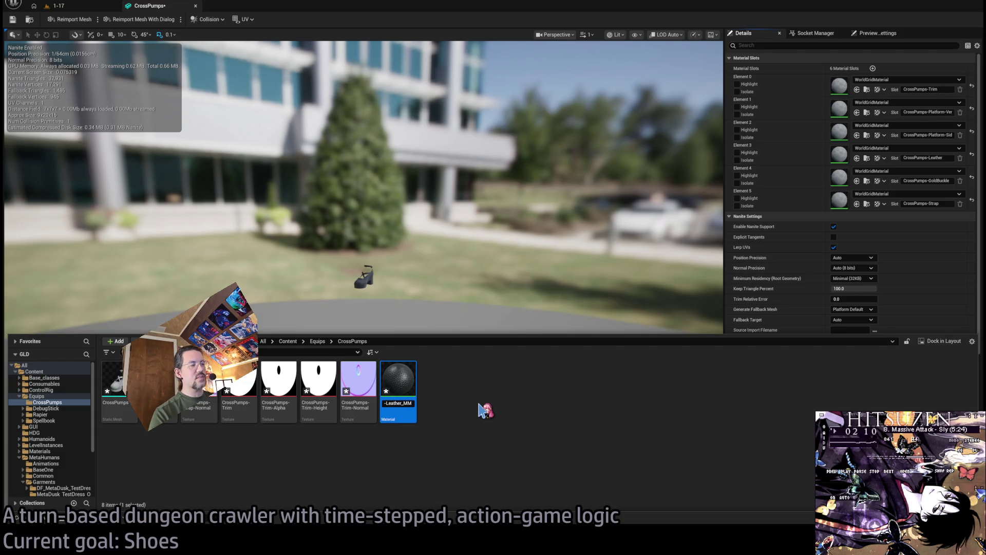
key(Return)
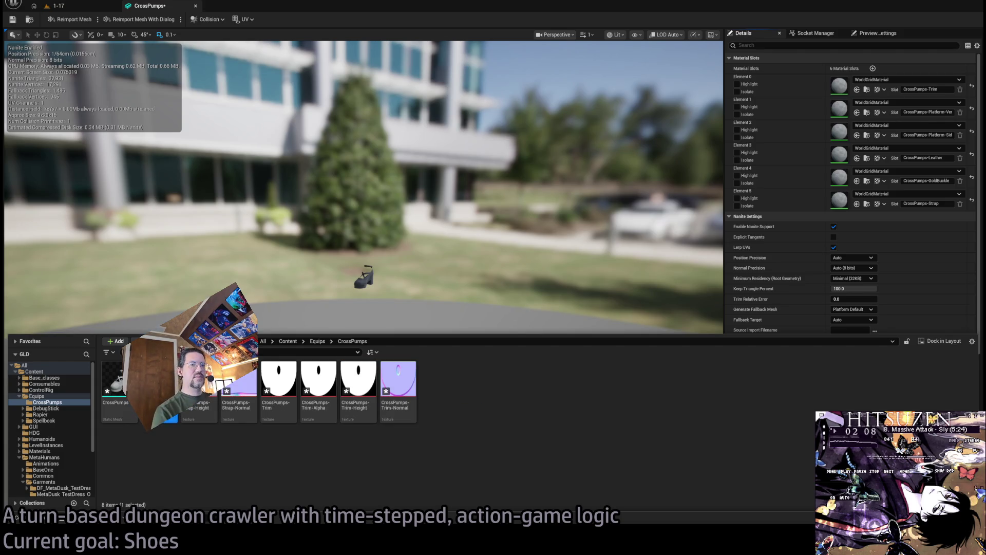
key(Return)
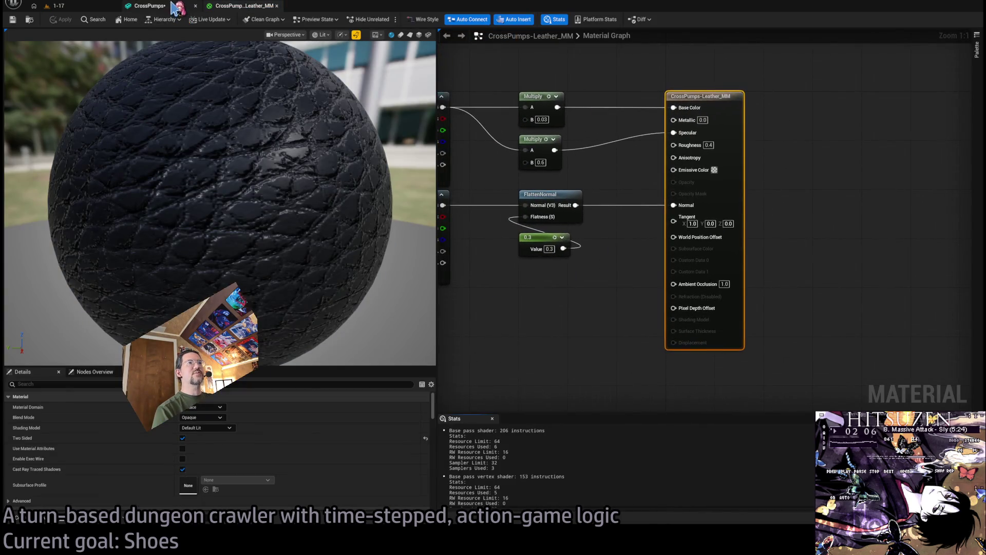
Orbit the shoe mesh preview, save the CrossPumps mesh, and return to level 1-17.
click(138, 6)
scroll(417, 239, up, 5)
mouse_move(528, 287)
mouse_down()
mouse_move(566, 277)
mouse_move(504, 283)
mouse_up()
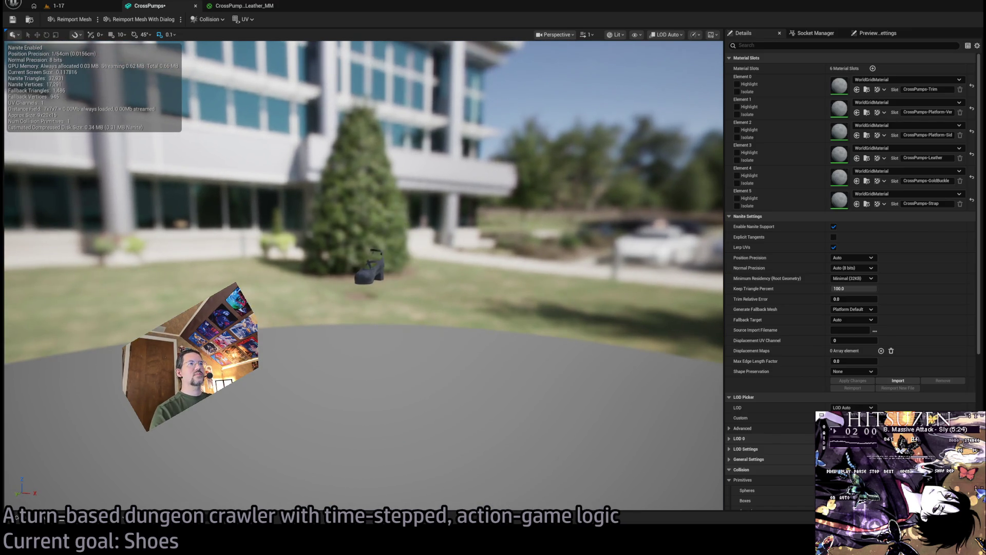
scroll(363, 241, up, 5)
scroll(364, 275, down, 5)
drag(359, 277, 390, 277)
click(13, 20)
click(57, 6)
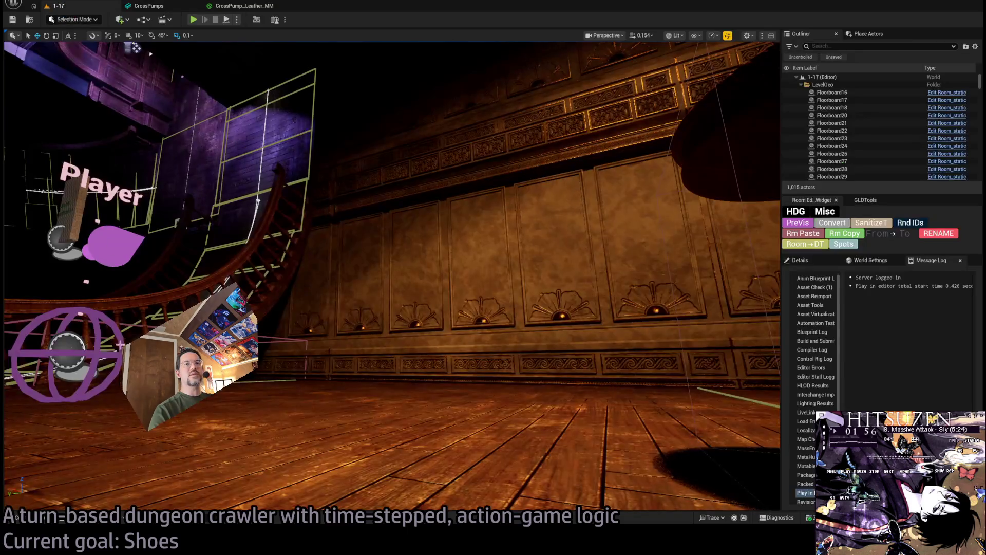
Place the CrossPumps shoe mesh in the level at the floor's bottom centre.
click(21, 518)
mouse_move(275, 326)
mouse_down()
mouse_move(493, 457)
mouse_move(575, 470)
mouse_move(514, 465)
mouse_move(519, 483)
mouse_move(545, 478)
mouse_up()
drag(612, 371, 286, 485)
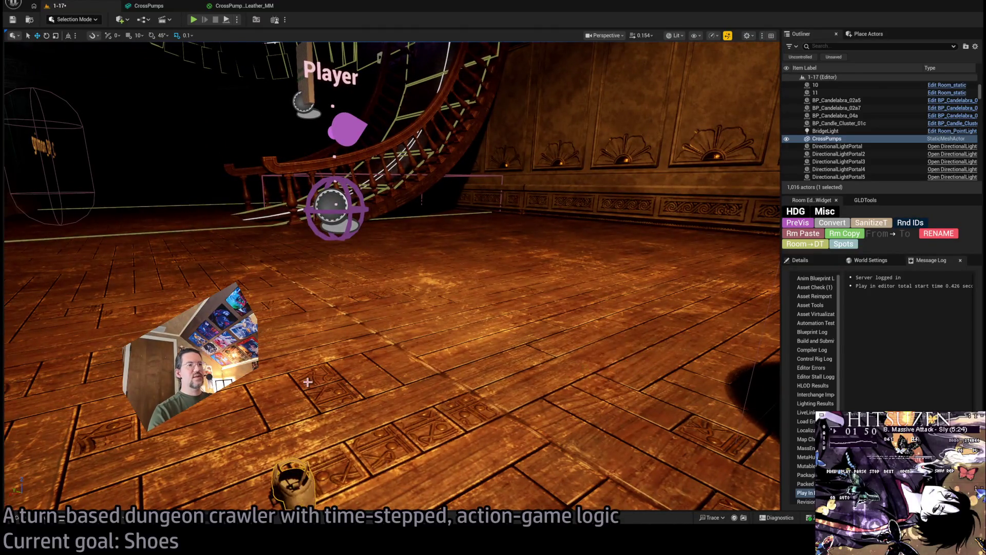
Play-test the level through three attack turns, stop, and bring up the CrossPumps mesh editor.
click(193, 20)
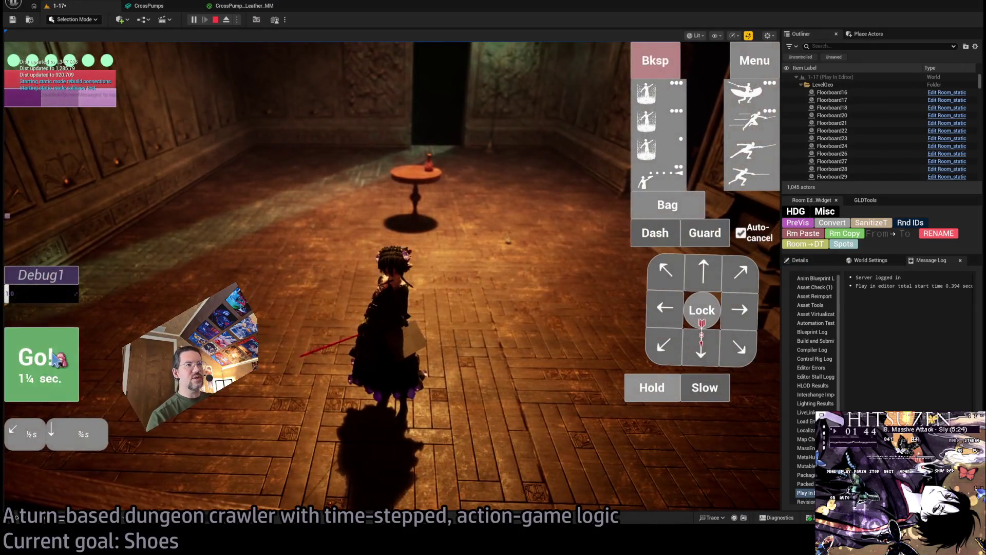
click(55, 358)
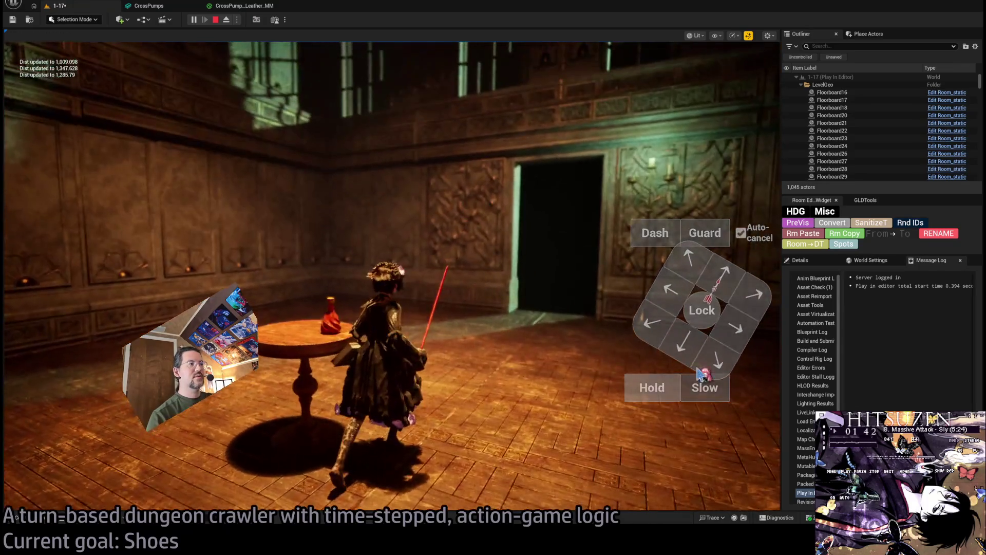
click(687, 369)
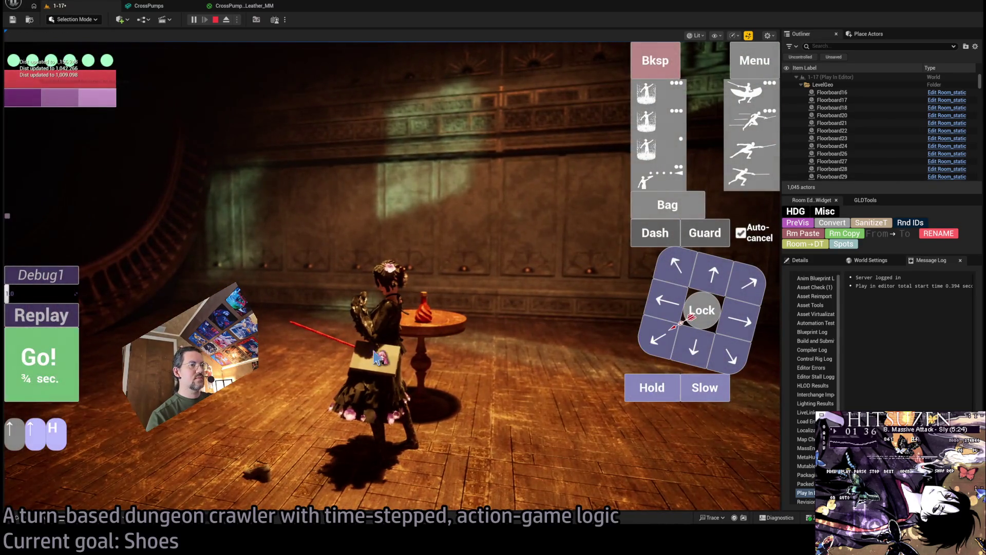
click(415, 361)
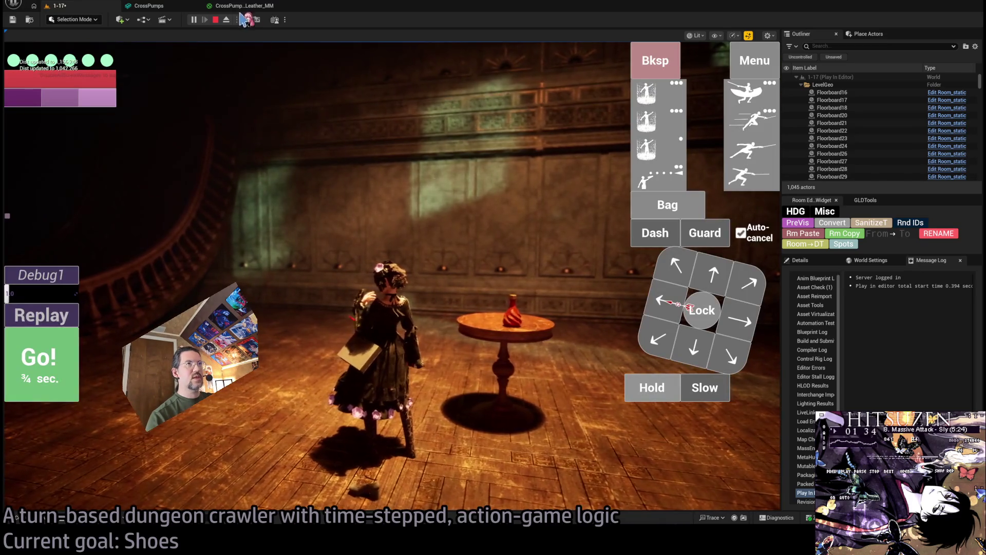
click(216, 19)
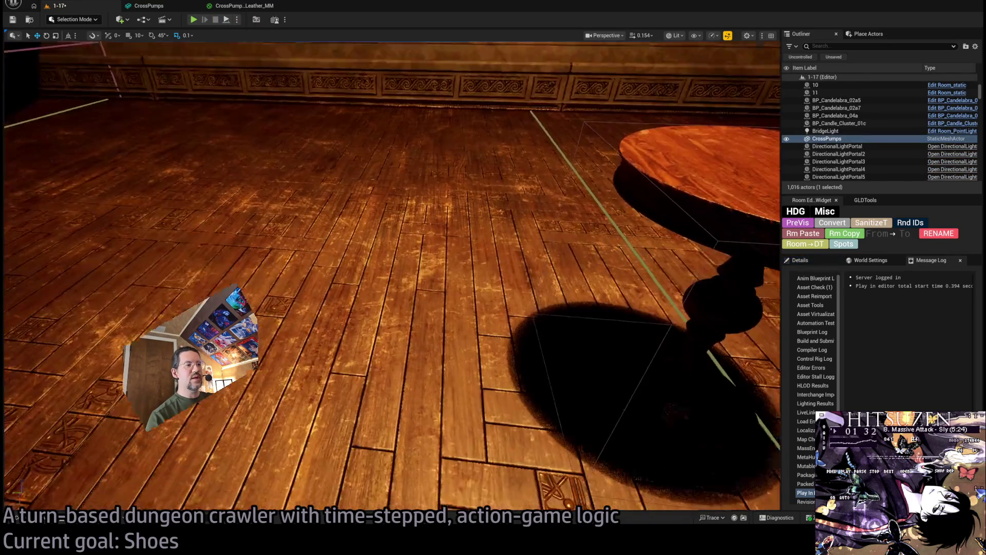
mouse_move(560, 302)
mouse_down()
mouse_move(544, 334)
mouse_move(560, 302)
mouse_up()
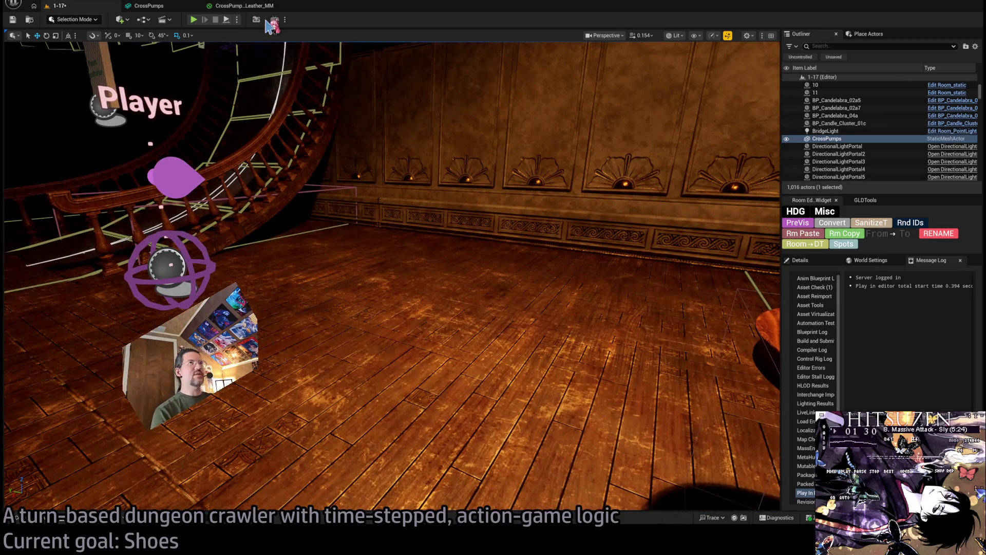
click(241, 5)
click(155, 5)
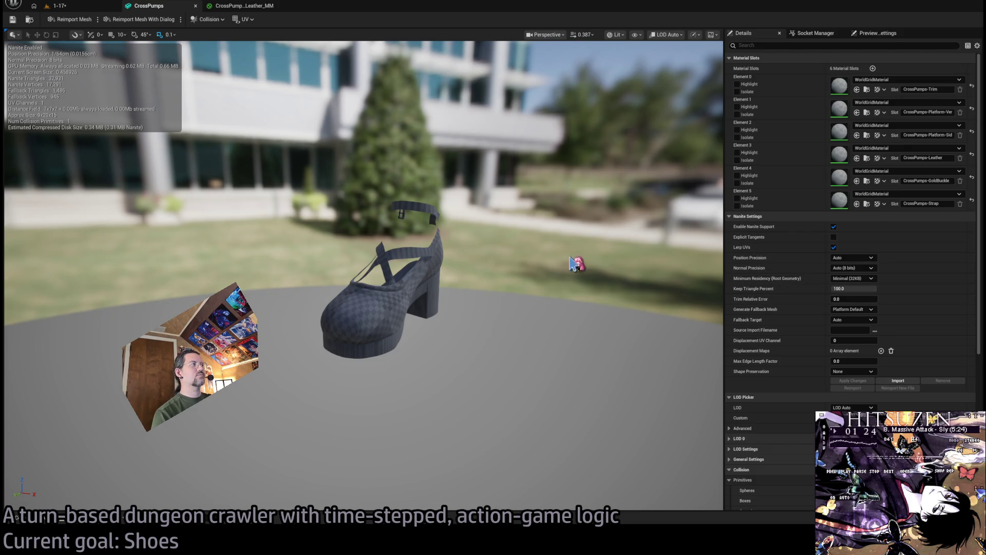
Set Element 3 to CrossPumps-Leather_MM, inspect the black leather upper, and open that material.
click(738, 176)
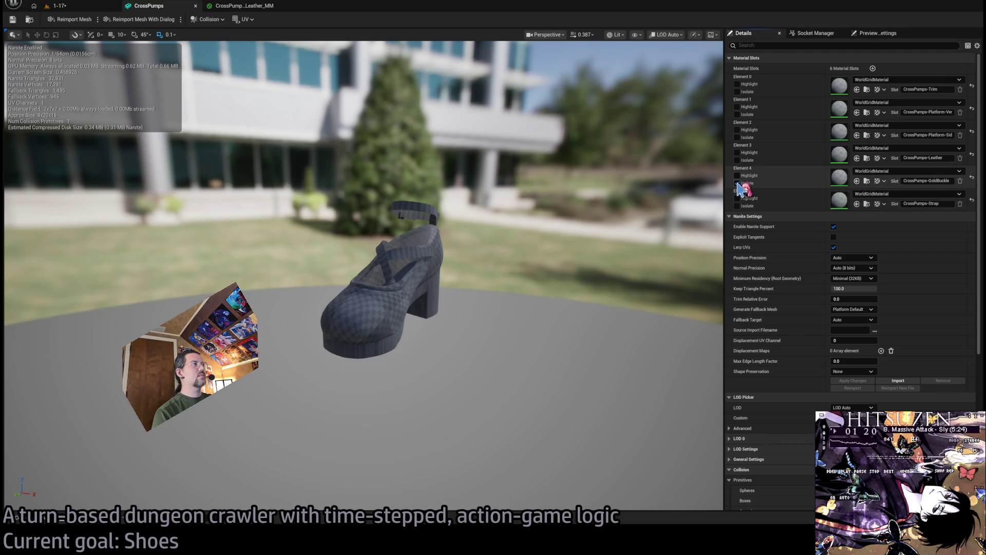
click(738, 206)
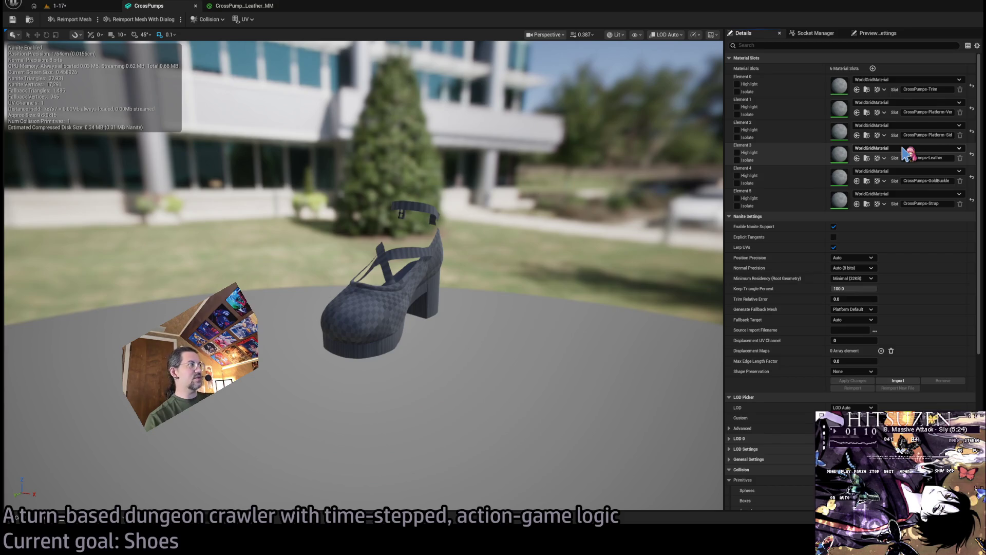
click(857, 158)
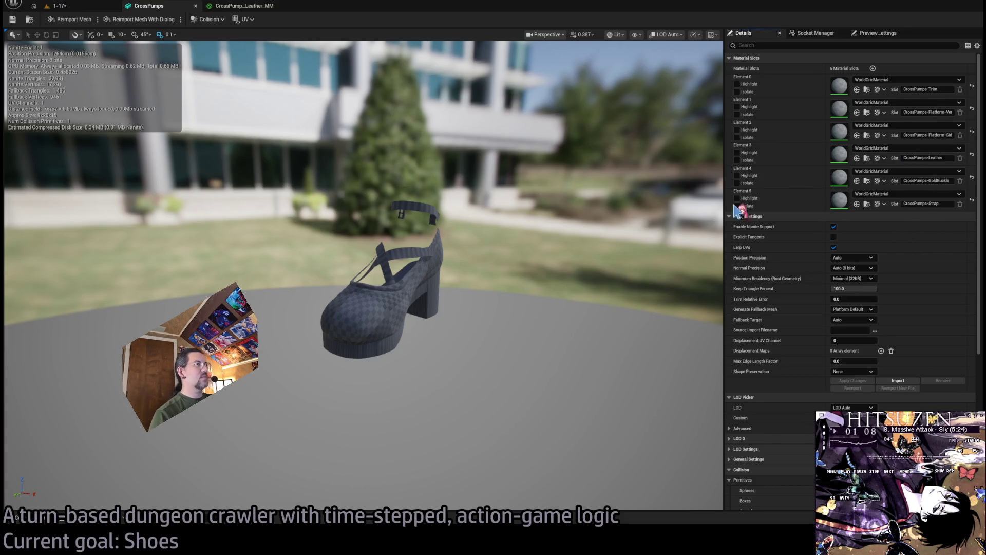
drag(563, 208, 514, 221)
scroll(363, 276, down, 5)
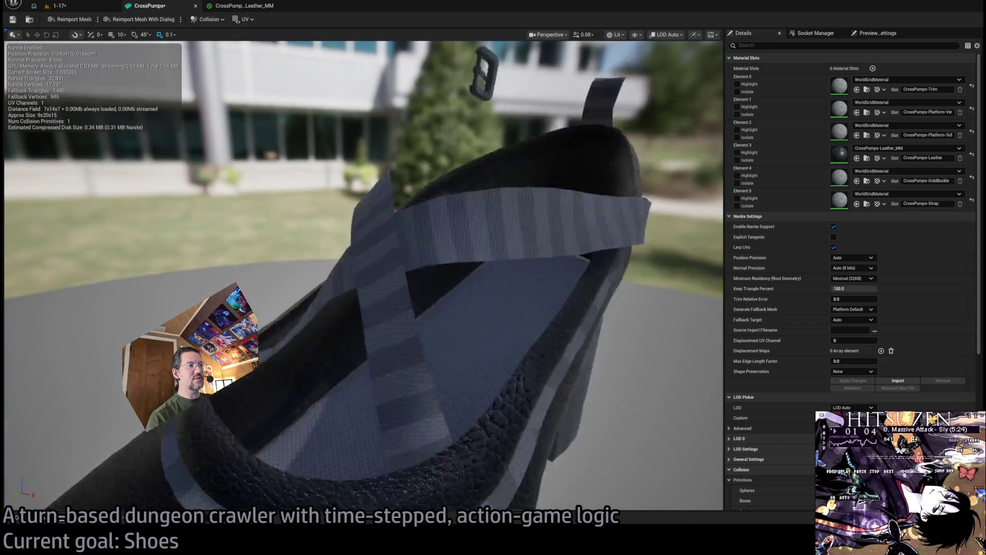
mouse_move(363, 276)
mouse_down()
mouse_move(345, 267)
mouse_move(360, 278)
mouse_move(359, 309)
mouse_move(360, 277)
mouse_up()
click(242, 7)
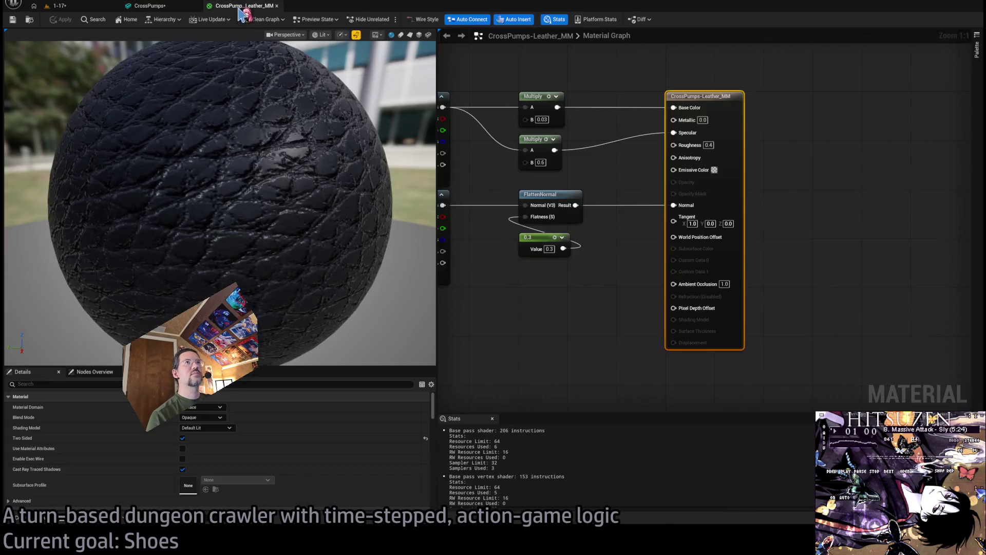
Break the FlattenNormal link to Normal and add an unwired Lerp node to the leather graph.
key(Home)
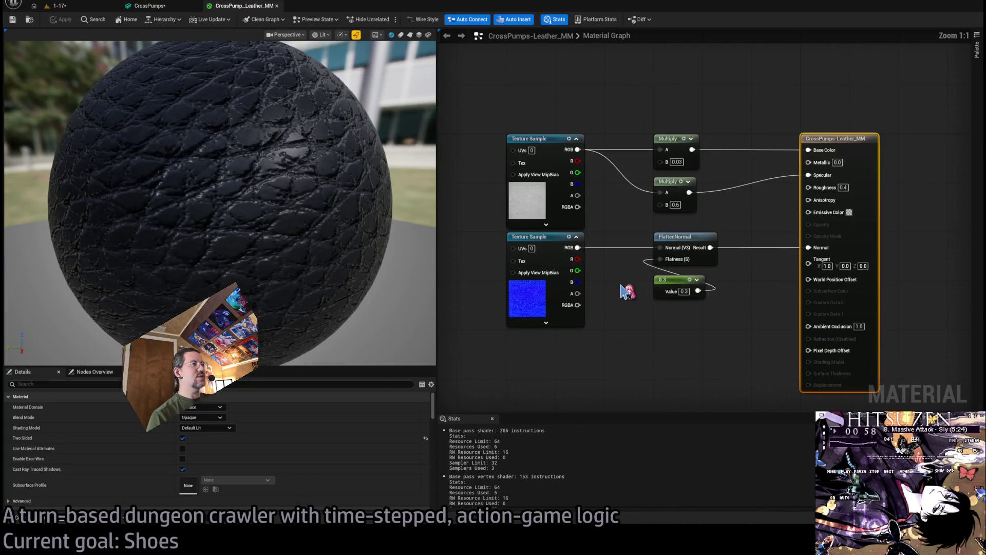
click(682, 292)
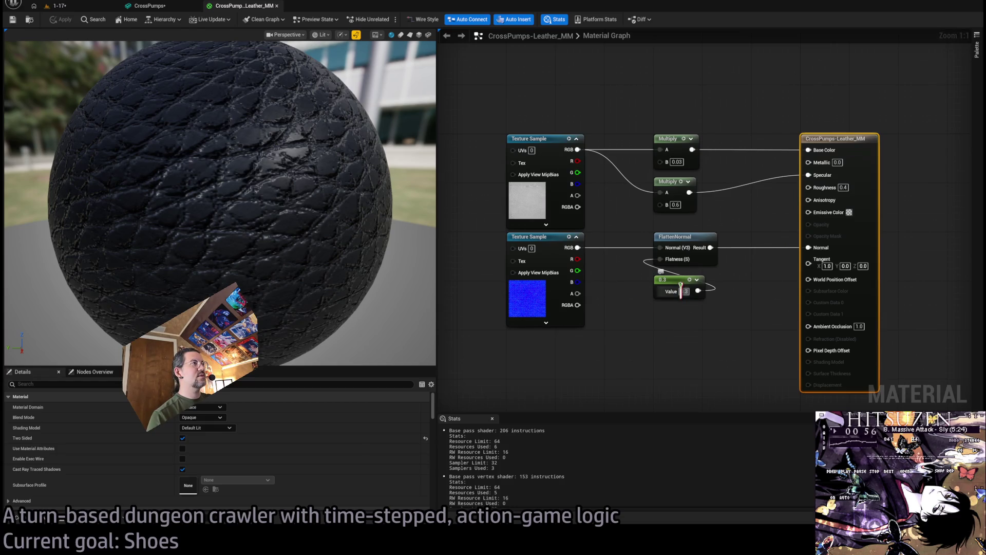
alt+click(809, 247)
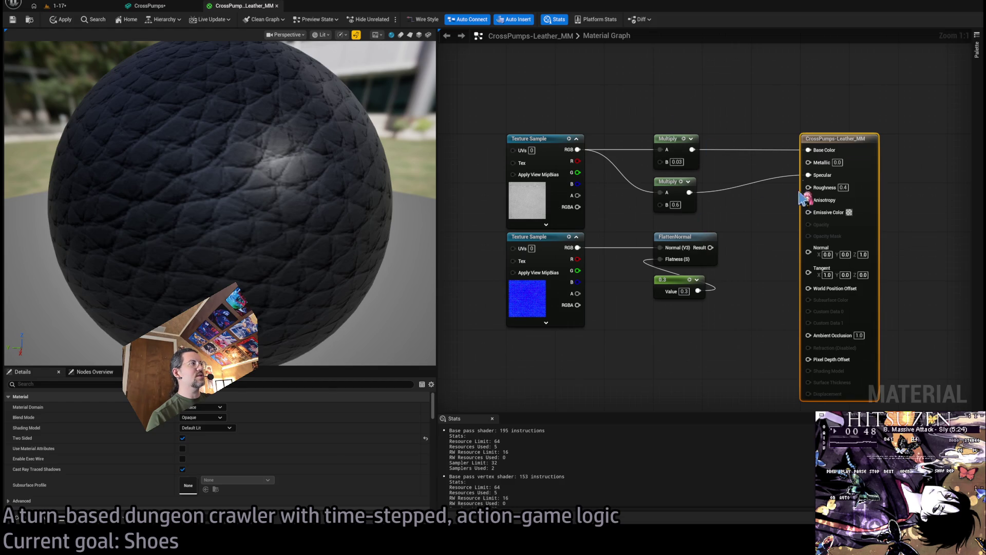
drag(343, 221, 259, 224)
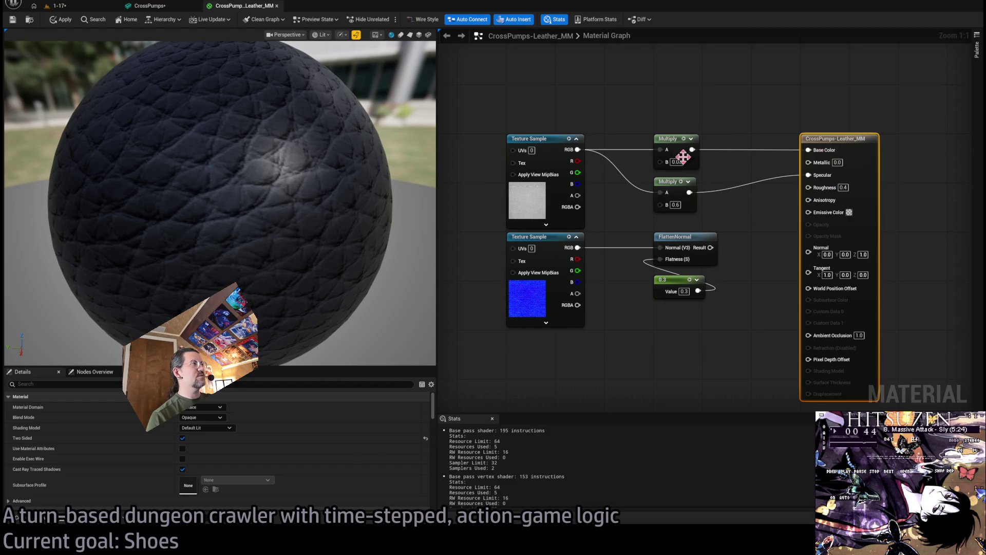
click(729, 119)
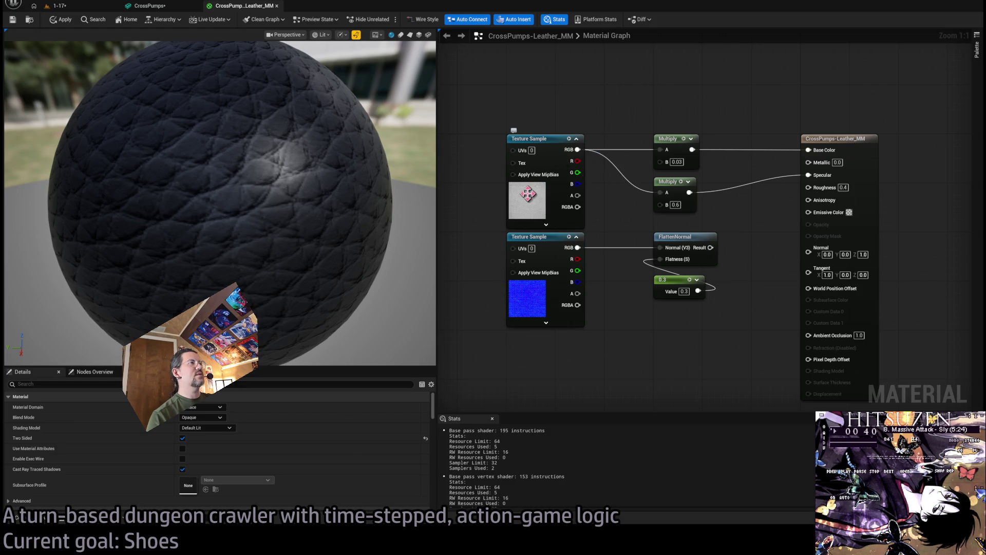
drag(645, 136, 614, 161)
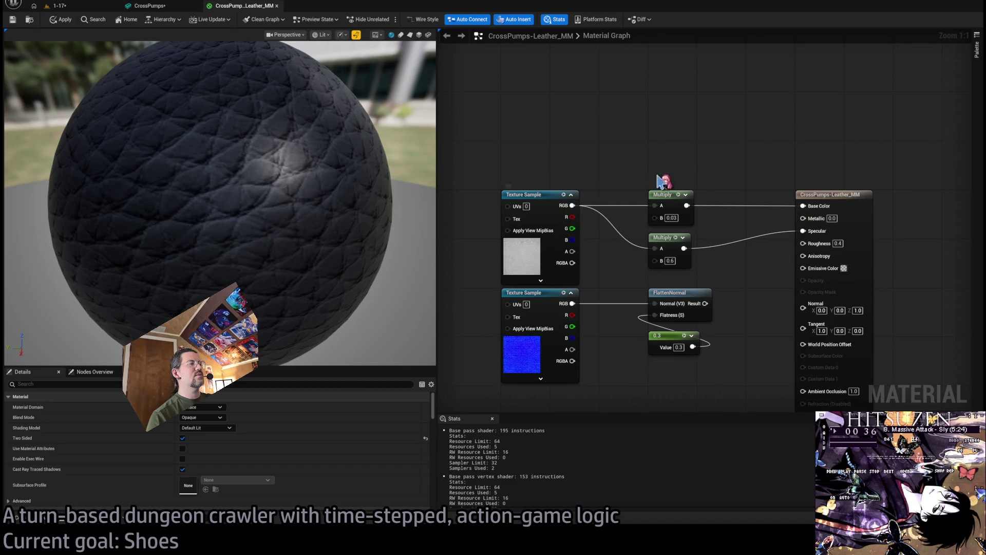
click(701, 126)
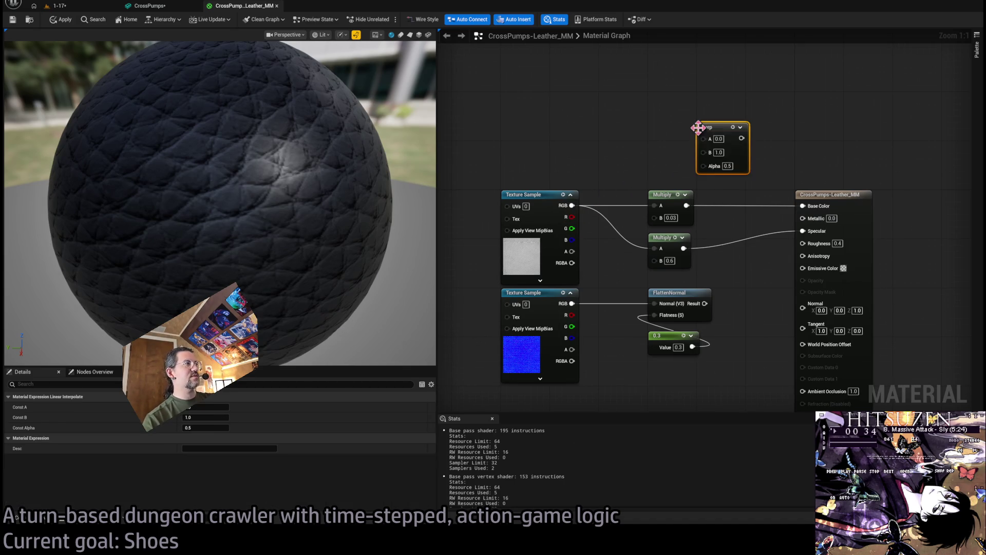
Insert the Lerp between Multiply and Base Color, feeding a 0.03 constant into B.
mouse_move(719, 127)
mouse_down()
mouse_move(726, 185)
mouse_move(739, 201)
mouse_up()
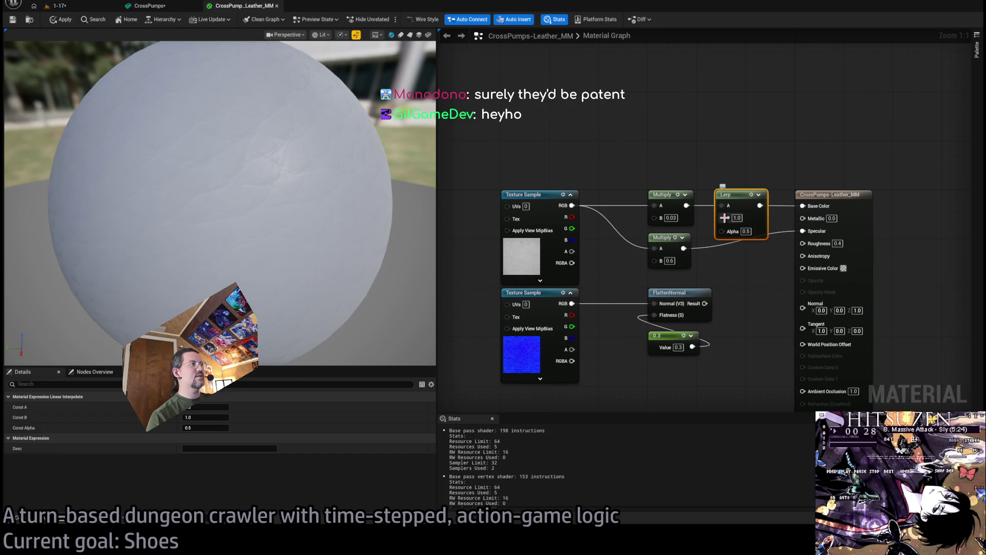
click(535, 137)
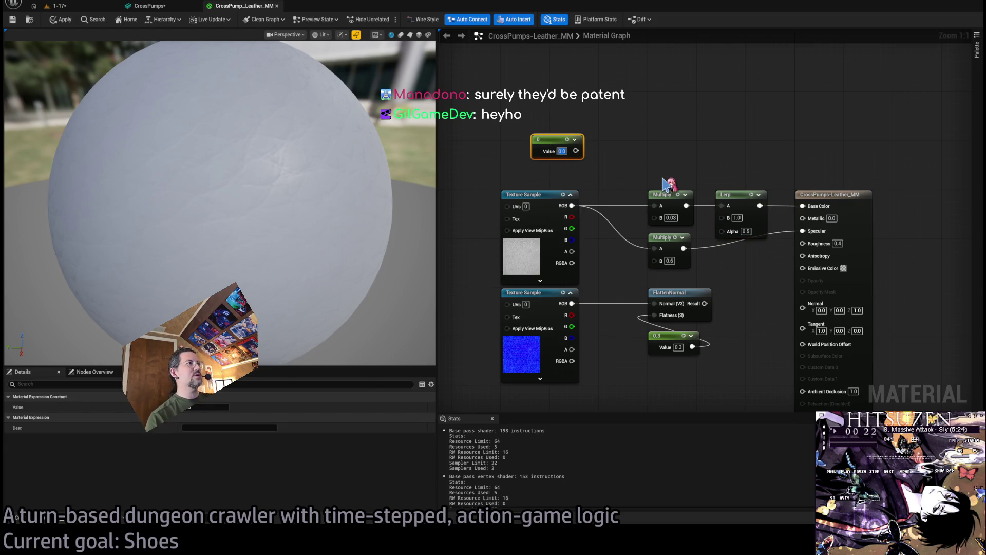
drag(579, 151, 723, 217)
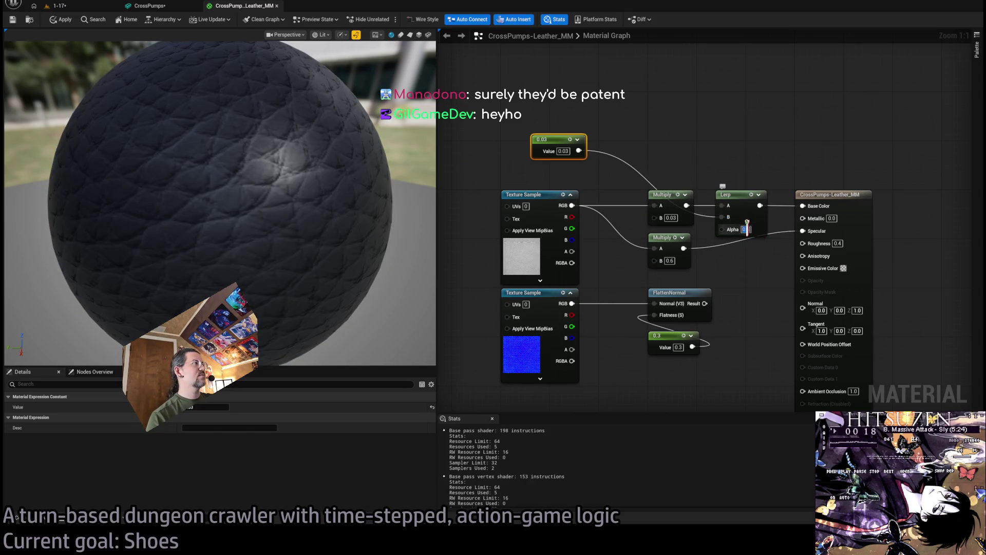
Settle the Lerp alpha at 0.5 after trying 0.7 and 1, and reconnect Multiply to Specular.
text(0.7)
key(Return)
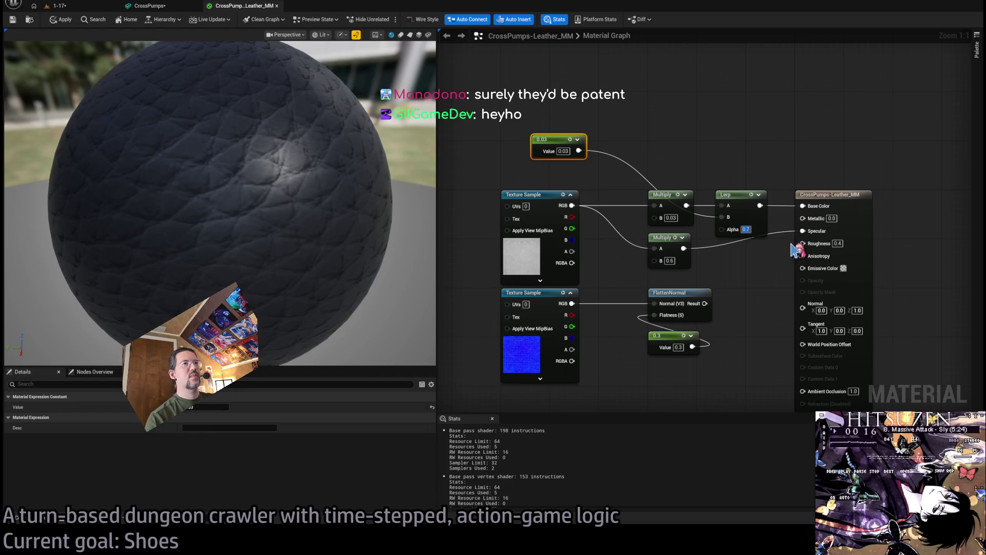
text(1)
key(Return)
mouse_move(800, 234)
mouse_down()
mouse_move(714, 257)
mouse_move(794, 239)
mouse_up()
click(746, 229)
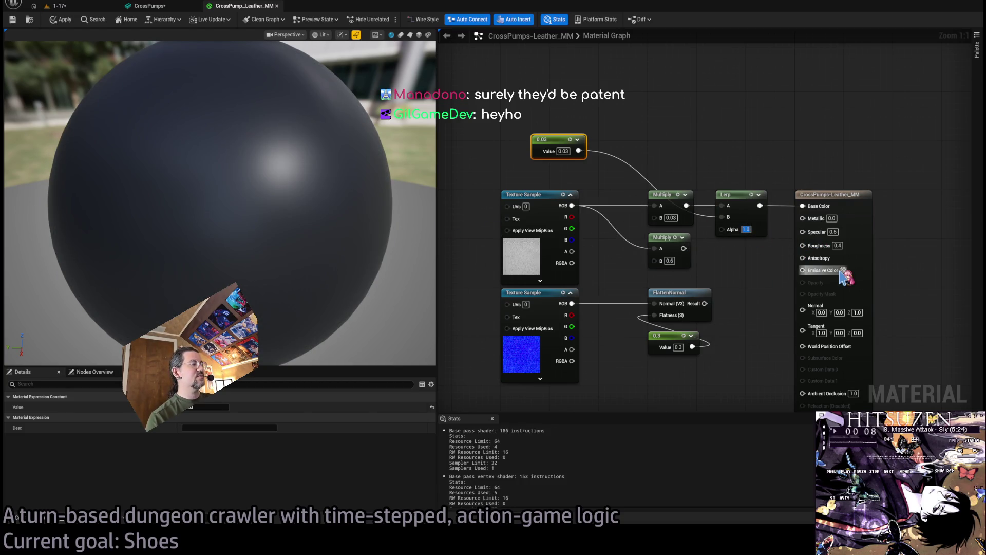
text(0.5)
key(Return)
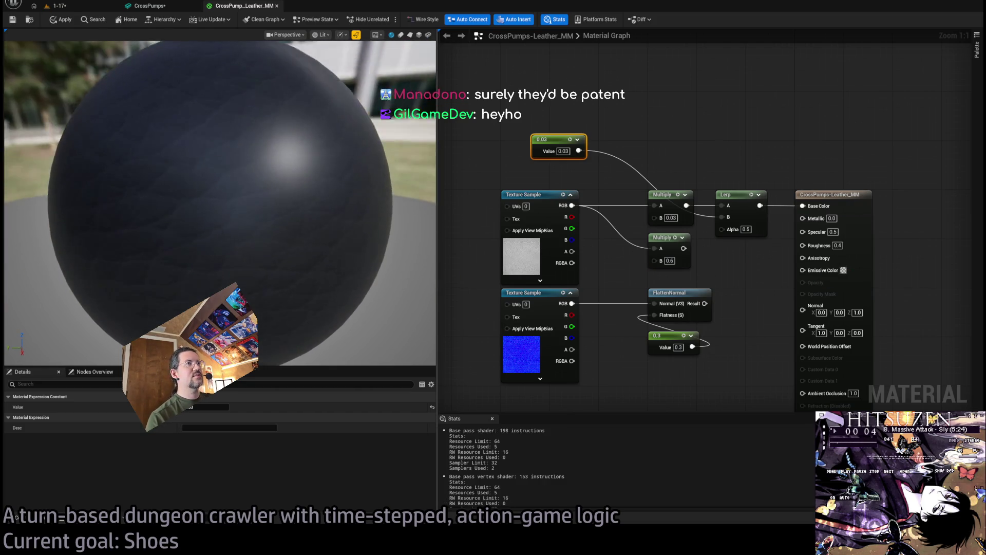
mouse_move(382, 243)
mouse_down()
mouse_move(354, 243)
mouse_move(383, 243)
mouse_up()
drag(684, 248, 817, 234)
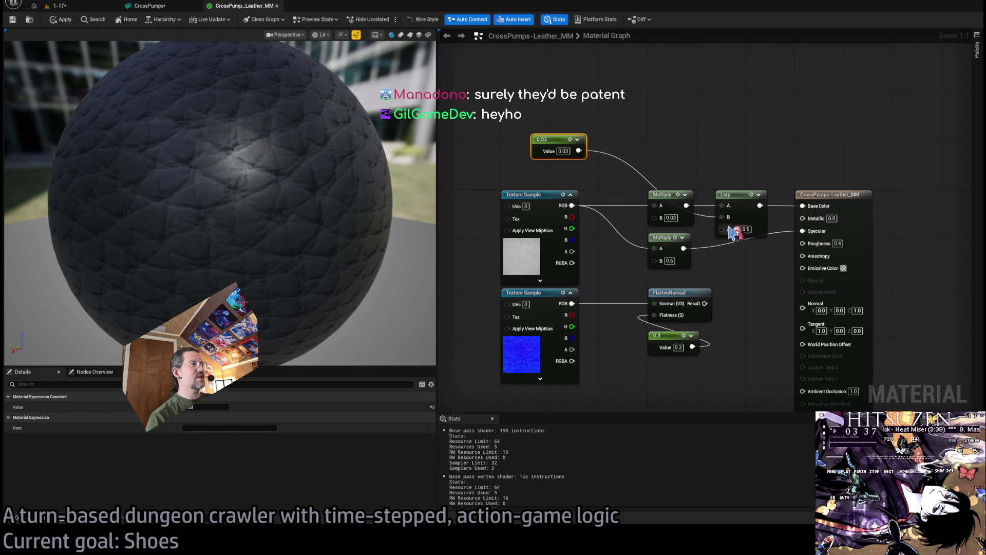
Check the shoe in the mesh editor, then add a second Lerp node to the graph.
drag(359, 241, 316, 237)
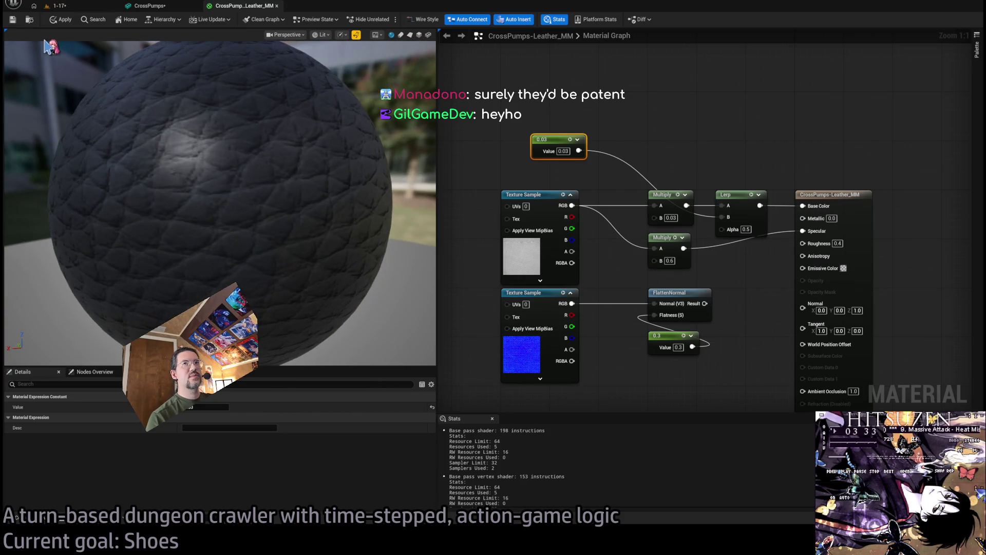
click(157, 8)
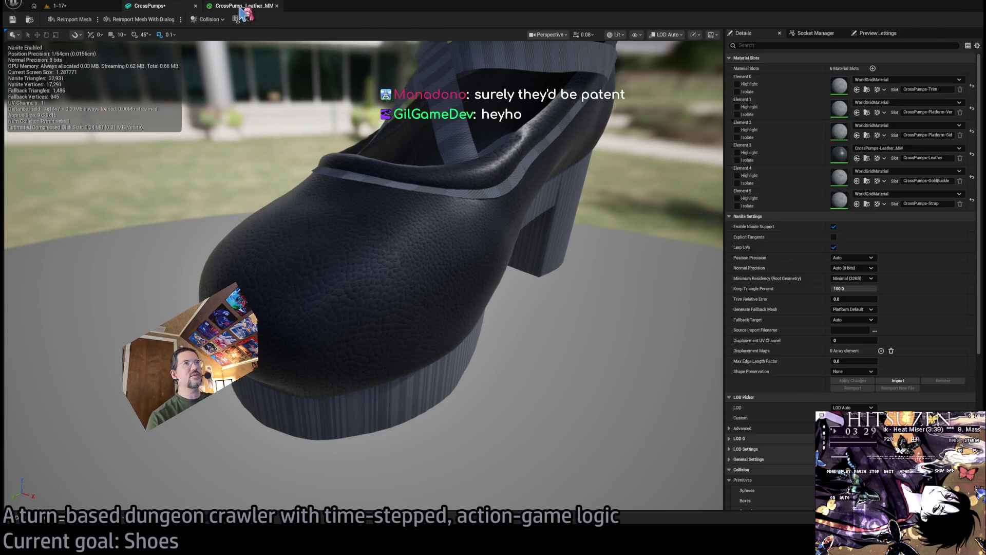
click(249, 6)
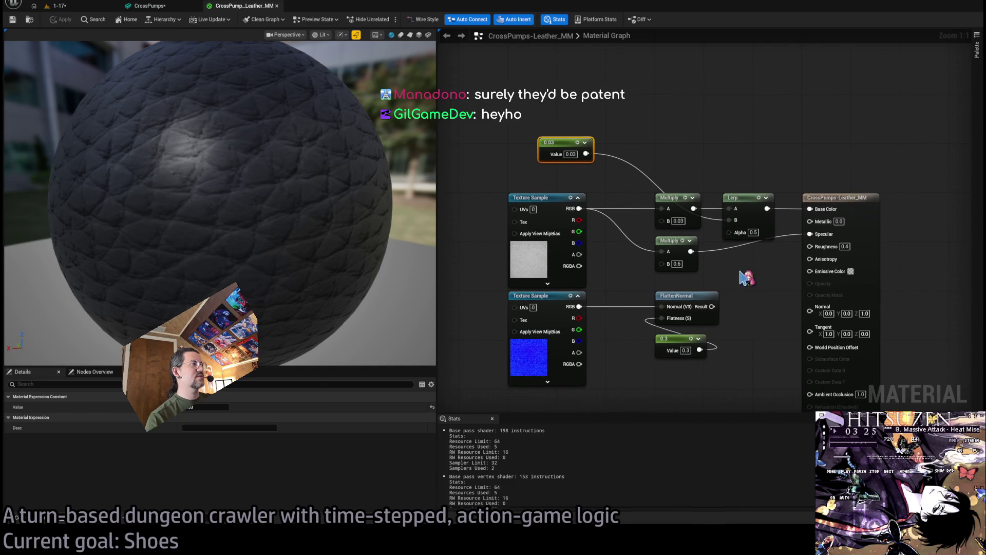
click(730, 249)
Tidy the graph with auto wire insertion off, lining the second Lerp under the first.
drag(748, 255, 758, 265)
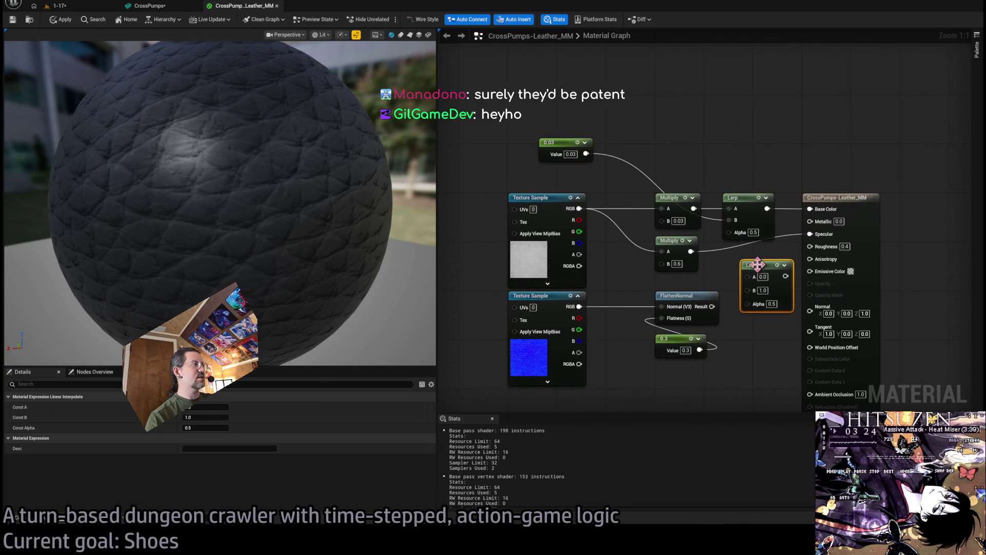
click(766, 290)
mouse_move(689, 251)
mouse_down()
mouse_move(761, 268)
mouse_move(747, 277)
mouse_move(811, 234)
mouse_up()
drag(775, 277, 765, 263)
click(515, 19)
scroll(606, 216, down, 2)
drag(612, 154, 750, 319)
drag(647, 168, 534, 169)
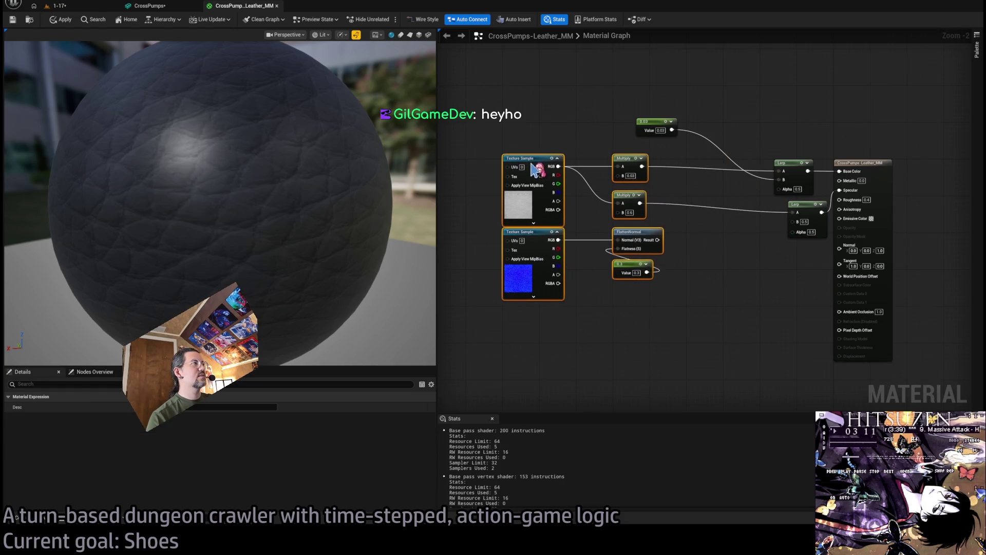
drag(795, 169, 747, 169)
drag(795, 209, 730, 204)
click(747, 242)
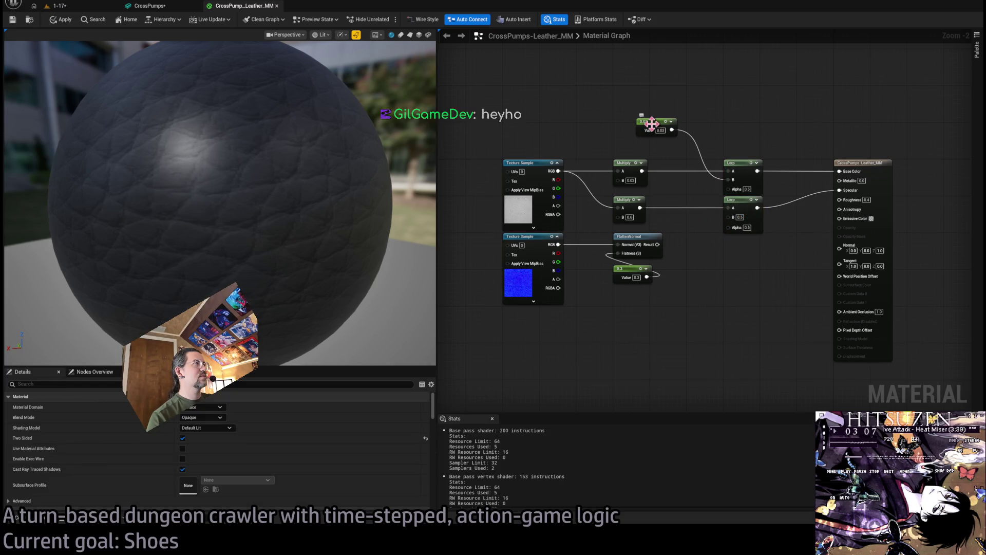
Delete the 0.03 constant node and set the Lerp's B value to 0.03 instead.
click(655, 125)
key(Delete)
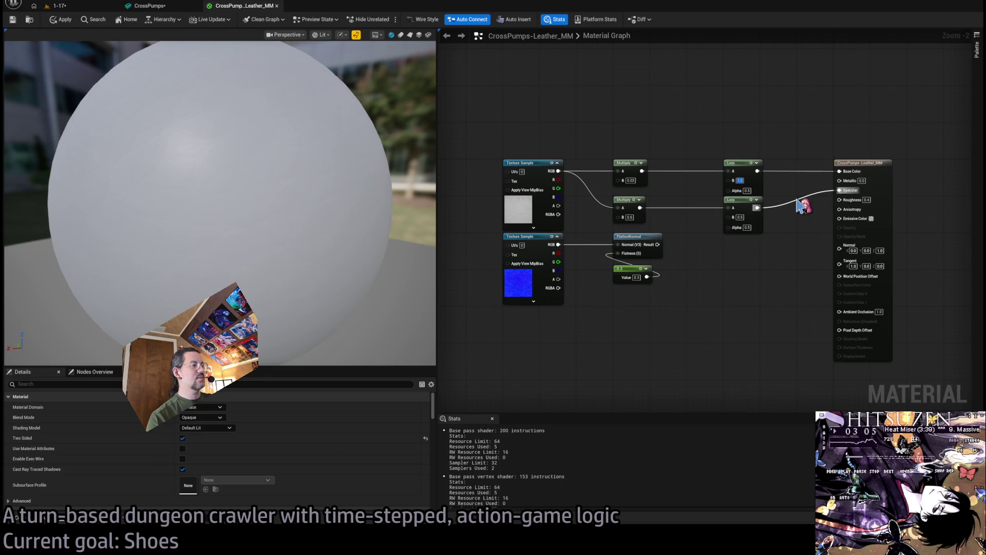
text(0.03)
key(Return)
scroll(768, 226, up, 2)
drag(765, 229, 798, 278)
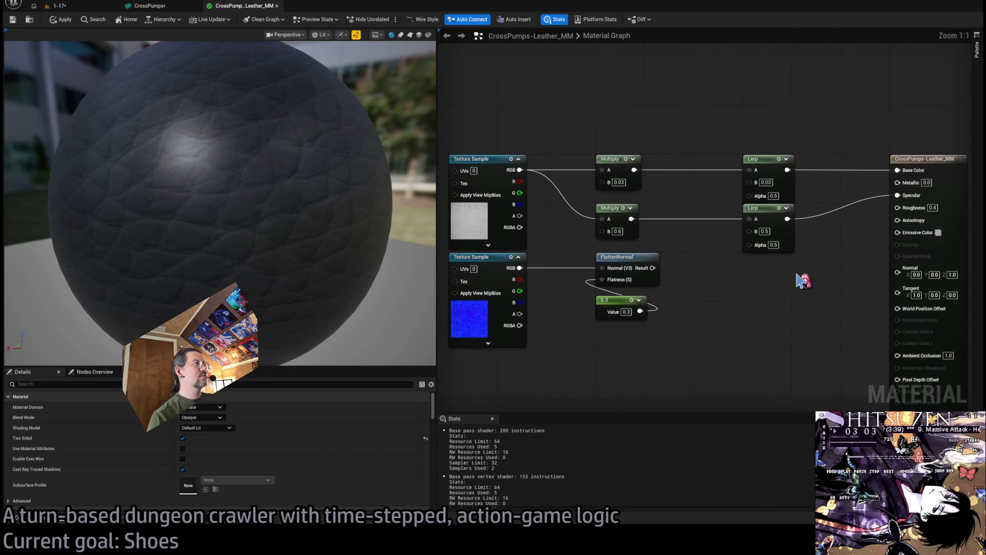
drag(257, 154, 391, 135)
Wire FlattenNormal into Normal and set its flatness to 0.8 after trying 0.1 and 0.7.
drag(652, 267, 898, 272)
drag(326, 209, 339, 206)
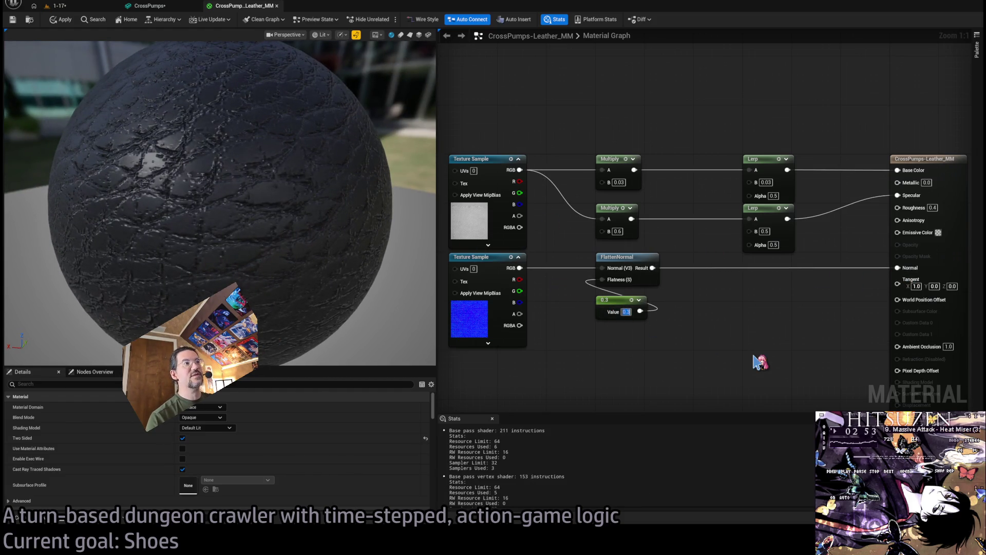
text(0.1)
key(Return)
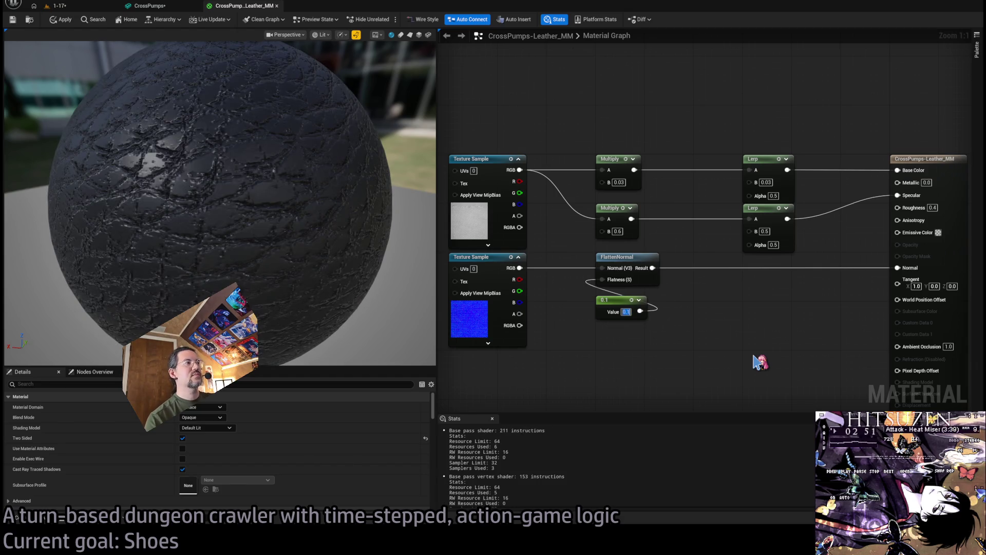
text(0.7)
key(Return)
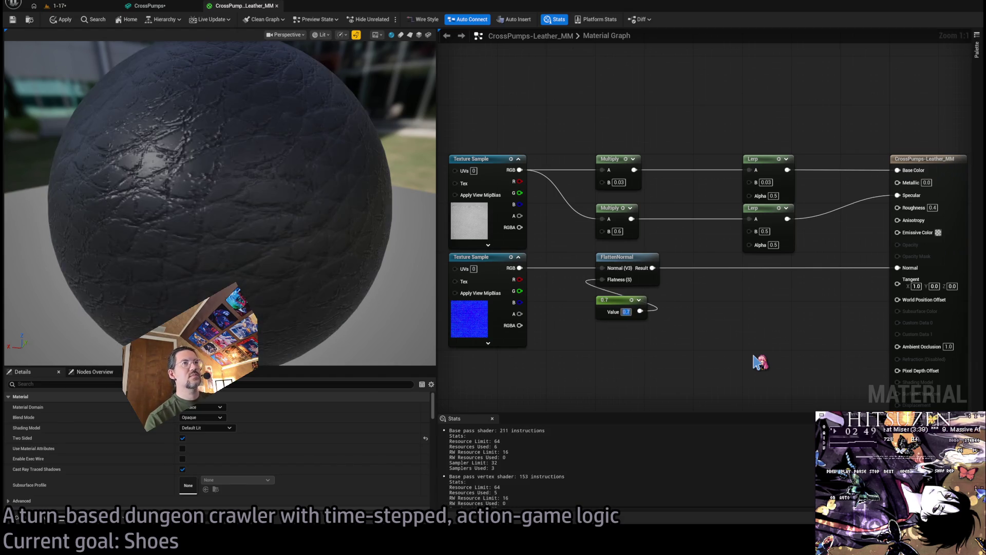
text(0.8)
key(Return)
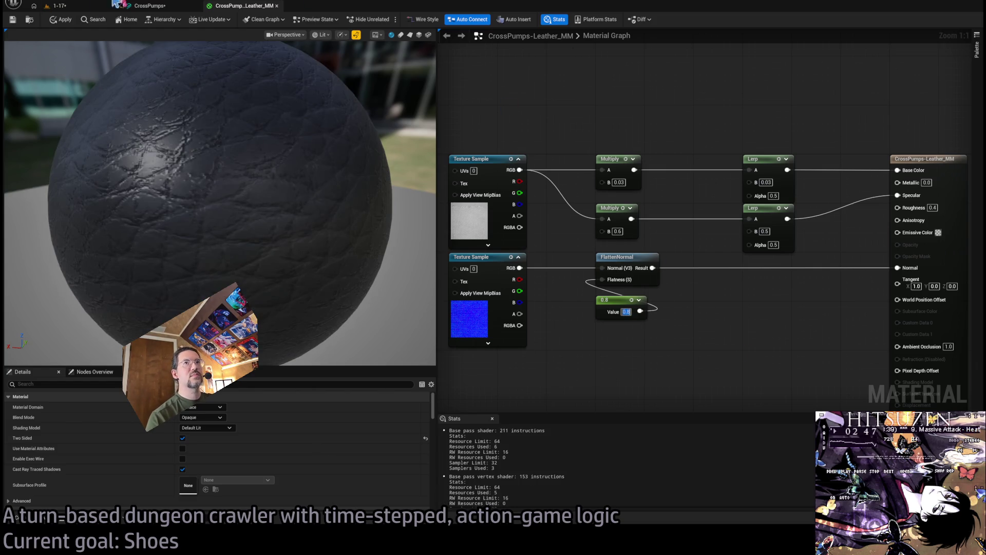
click(149, 6)
mouse_move(308, 205)
mouse_down()
mouse_move(391, 207)
mouse_move(406, 247)
mouse_move(408, 195)
mouse_move(408, 226)
mouse_move(419, 221)
mouse_move(393, 215)
mouse_up()
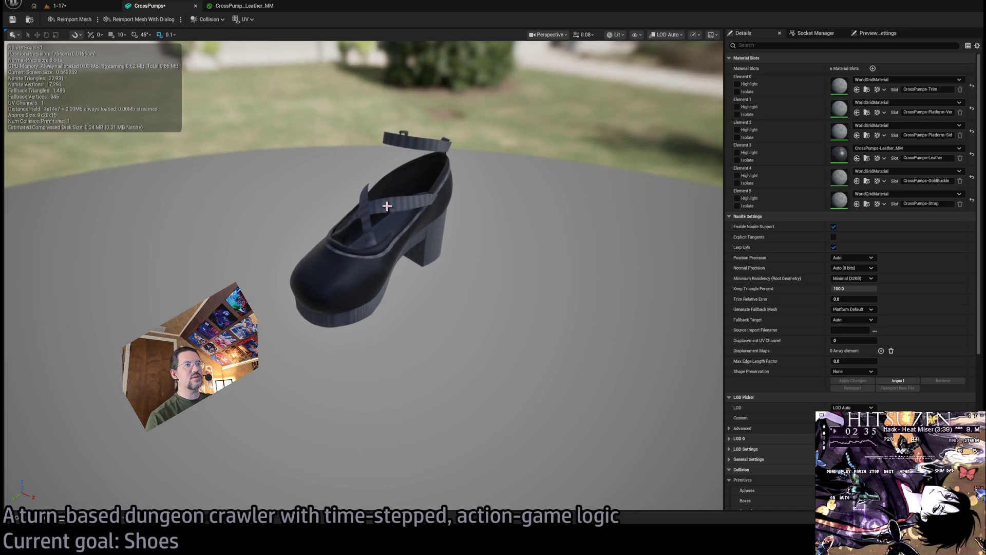
click(252, 7)
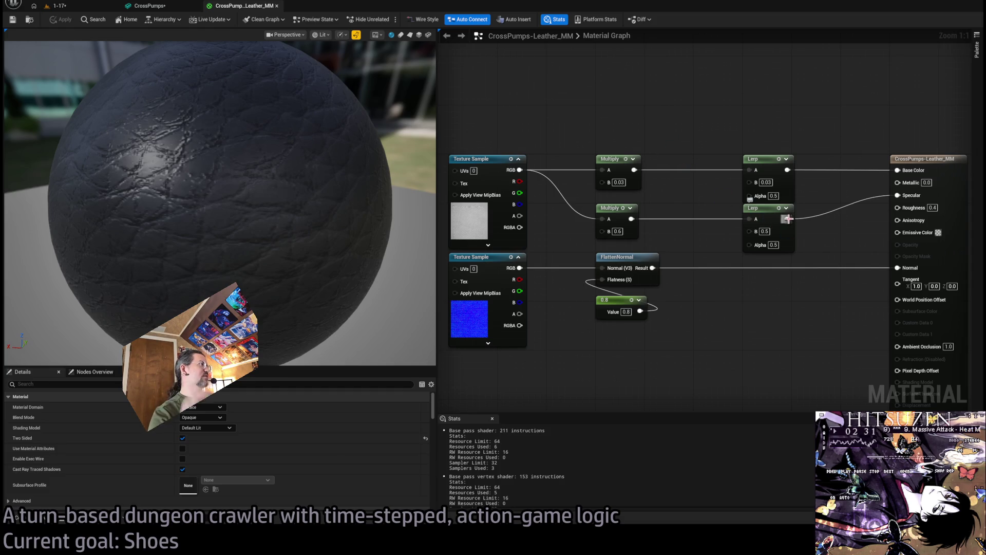
Route the lower Lerp through a OneMinus (1-x) node into Roughness, then view the shoe mesh.
drag(788, 219, 900, 209)
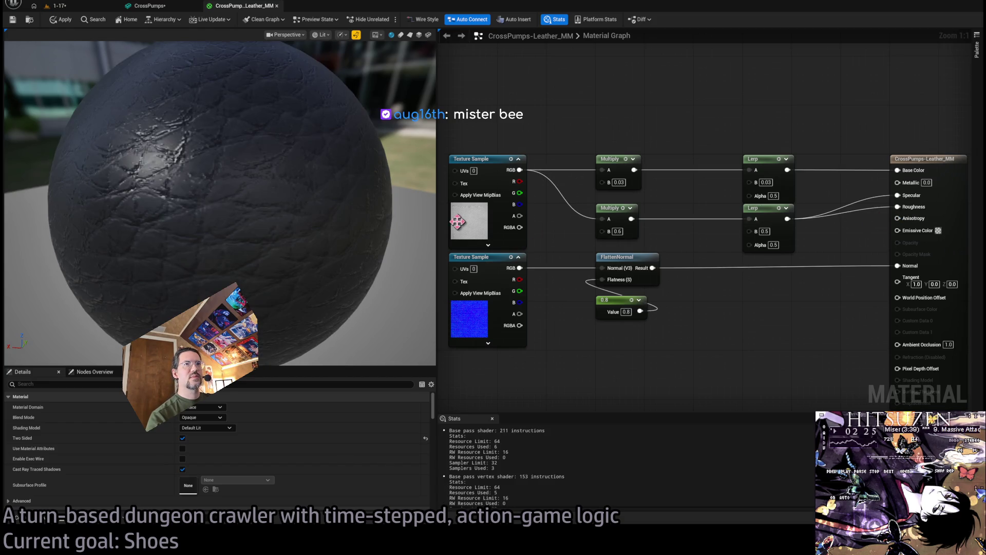
alt+click(904, 207)
mouse_move(787, 218)
mouse_down()
mouse_move(822, 280)
mouse_move(898, 206)
mouse_up()
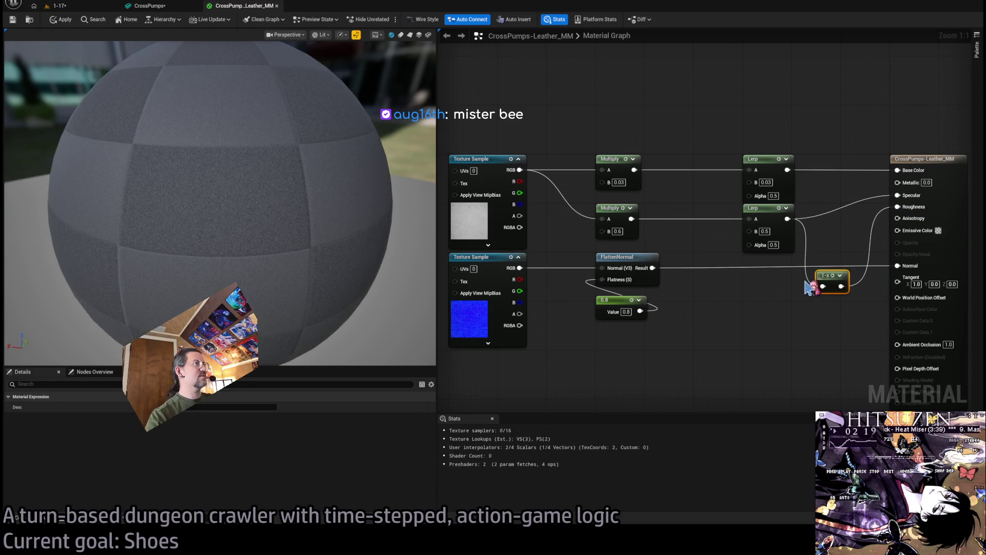
drag(329, 219, 169, 218)
drag(830, 281, 830, 263)
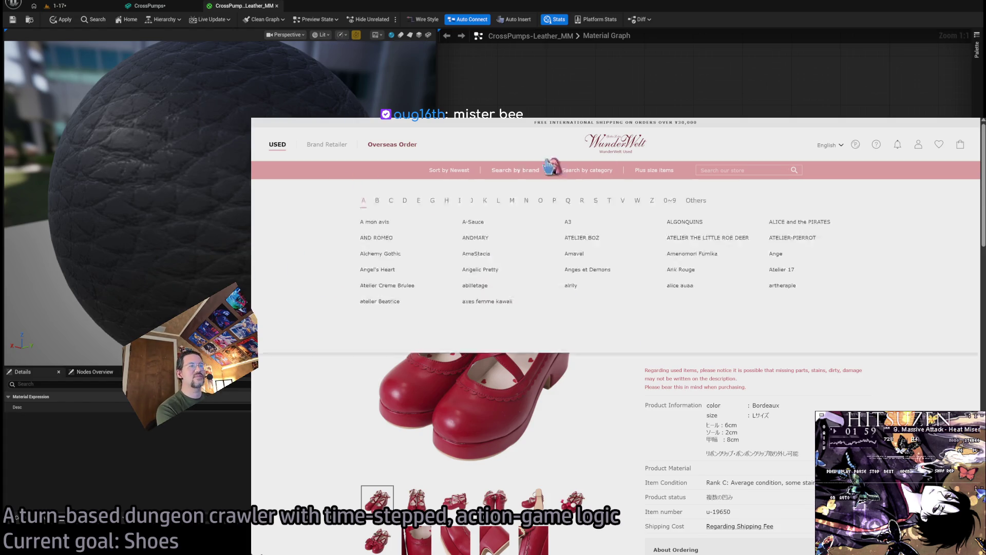
key(alt+Tab)
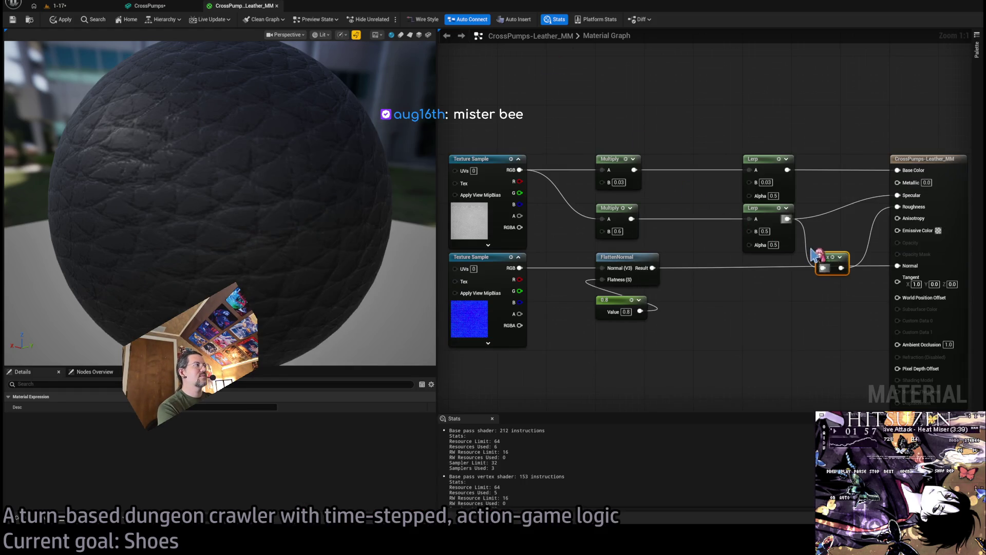
drag(824, 255, 830, 225)
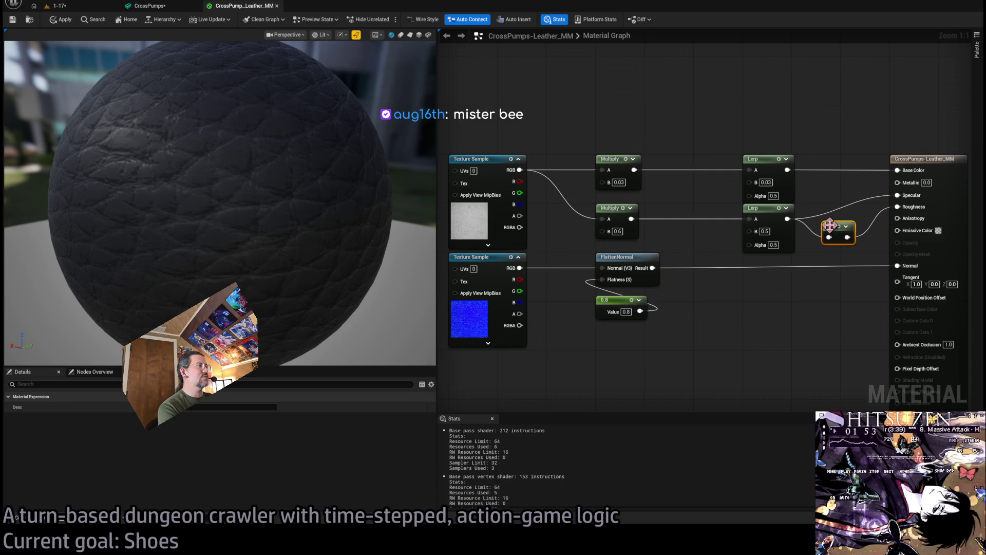
click(154, 6)
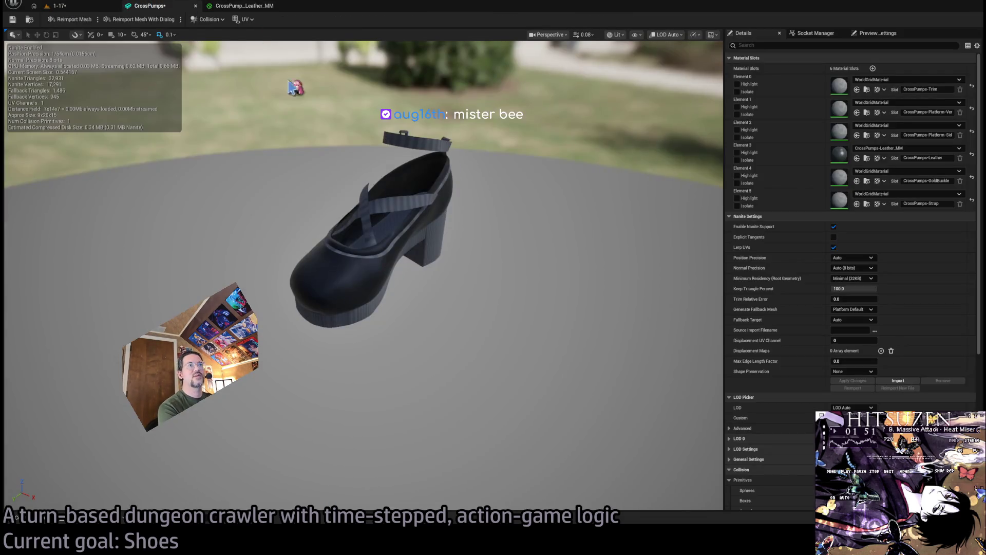
Orbit and zoom in on the black CrossPumps shoe, then bring up the red shoe product page.
mouse_move(359, 231)
mouse_down()
mouse_move(411, 226)
mouse_move(414, 204)
mouse_move(406, 216)
mouse_move(404, 188)
mouse_move(410, 211)
mouse_move(362, 212)
mouse_up()
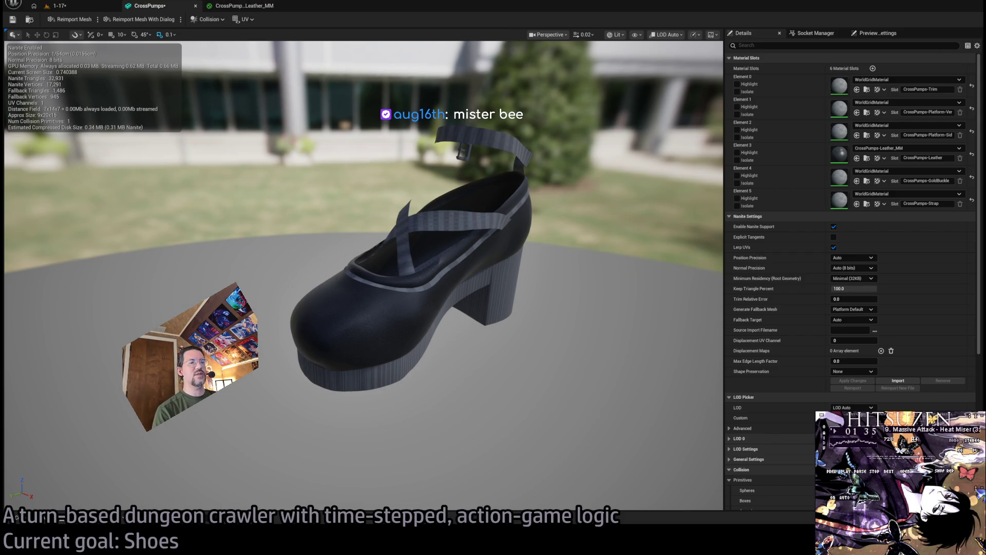
key(alt+Tab)
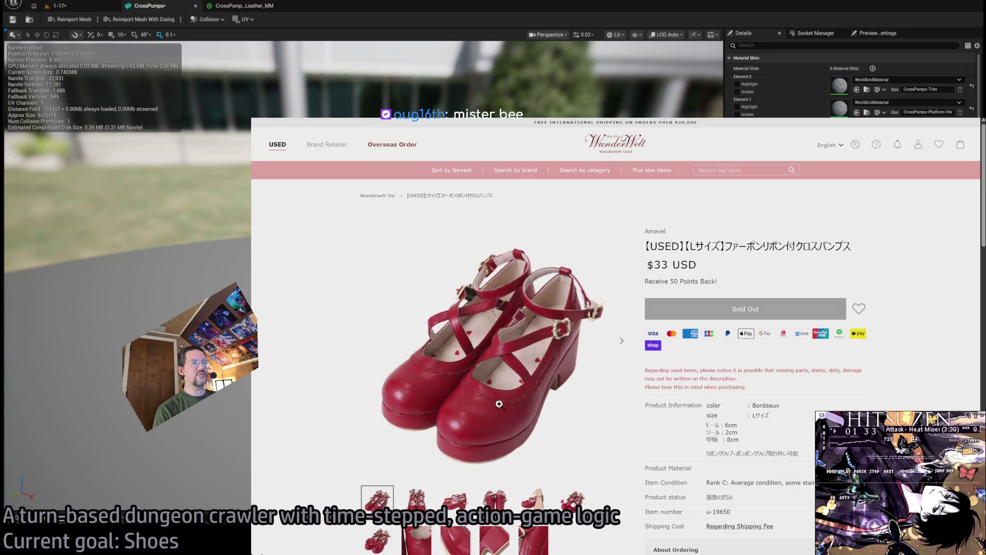
Enlarge the red shoe photo, zoom into its straps, close it, and orbit the Unreal shoe.
click(570, 375)
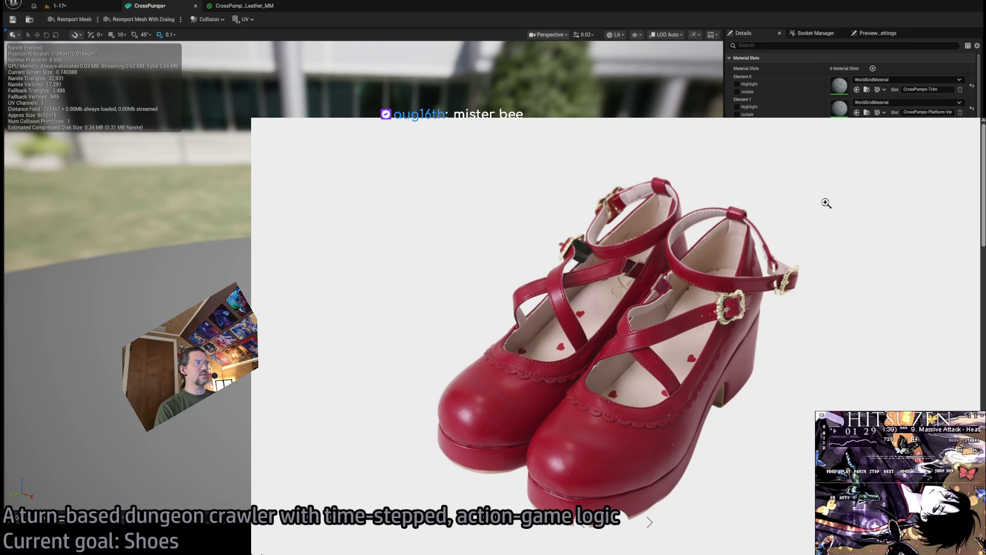
click(738, 307)
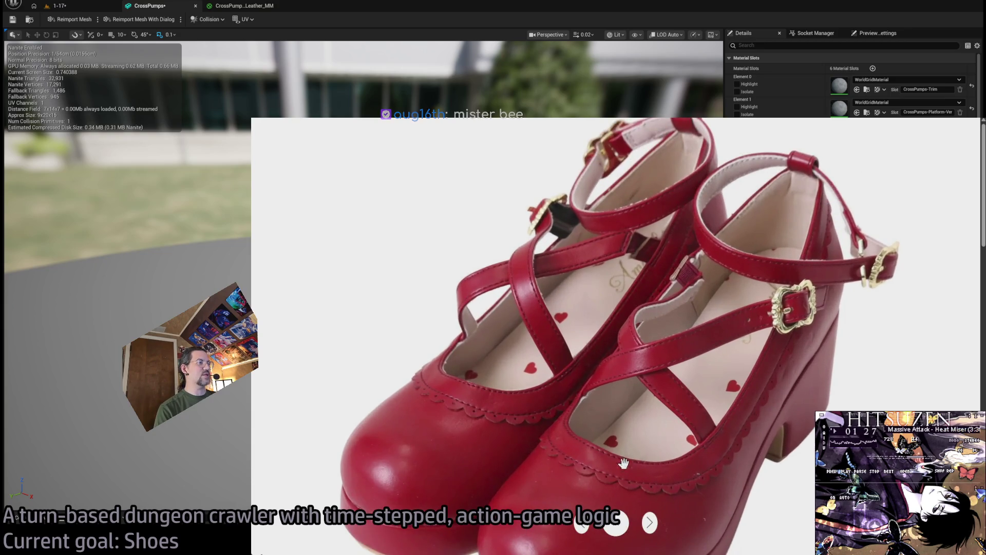
scroll(619, 346, up, 2)
click(569, 400)
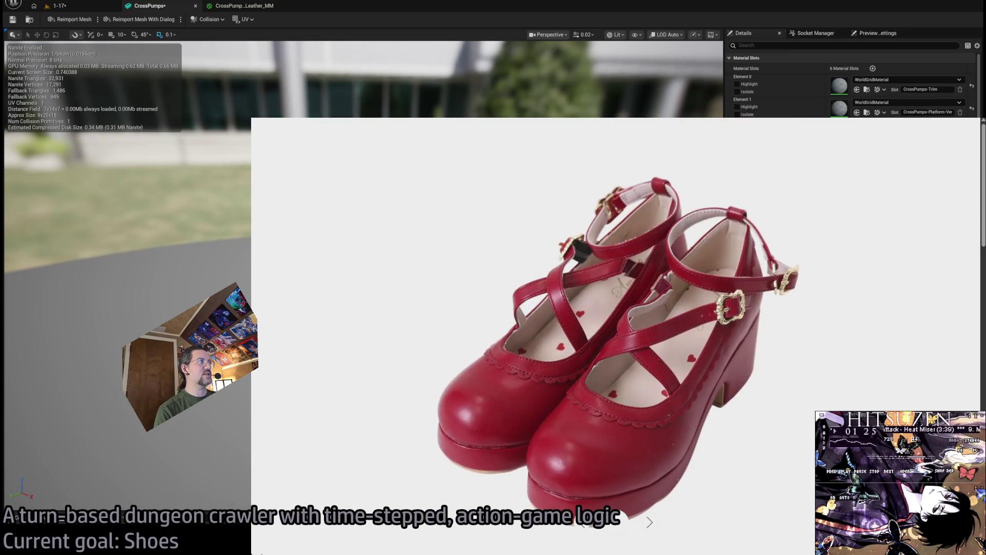
click(420, 39)
mouse_move(393, 271)
mouse_down()
mouse_move(400, 306)
mouse_move(416, 308)
mouse_move(405, 257)
mouse_move(404, 272)
mouse_move(255, 64)
mouse_up()
Close the leather material graph and duplicate it as CrossPumps-Straps_MM in the CrossPumps folder.
click(241, 6)
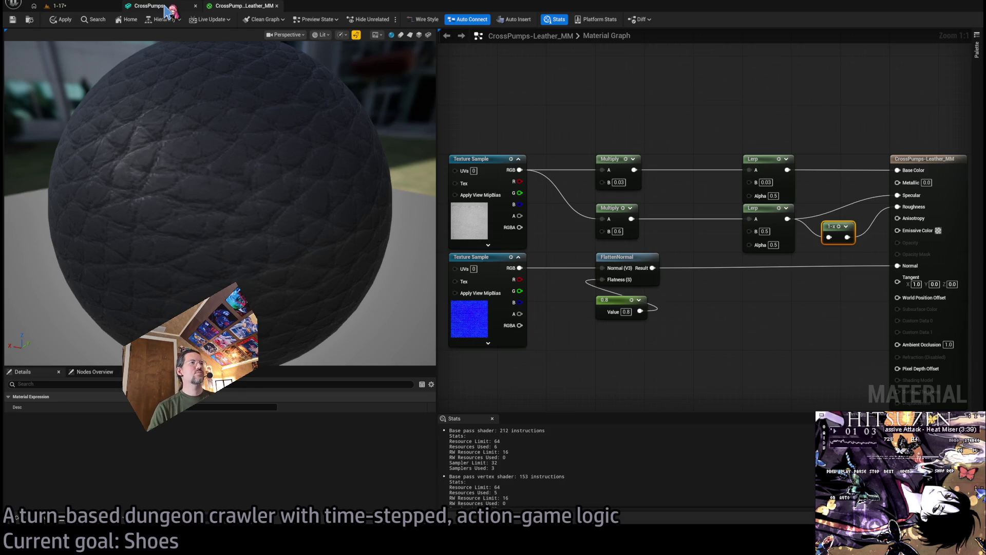
click(593, 118)
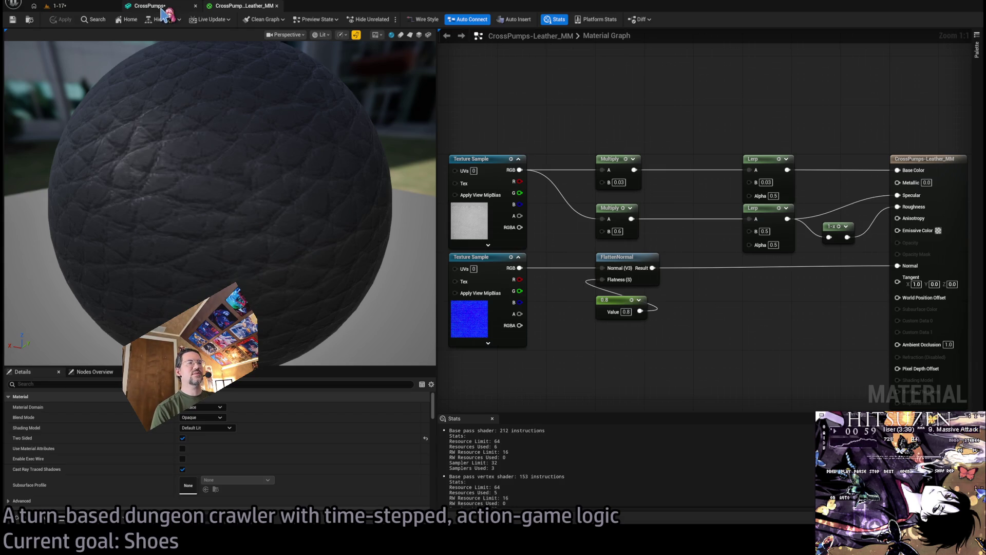
click(277, 6)
click(59, 6)
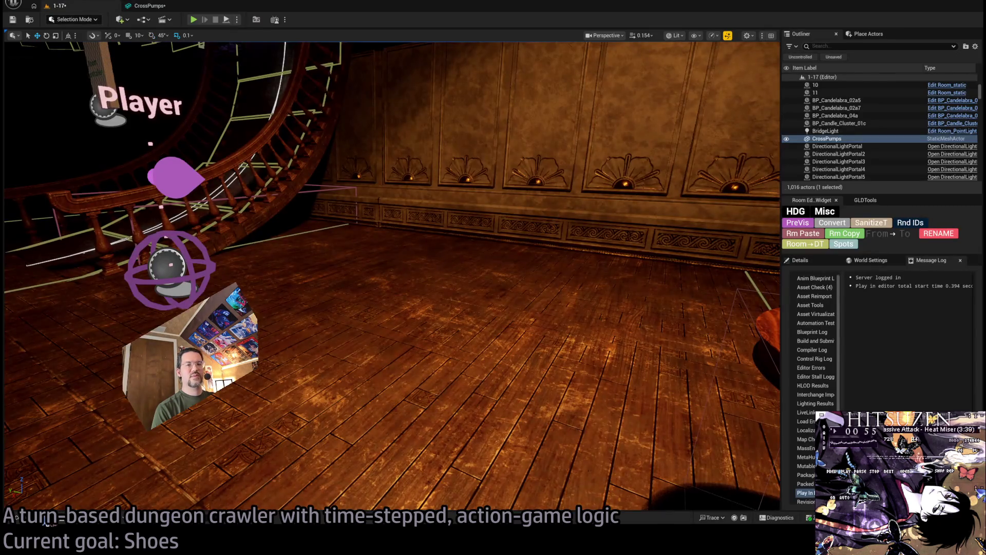
click(45, 520)
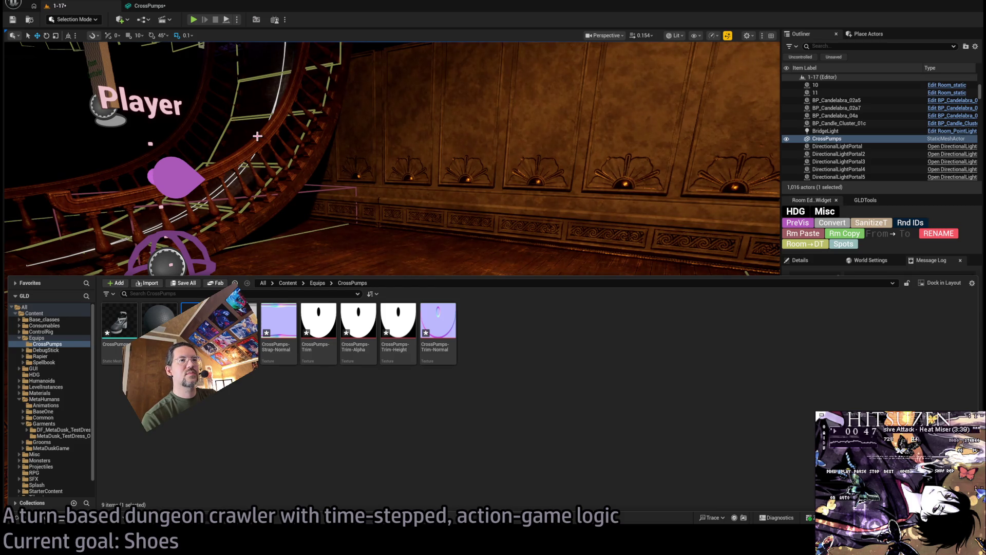
key(Return)
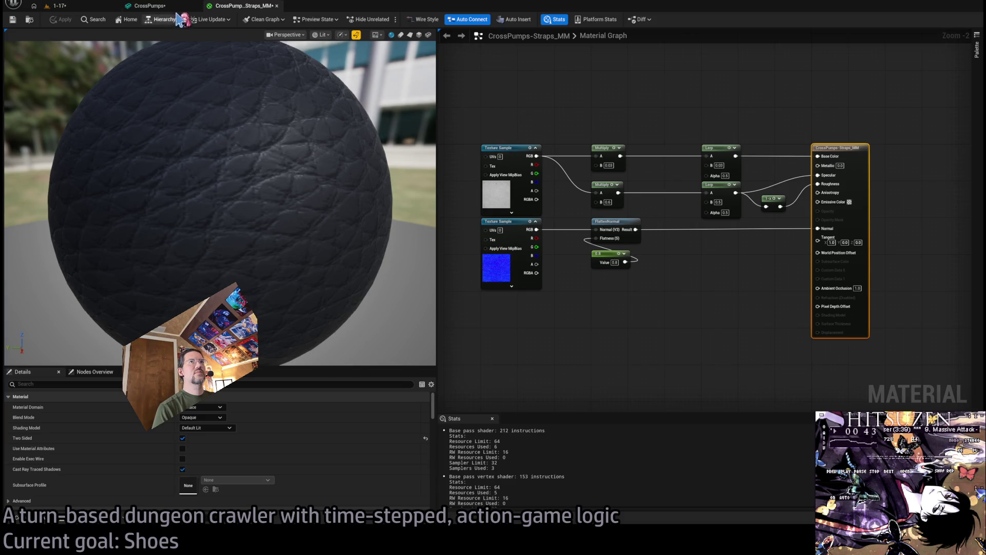
Return to the Straps_MM graph and open the CrossPumps asset folder beside it.
click(149, 6)
click(240, 7)
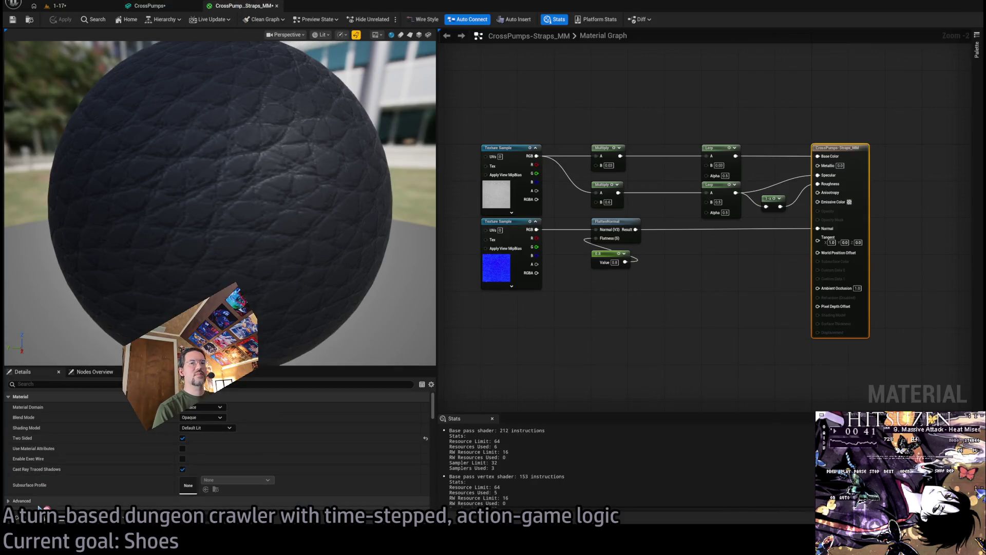
click(43, 524)
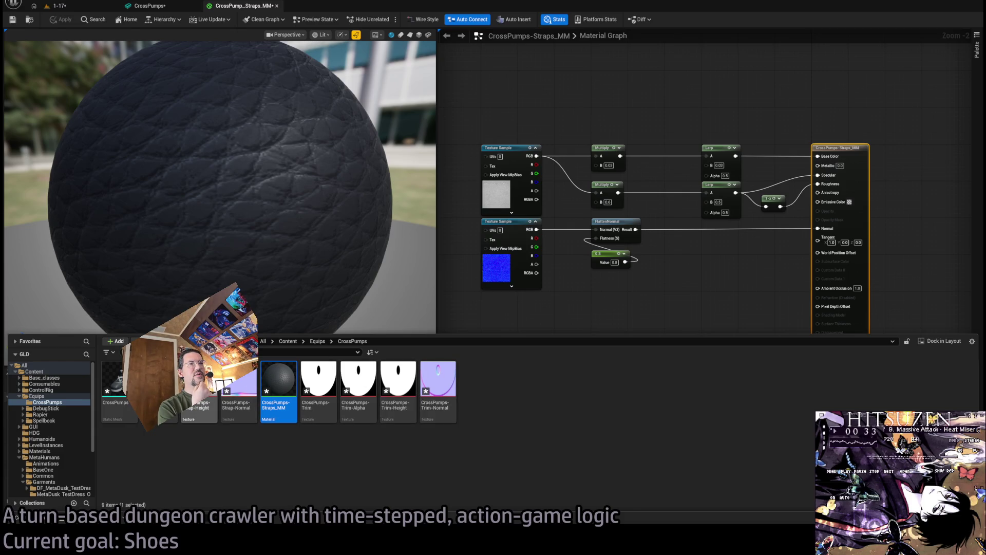
right_click(460, 209)
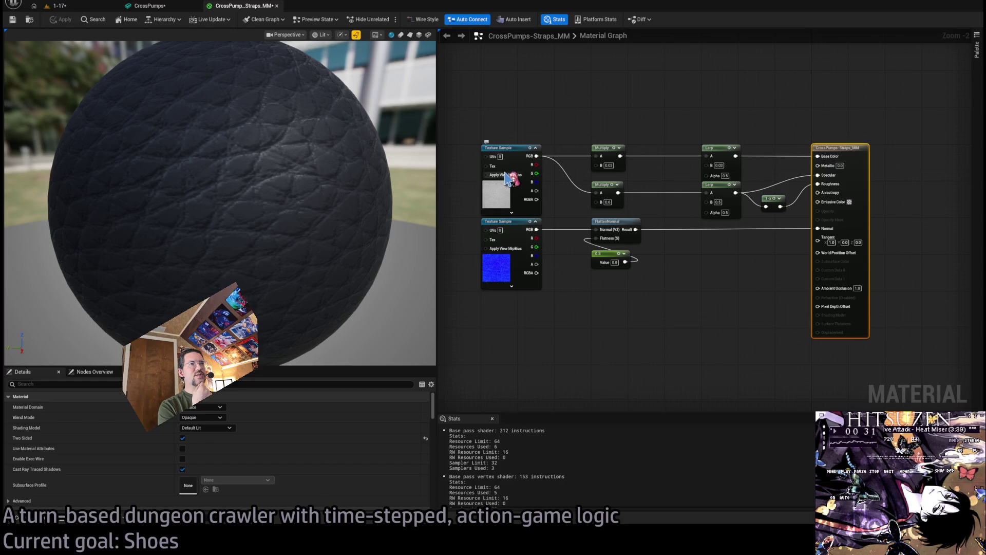
Zoom the graph in and add a CrossPumps-Strap-Height Texture Sample node.
scroll(499, 198, up, 2)
key(ctrl+space)
key(ctrl+space)
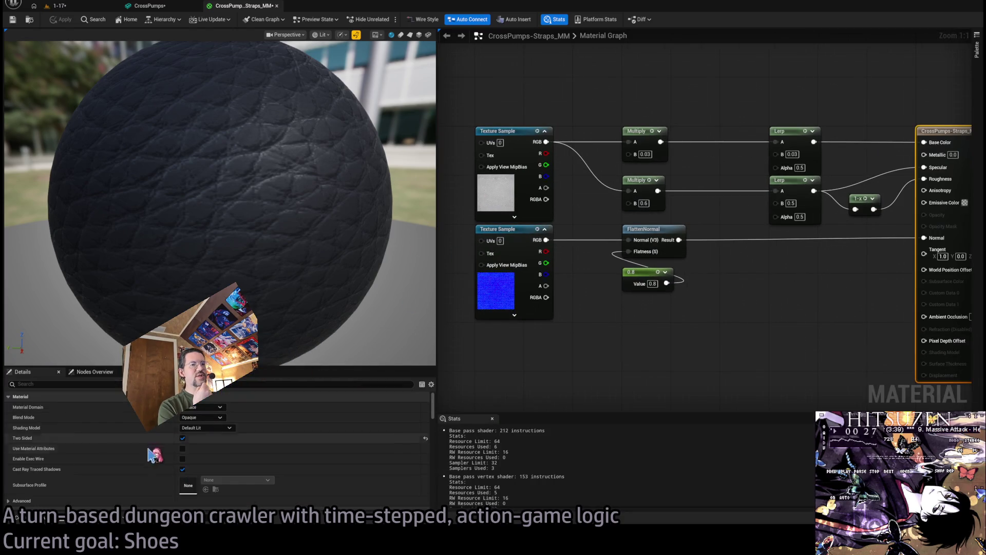
key(ctrl+space)
key(ctrl+space)
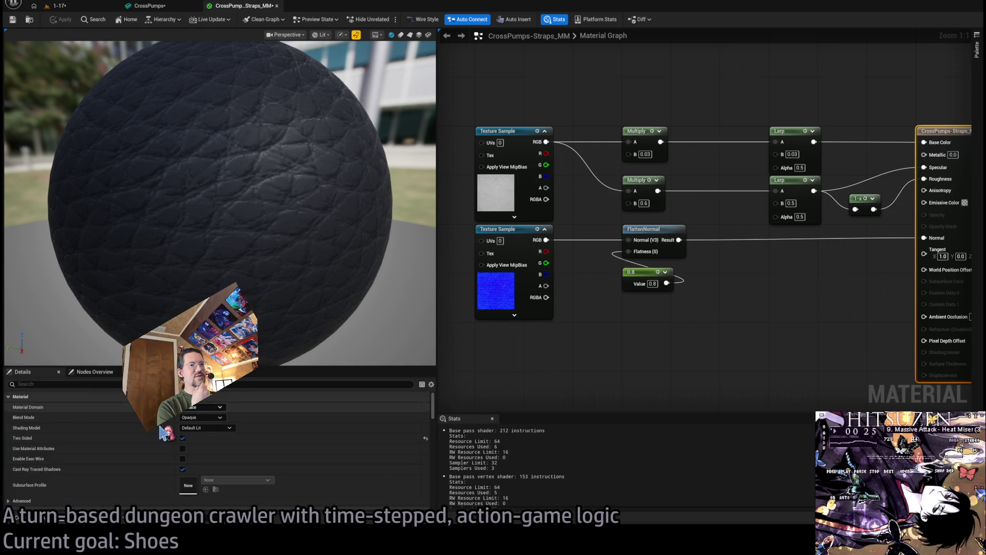
key(ctrl+space)
key(ctrl+space)
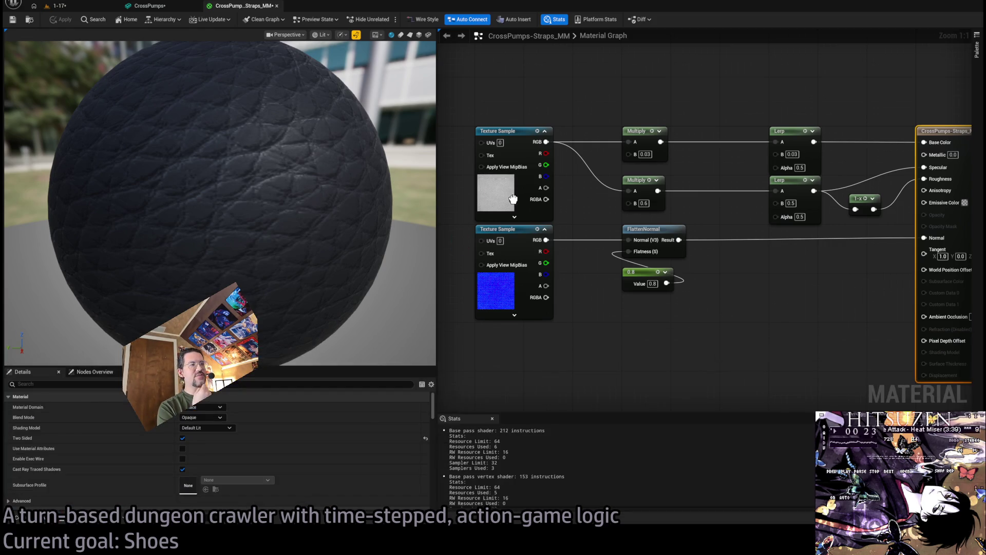
key(ctrl+space)
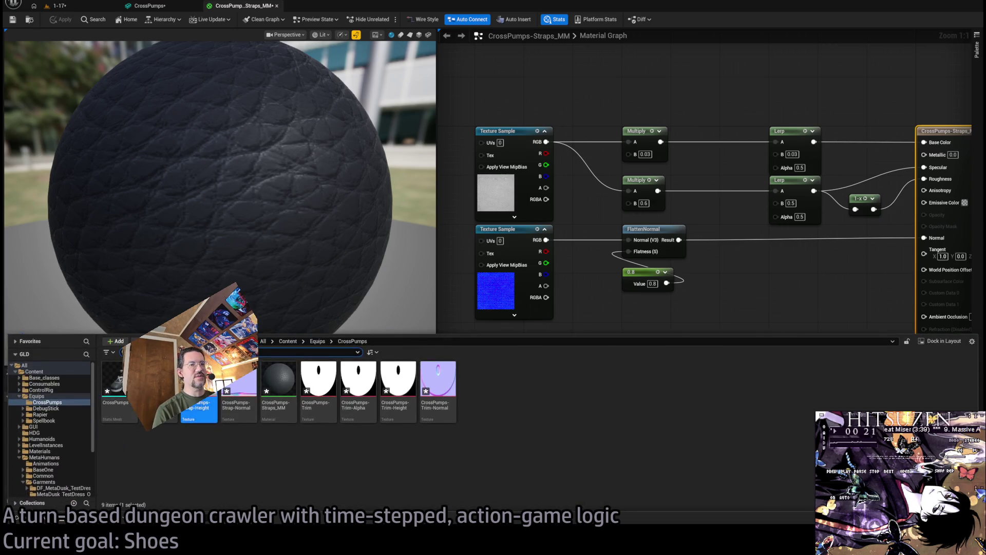
drag(619, 365, 600, 311)
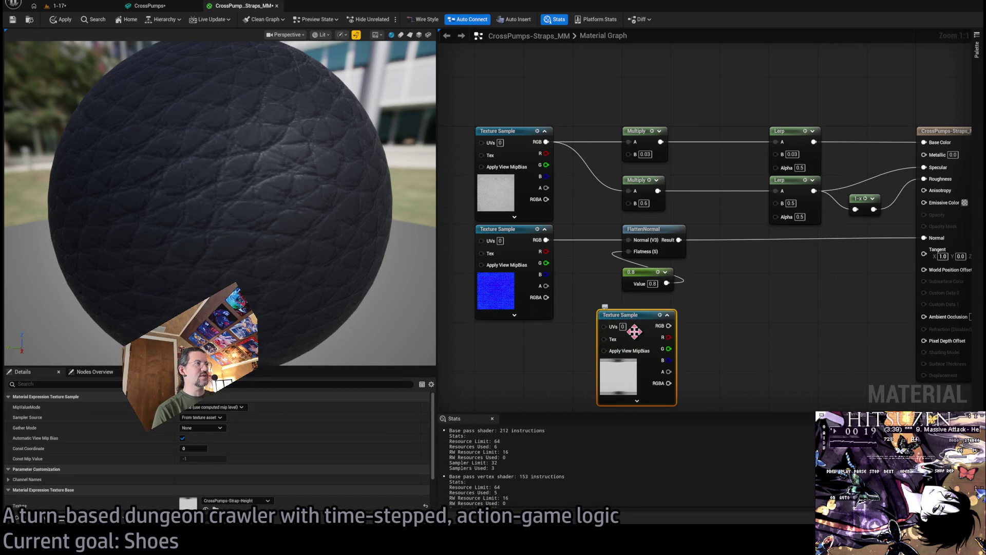
Rewire both Multiply inputs to the strap height texture and delete the old leather texture.
mouse_move(546, 142)
mouse_down()
mouse_move(668, 326)
mouse_move(596, 329)
mouse_move(626, 343)
mouse_move(576, 164)
mouse_move(555, 128)
mouse_up()
click(619, 193)
key(Delete)
click(513, 115)
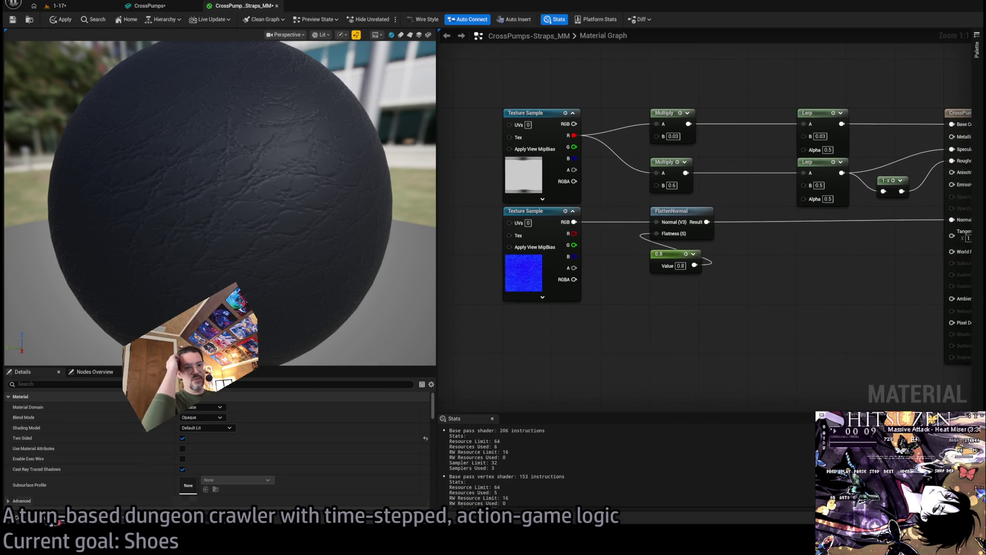
Add a CrossPumps-Strap-Normal texture feeding FlattenNormal's Normal, deleting the old normal sample.
key(ctrl+space)
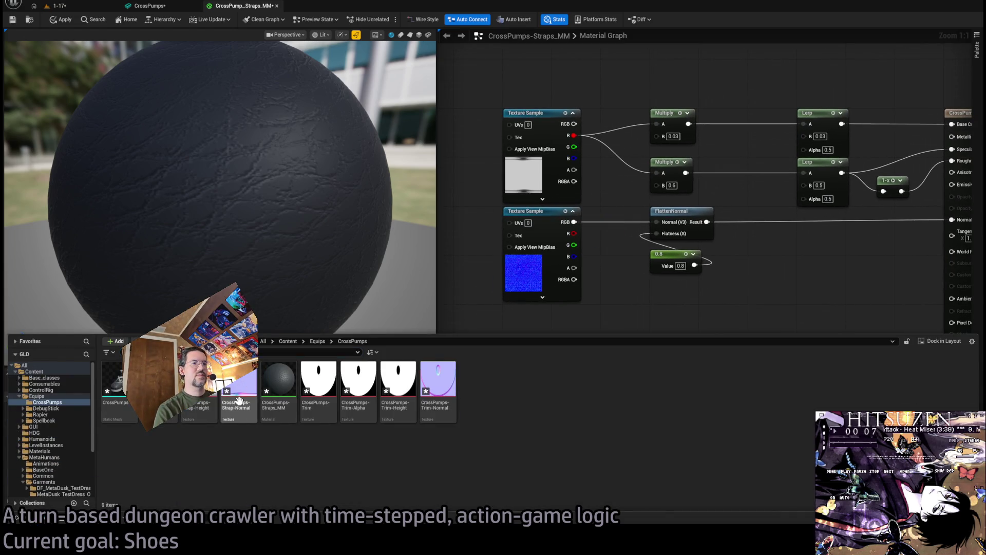
mouse_move(239, 390)
mouse_down()
mouse_move(546, 352)
mouse_move(553, 328)
mouse_up()
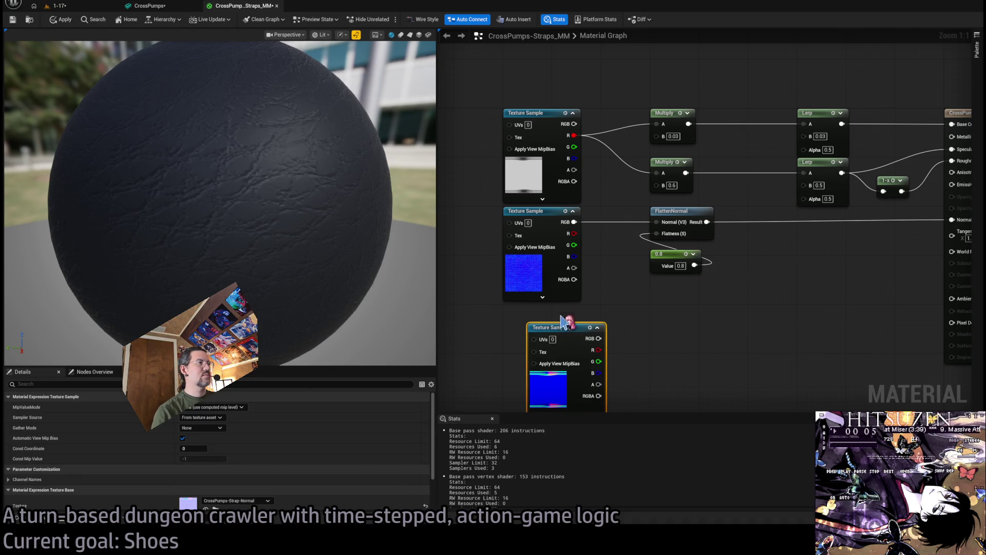
mouse_move(574, 222)
mouse_down()
mouse_move(634, 282)
mouse_move(599, 338)
mouse_move(535, 214)
mouse_up()
key(Delete)
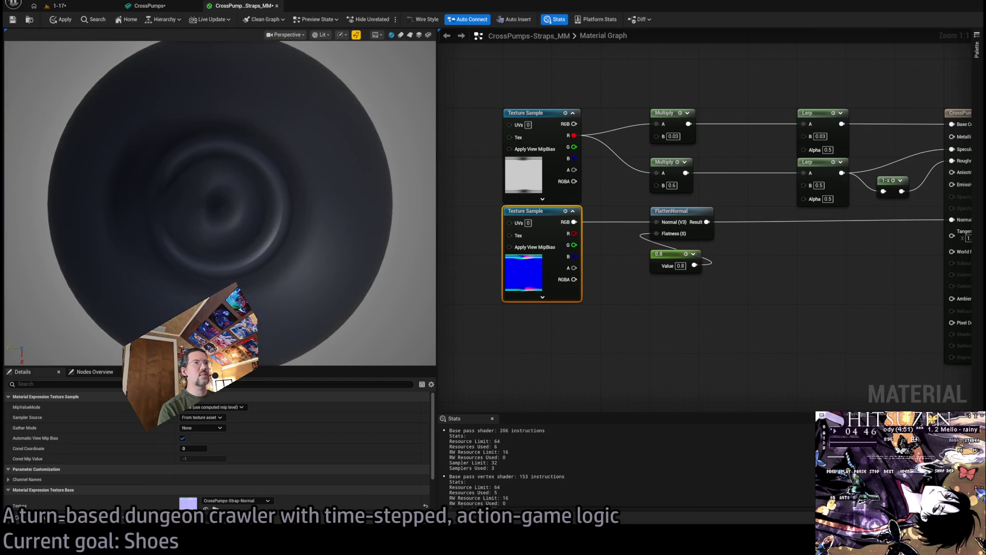
Preview the strap material on a cylinder and orbit around it from several angles.
mouse_move(297, 207)
mouse_down()
mouse_move(278, 205)
mouse_move(297, 207)
mouse_up()
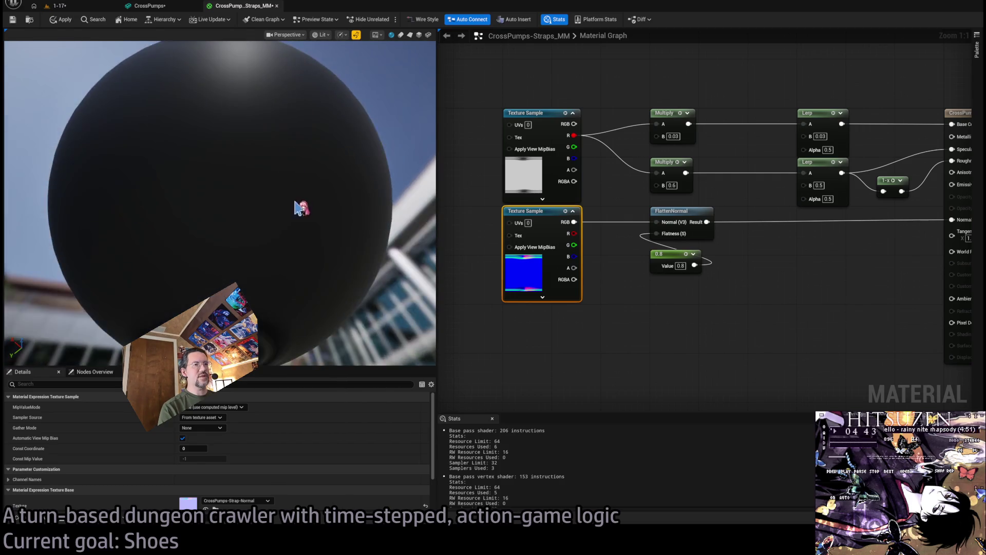
click(401, 35)
mouse_move(232, 171)
mouse_down()
mouse_move(201, 171)
mouse_move(238, 171)
mouse_move(205, 160)
mouse_move(226, 159)
mouse_move(211, 160)
mouse_move(256, 213)
mouse_up()
scroll(238, 171, down, 5)
scroll(257, 213, up, 2)
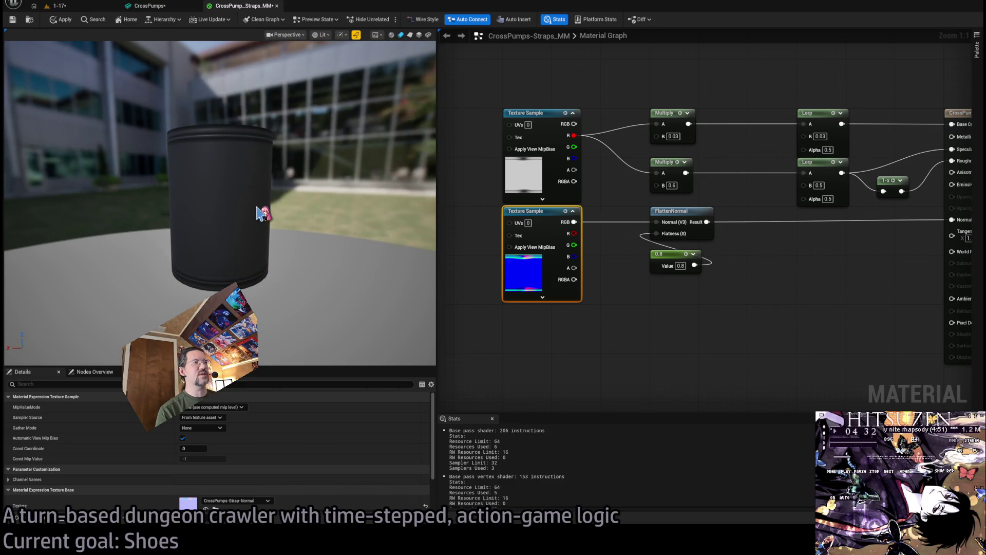
scroll(260, 213, up, 2)
mouse_move(244, 199)
mouse_down()
mouse_move(229, 195)
mouse_move(224, 211)
mouse_move(228, 190)
mouse_up()
drag(748, 286, 699, 278)
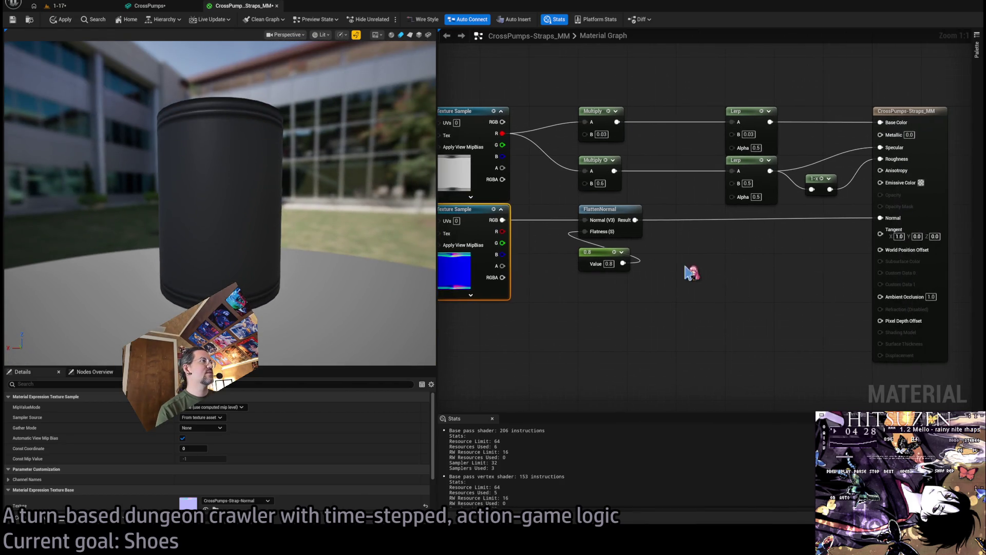
Switch the preview to a flat plane and select the 0.8 constant's value.
click(410, 35)
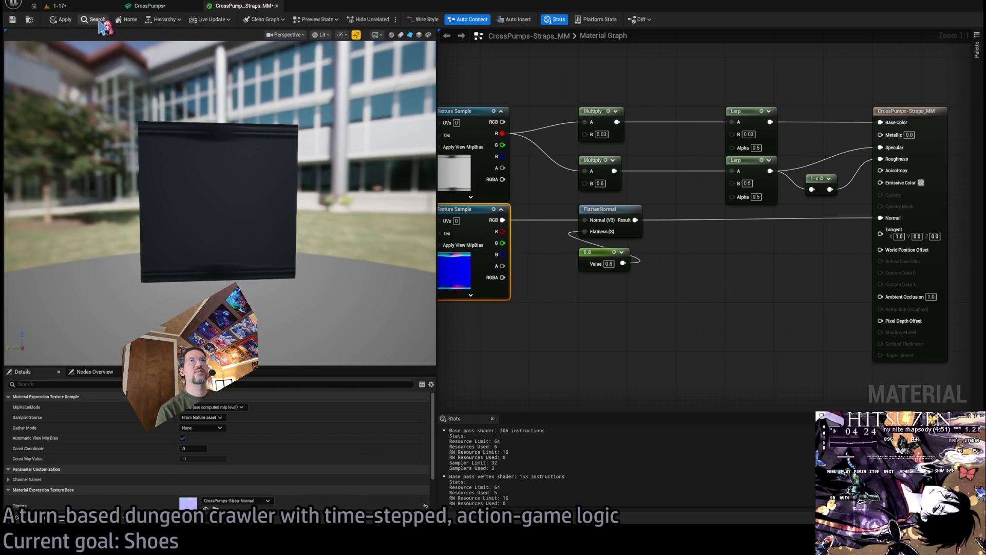
drag(639, 303, 671, 302)
click(643, 263)
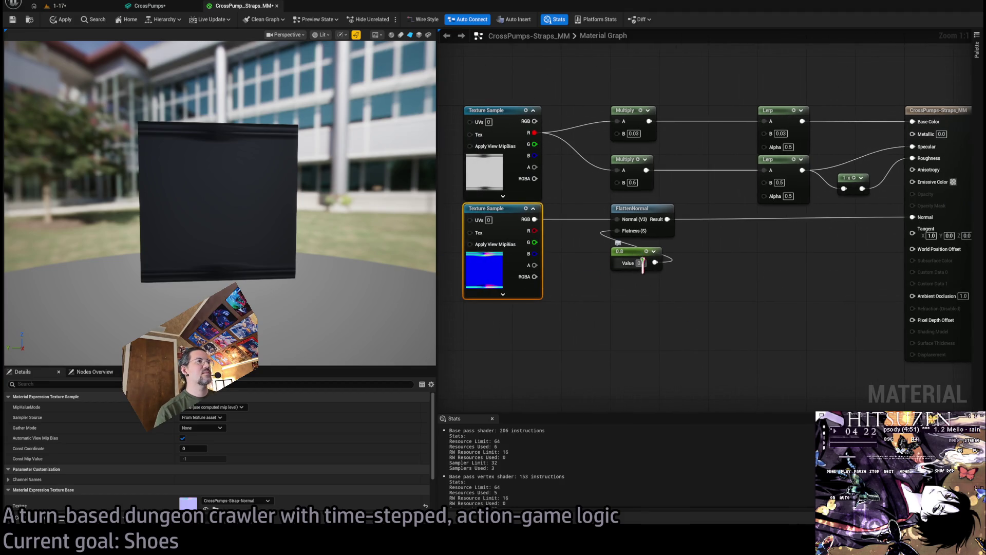
Set the flatness constant to 0, then select the Multiply, Lerp and 1-x nodes.
text(0)
key(Return)
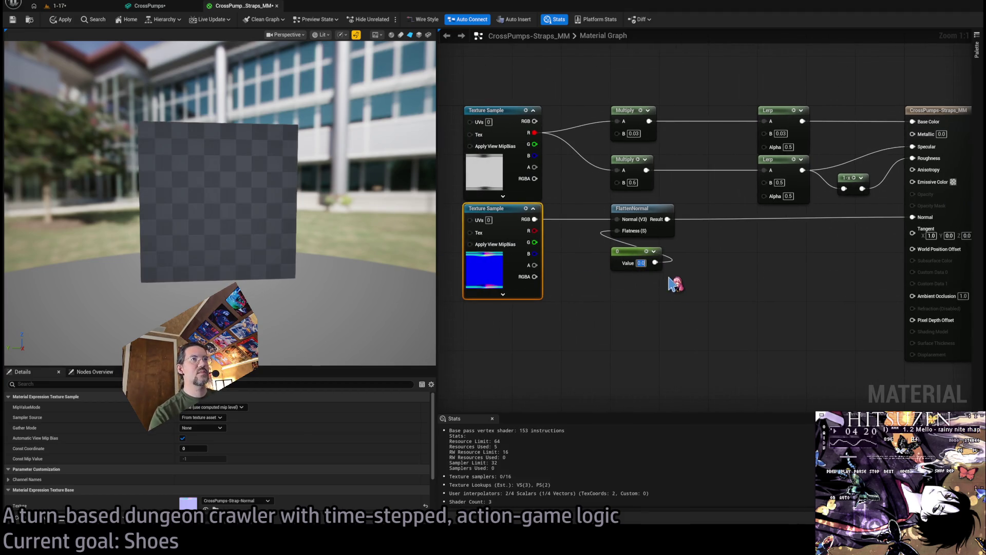
mouse_move(296, 250)
mouse_down()
mouse_move(287, 215)
mouse_move(301, 248)
mouse_up()
drag(601, 293, 621, 320)
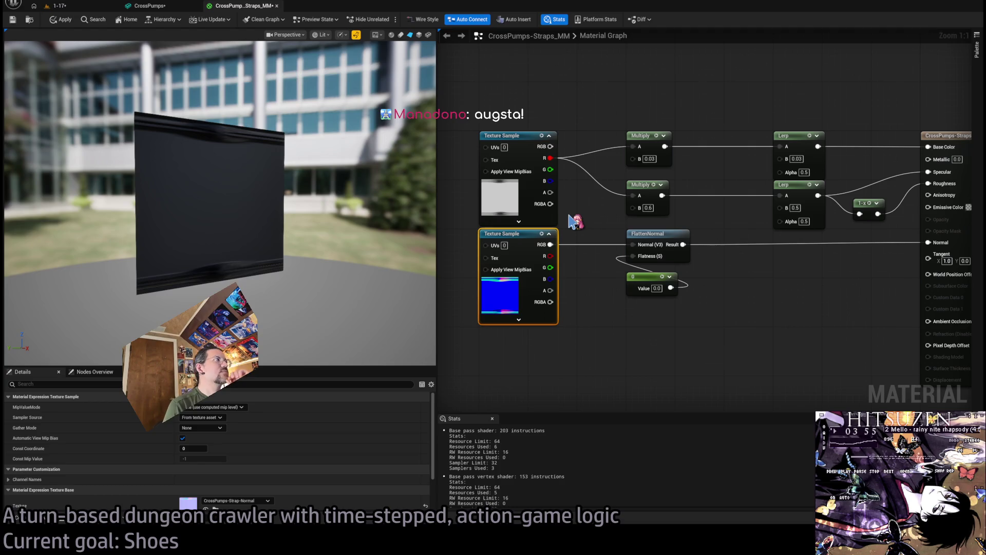
mouse_move(893, 117)
mouse_down()
mouse_move(818, 172)
mouse_move(605, 213)
mouse_up()
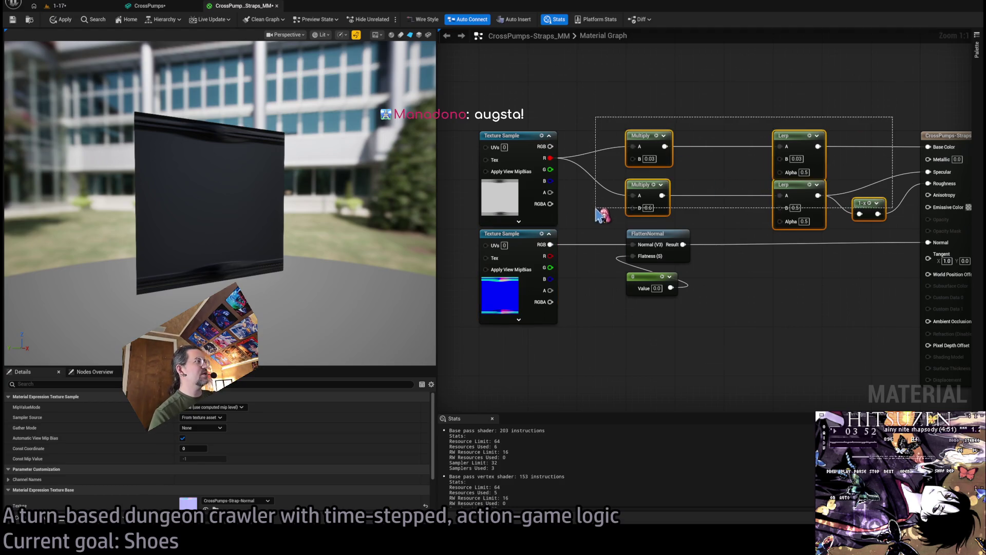
Delete the Multiply, Lerp and 1-x nodes, leaving Base Color unconnected.
key(Delete)
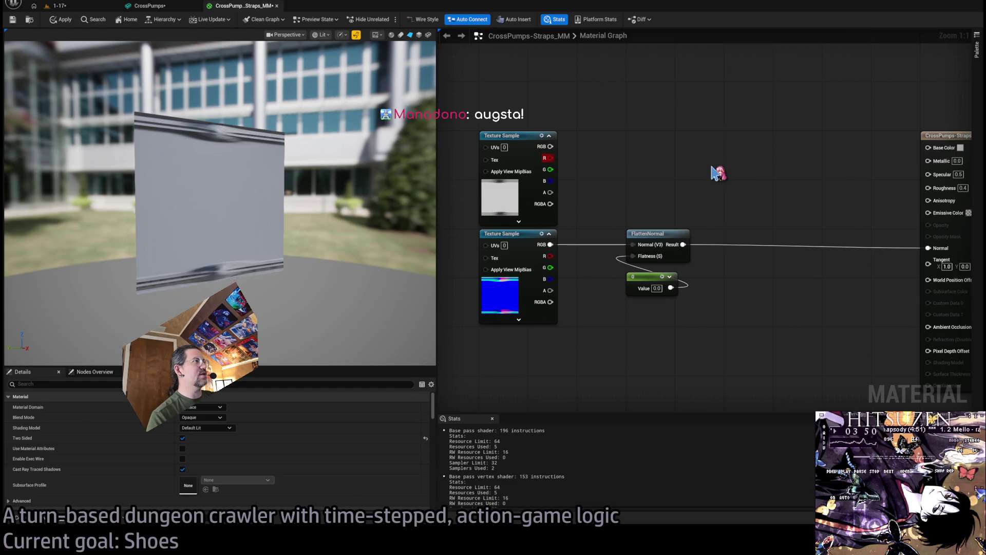
mouse_move(729, 169)
mouse_down()
mouse_move(596, 174)
mouse_move(705, 176)
mouse_up()
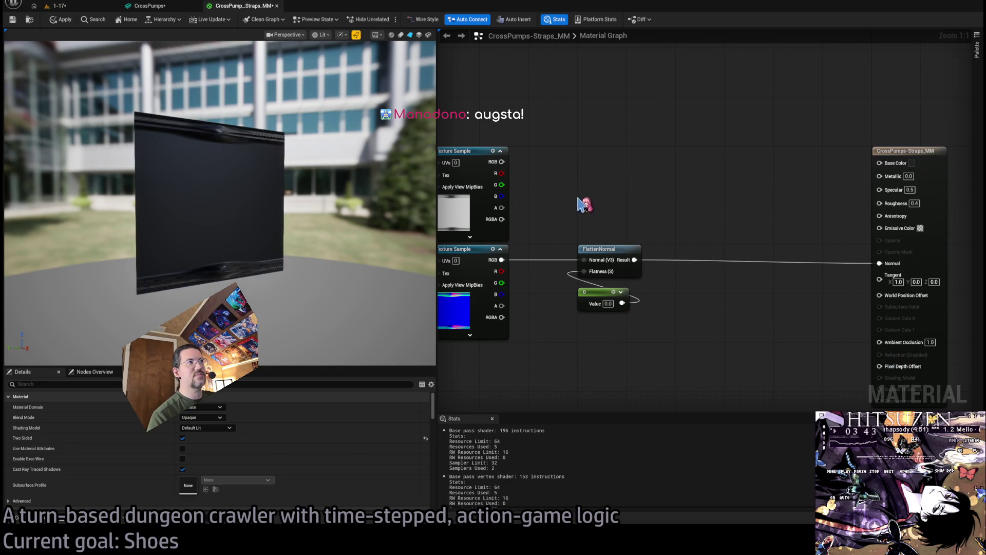
mouse_move(575, 195)
mouse_down()
mouse_move(628, 187)
mouse_move(609, 187)
mouse_up()
drag(527, 161, 906, 162)
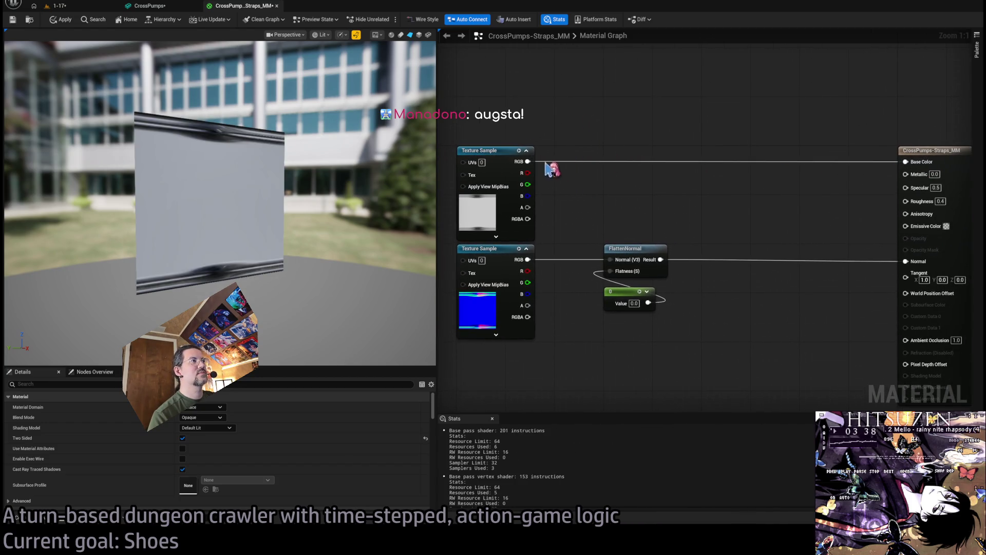
alt+click(530, 161)
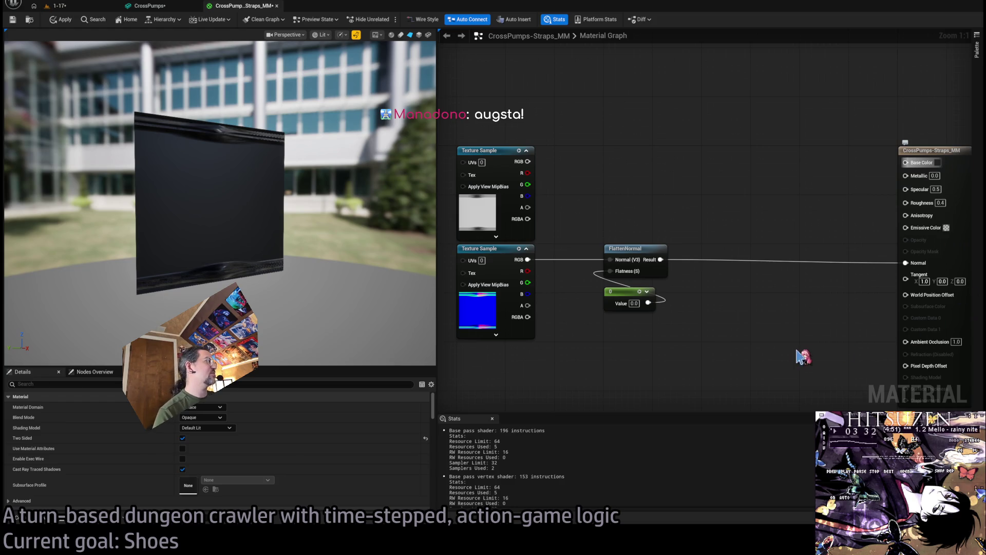
mouse_move(319, 191)
mouse_down()
mouse_move(288, 192)
mouse_move(319, 190)
mouse_up()
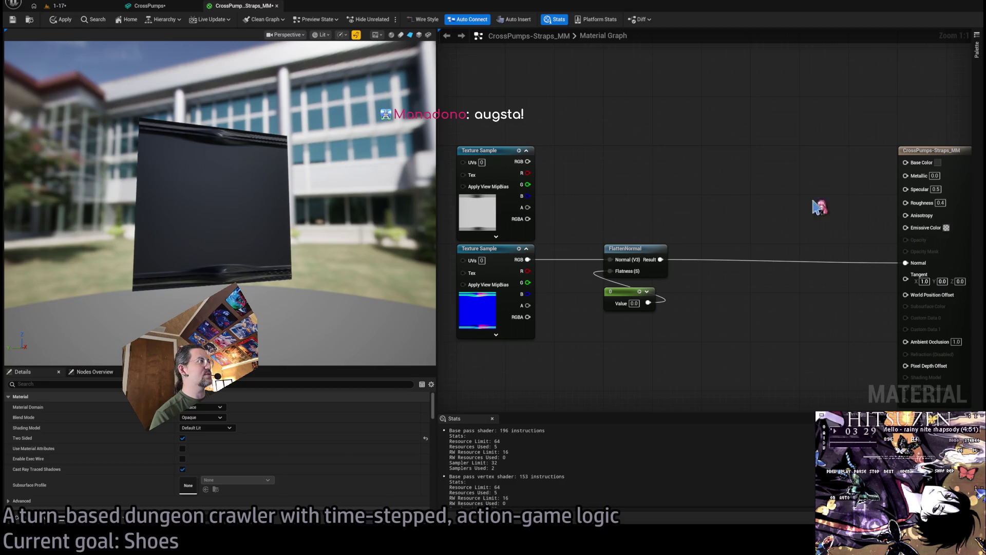
Set Roughness to 0.5, save the strap material, and return to the CrossPumps mesh.
click(941, 202)
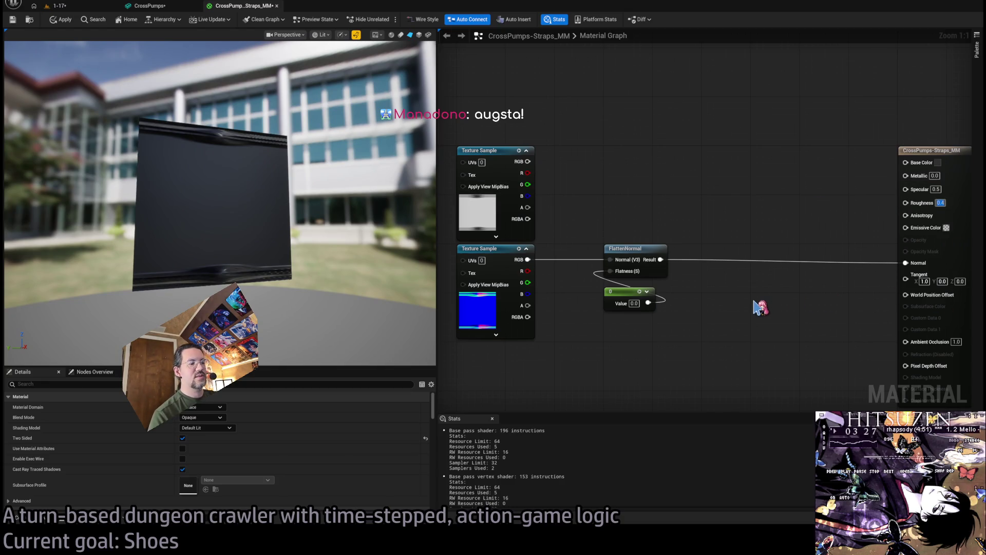
text(0.5)
key(Return)
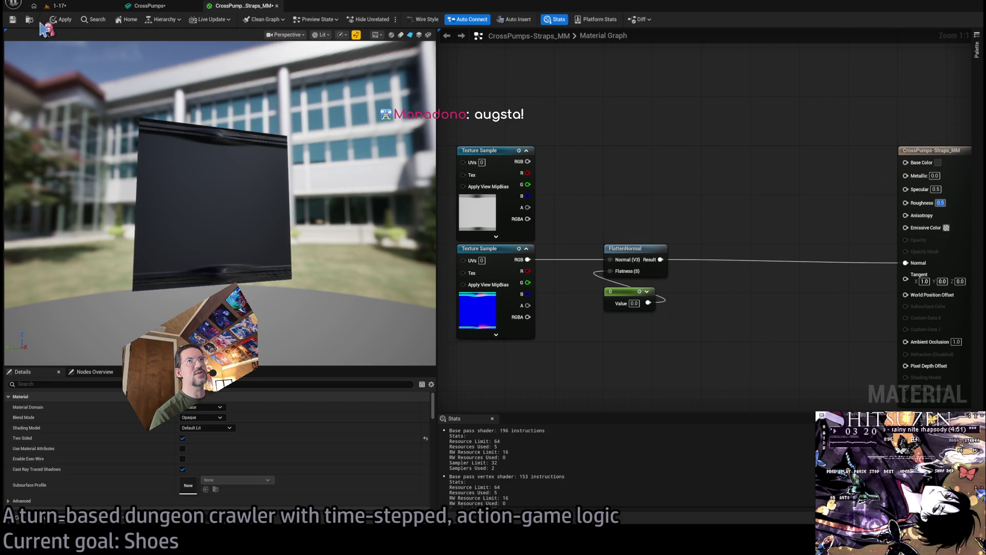
key(ctrl+s)
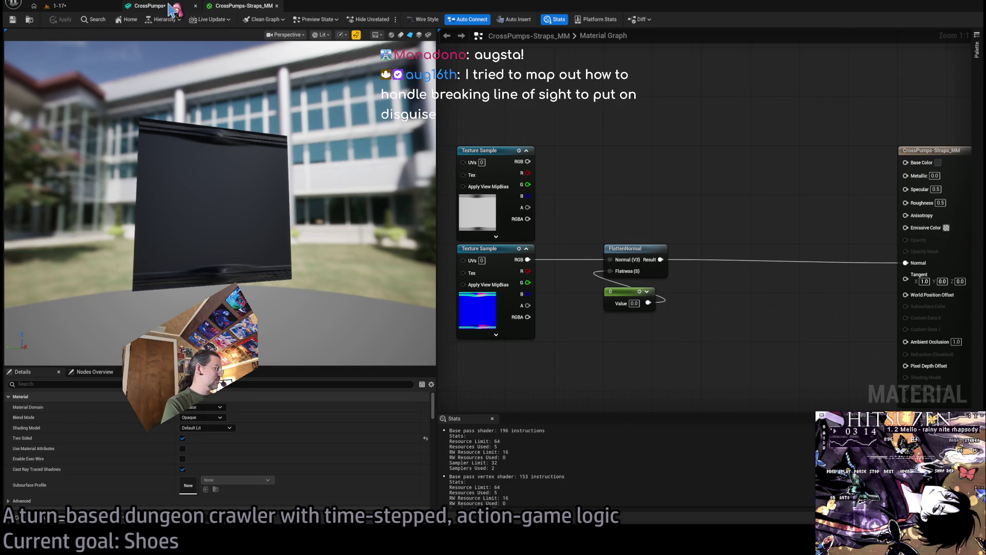
click(170, 6)
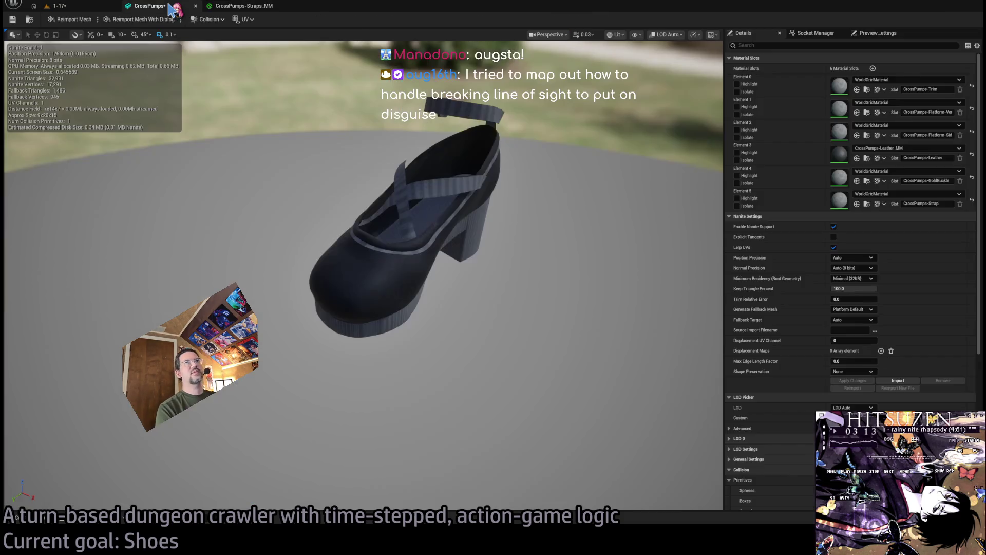
click(242, 6)
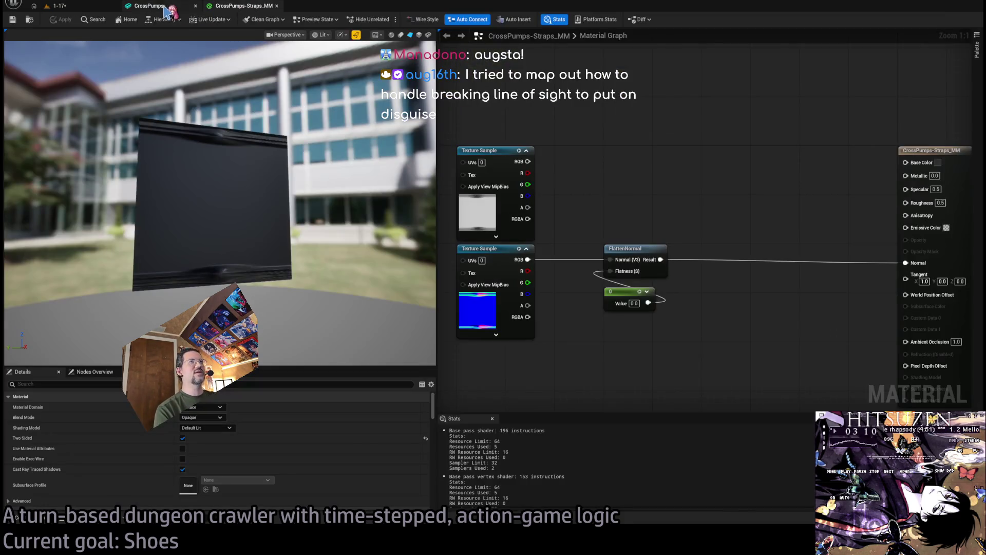
click(165, 6)
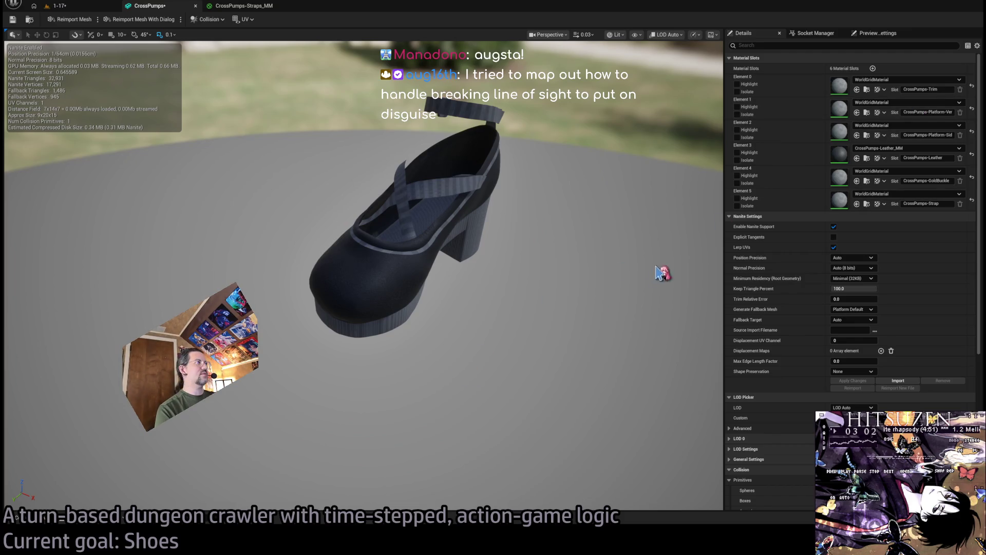
key(alt+Tab)
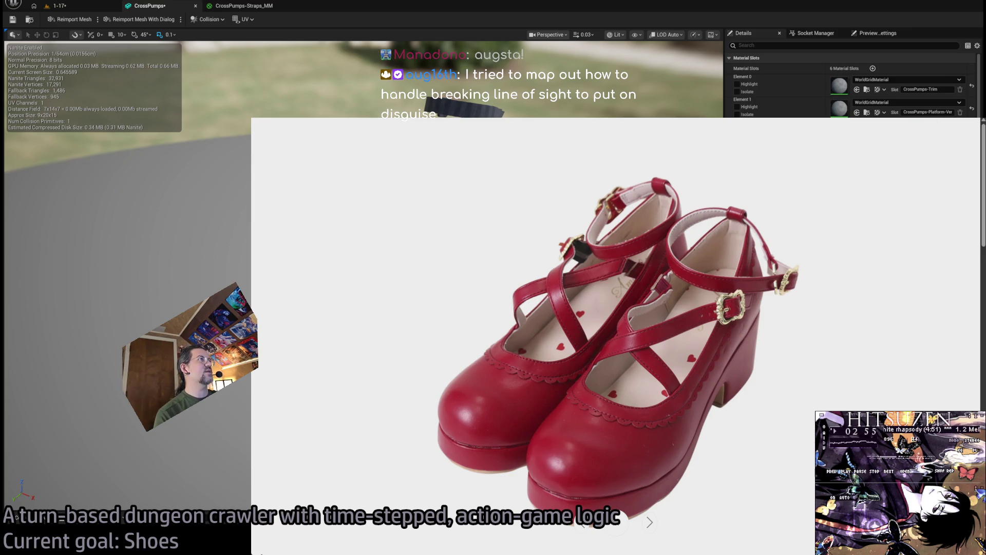
key(alt+Tab)
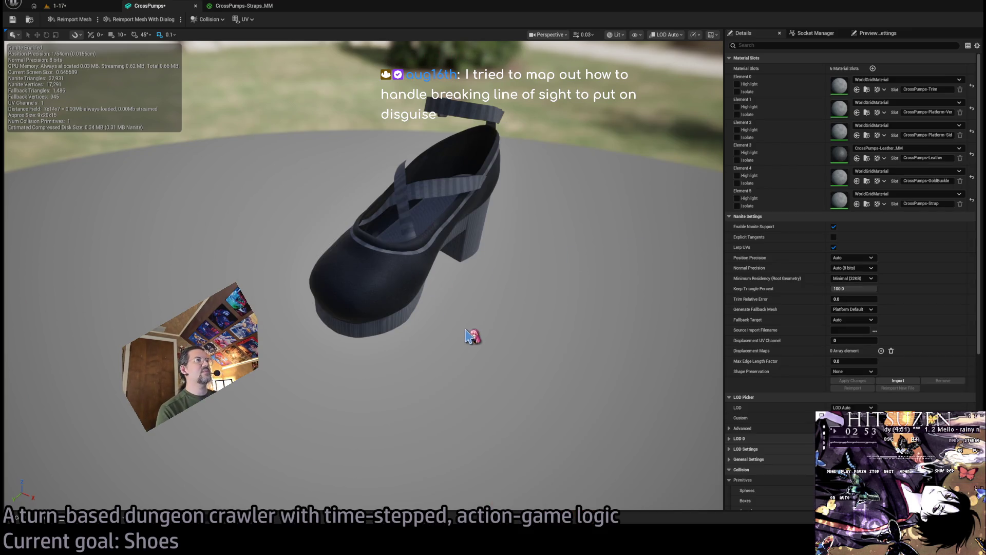
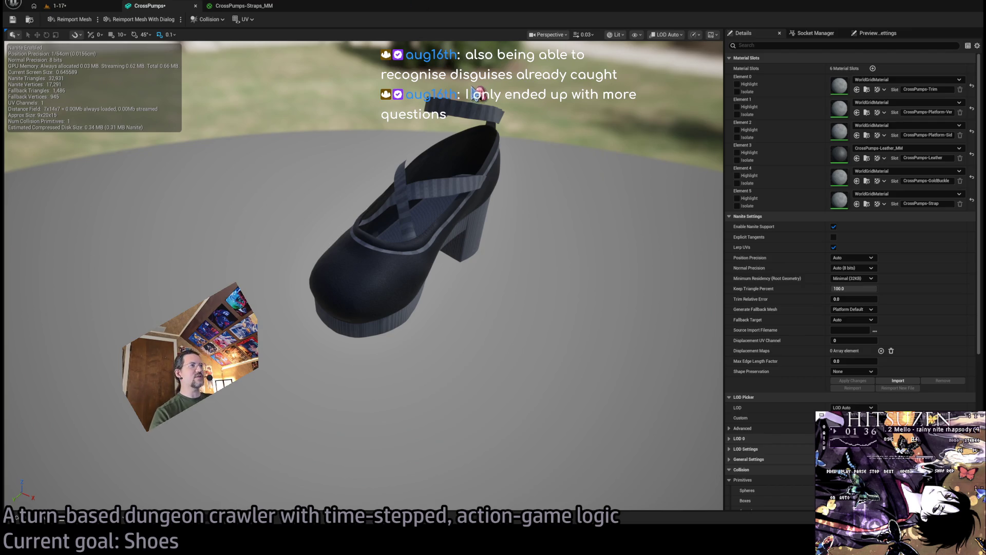
Assign CrossPumps-Straps_MM to the shoe's strap slot (Element 5) and bring up its material graph.
mouse_move(485, 142)
mouse_down()
mouse_move(498, 165)
mouse_move(496, 122)
mouse_move(497, 134)
mouse_up()
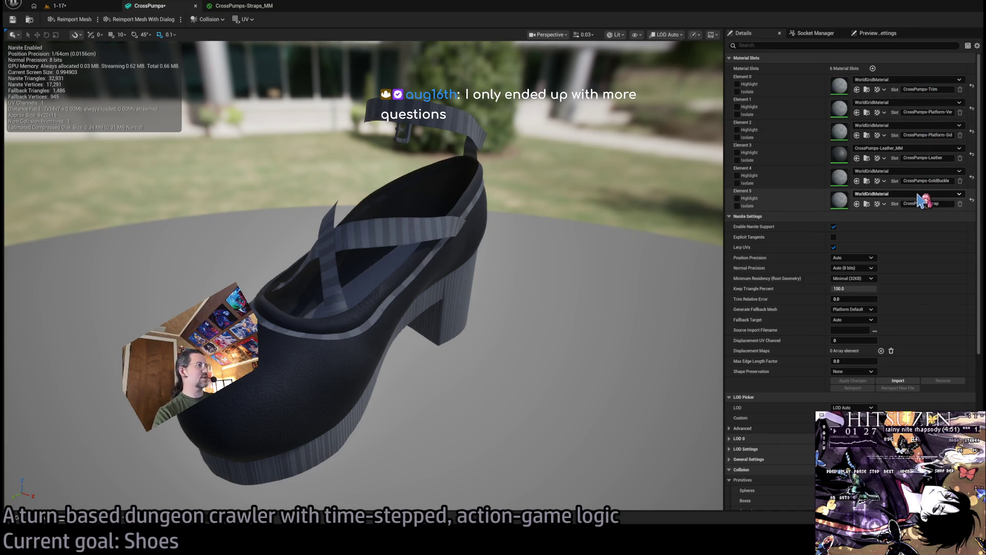
drag(922, 200, 921, 202)
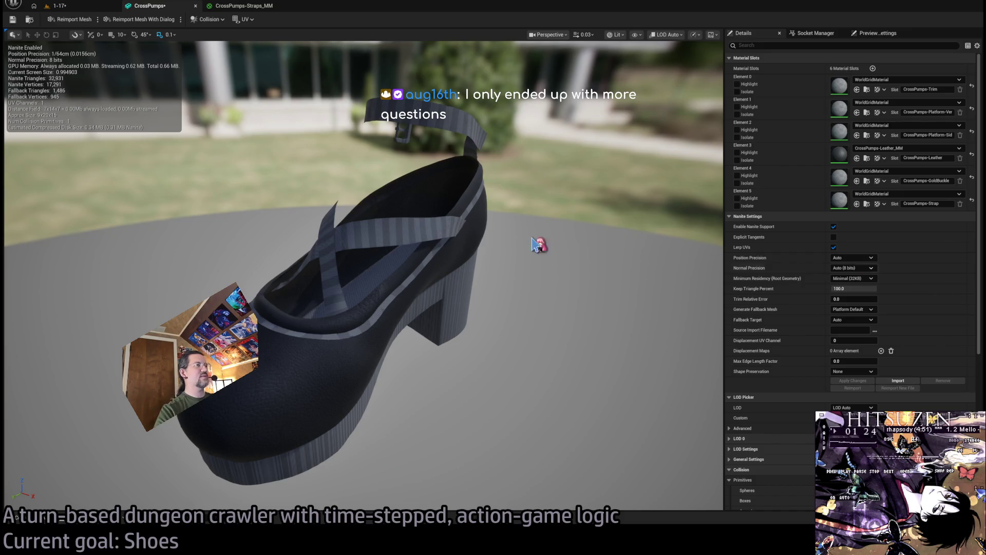
mouse_move(456, 227)
mouse_down()
mouse_move(442, 159)
mouse_move(385, 62)
mouse_up()
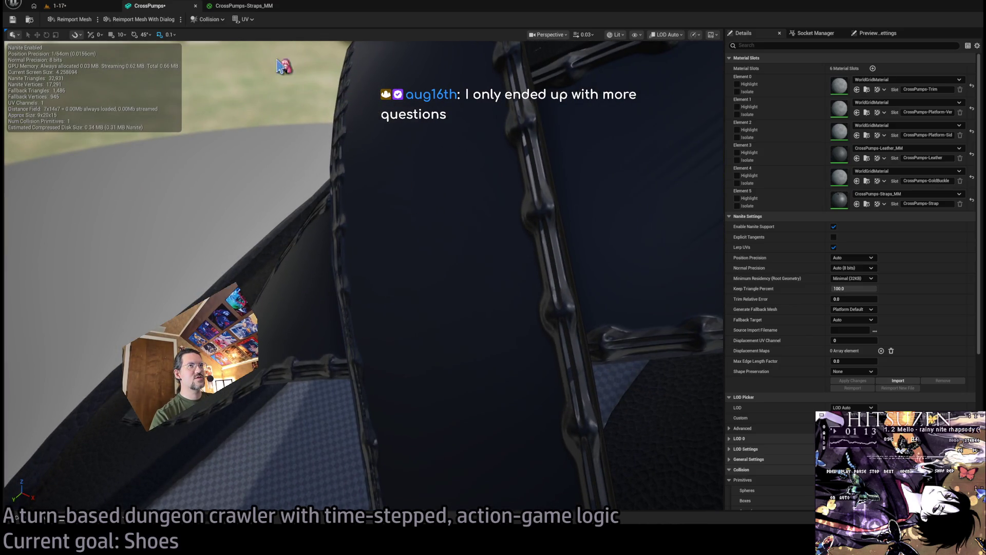
click(244, 6)
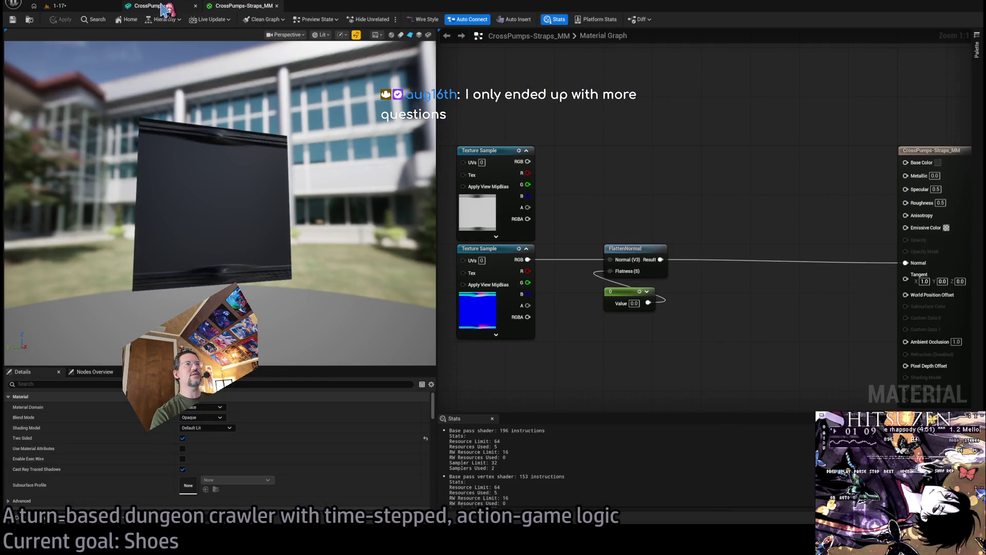
Copy the MakeFloat3 node from MM_MetaDusk_LaceAtlas (MetaDusk_TestDress_OnePiece) into CrossPumps-Straps_MM.
click(48, 519)
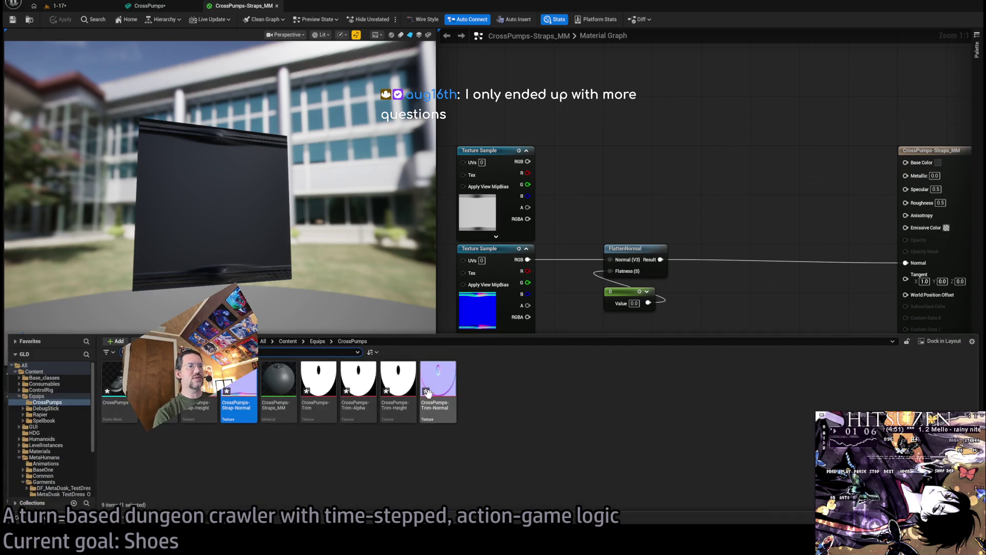
scroll(56, 468, down, 2)
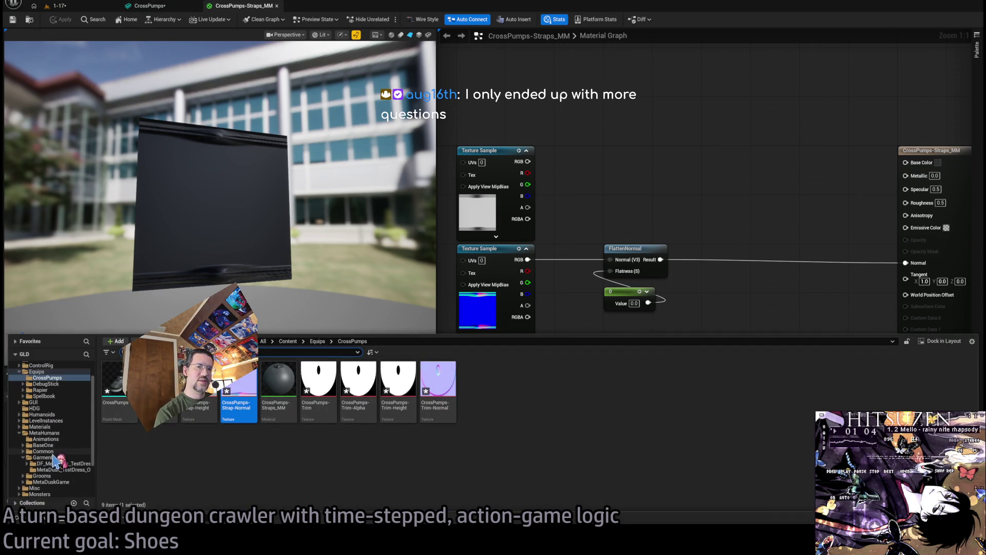
click(62, 470)
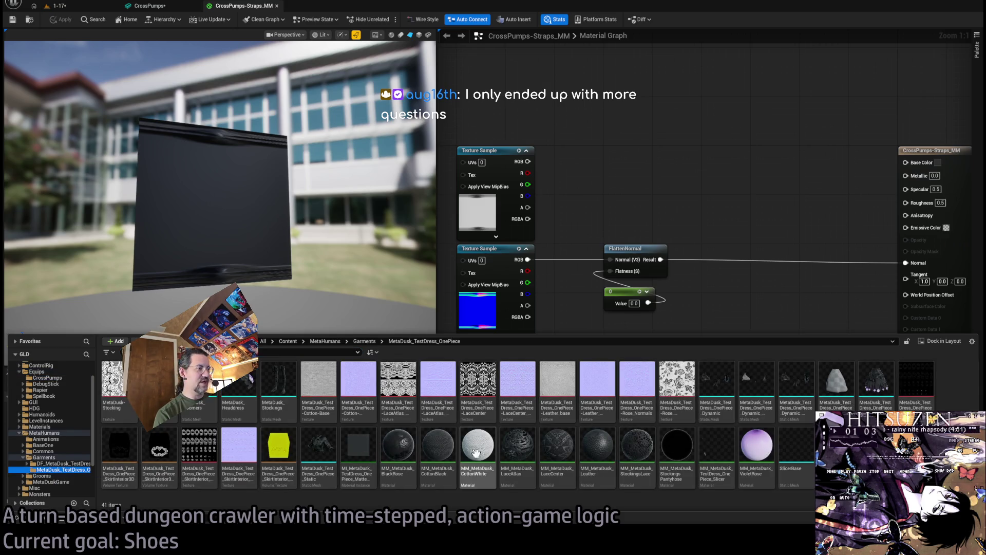
double_click(514, 450)
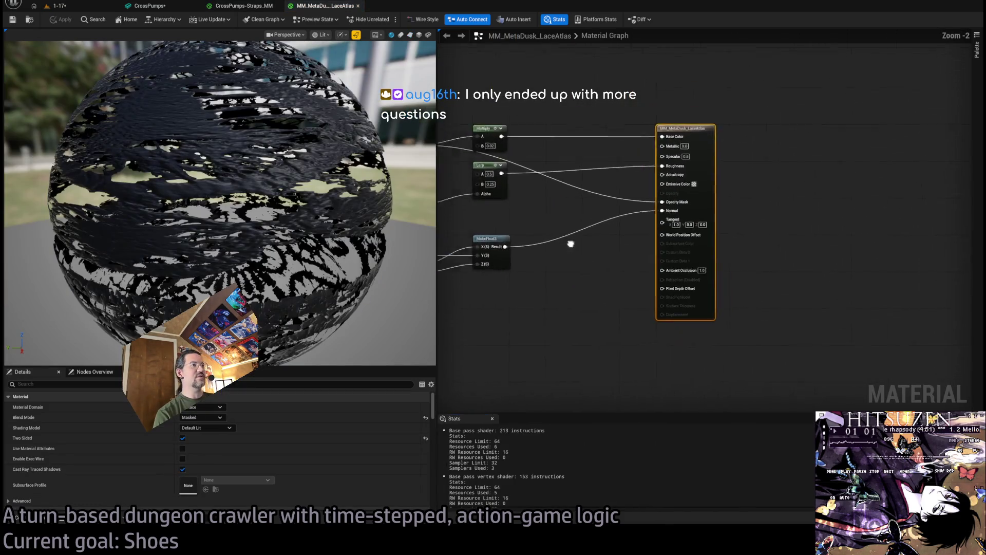
click(670, 226)
click(245, 7)
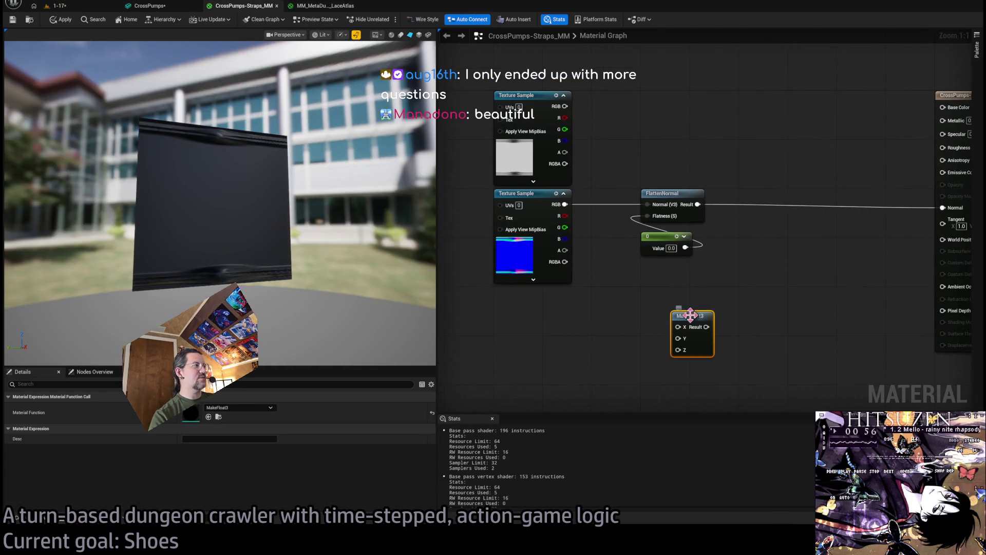
Feed the normal texture's R and G into MakeFloat3, placing it and the constant beside FlattenNormal.
click(319, 6)
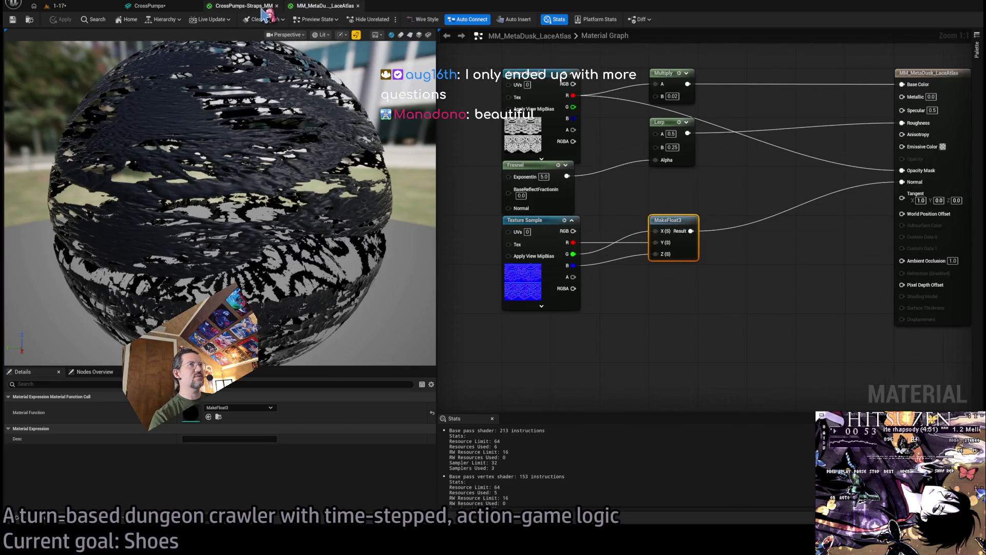
click(242, 6)
drag(683, 315, 655, 302)
mouse_move(565, 216)
mouse_down()
mouse_move(641, 308)
mouse_move(566, 227)
mouse_move(642, 332)
mouse_move(648, 205)
mouse_up()
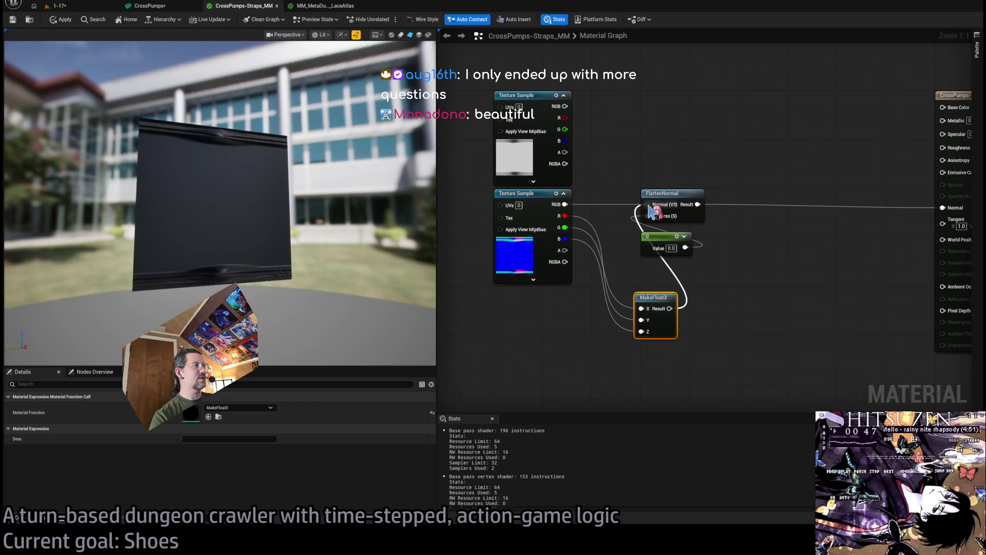
drag(665, 244, 660, 355)
ctrl+click(655, 298)
drag(655, 298, 661, 237)
Connect the constant to MakeFloat3 Z, set it to 0.7, apply, and return to CrossPumps.
mouse_move(280, 190)
mouse_down()
mouse_move(267, 192)
mouse_move(308, 189)
mouse_move(280, 190)
mouse_up()
drag(698, 292, 686, 297)
click(671, 297)
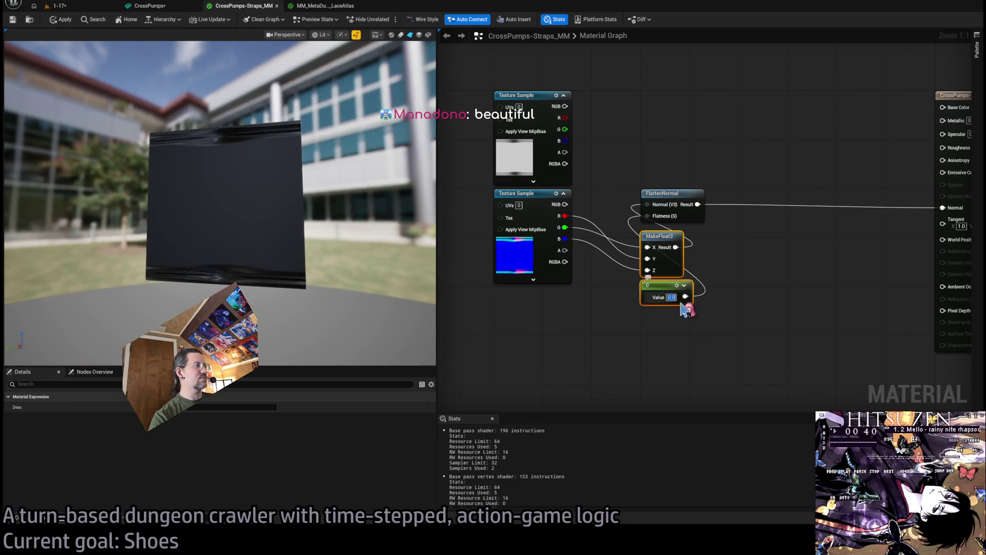
text(0.5)
key(Return)
text(0.7)
key(Return)
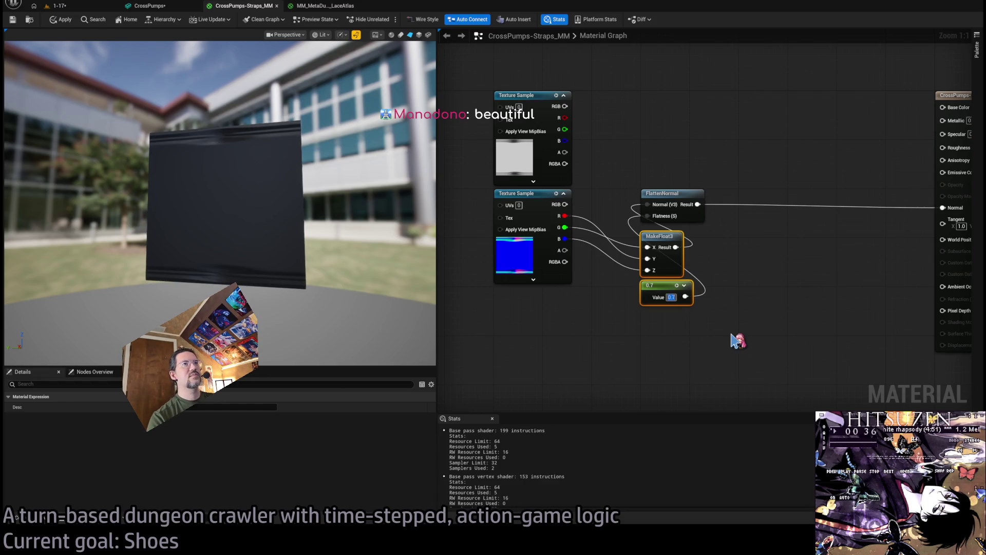
click(13, 20)
click(117, 6)
click(158, 6)
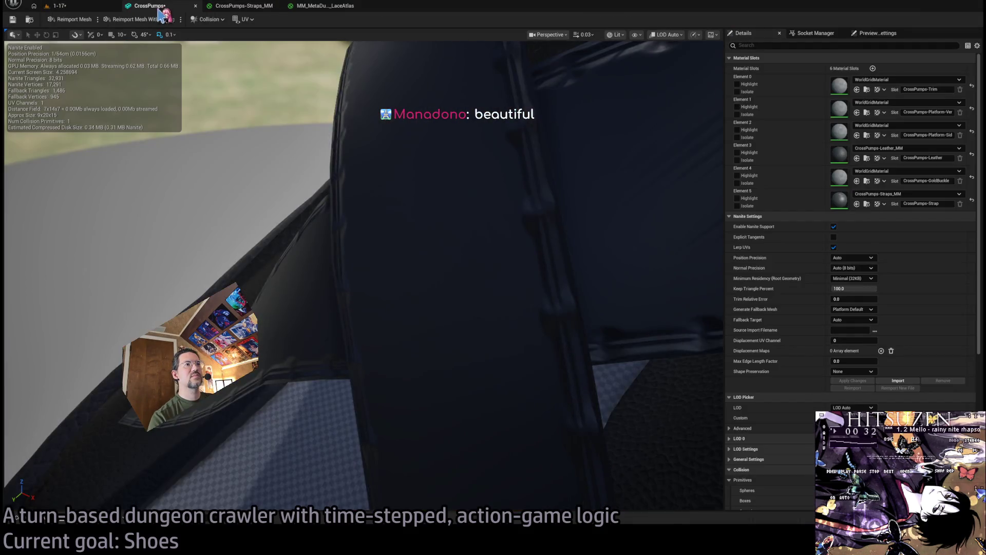
Close the MM_MetaDusk_LaceAtlas reference, change the strap constant to 0.8, and apply the material.
drag(371, 175, 371, 174)
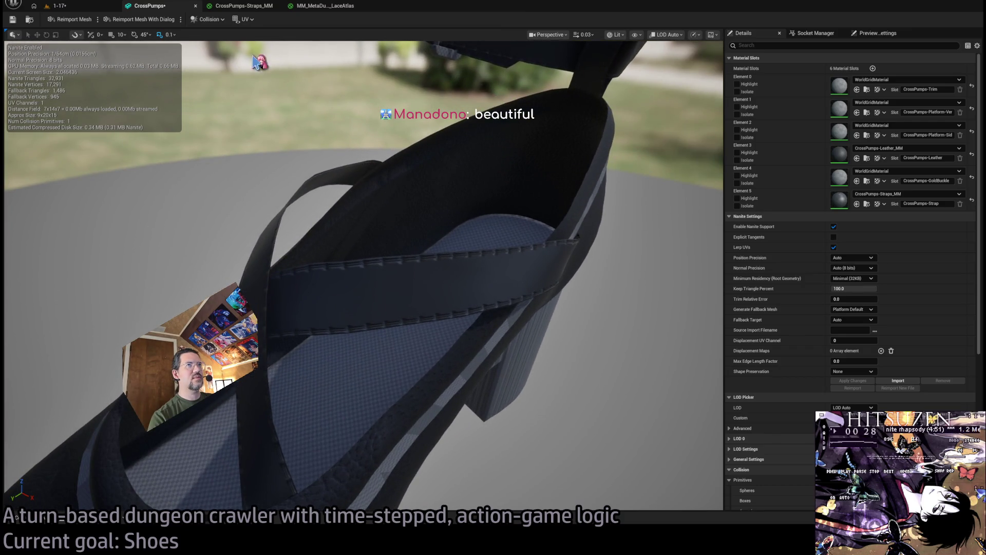
click(324, 6)
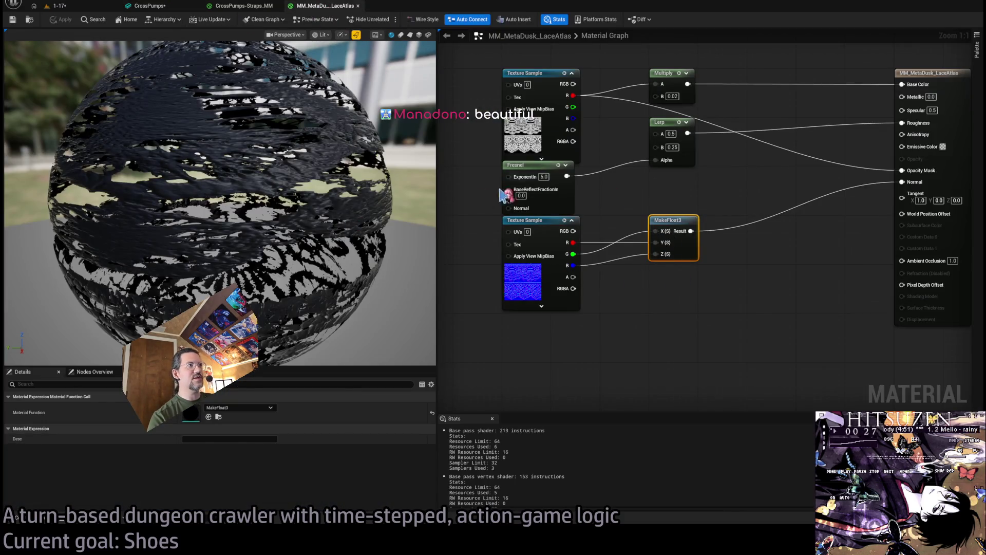
middle_click(332, 7)
click(671, 297)
text(.8)
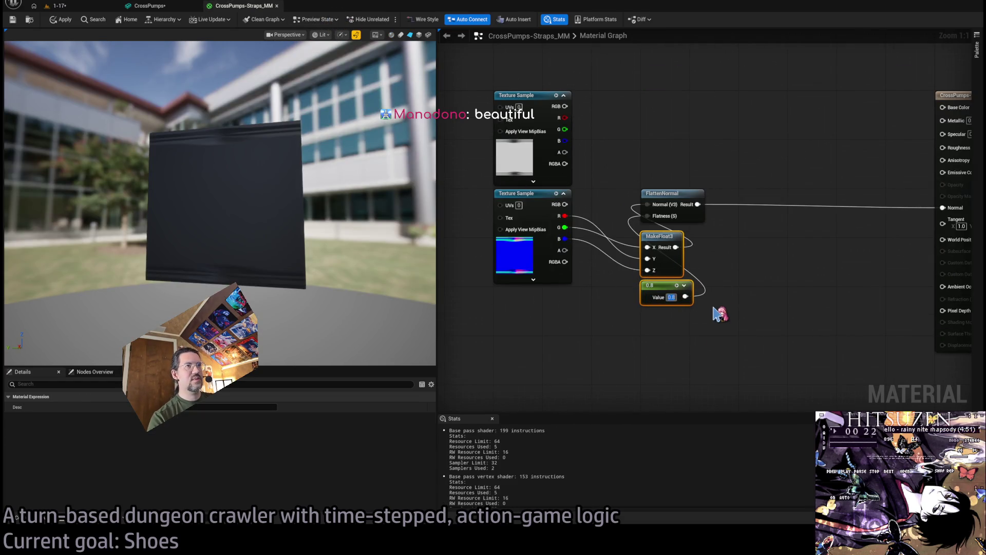
click(725, 310)
click(13, 20)
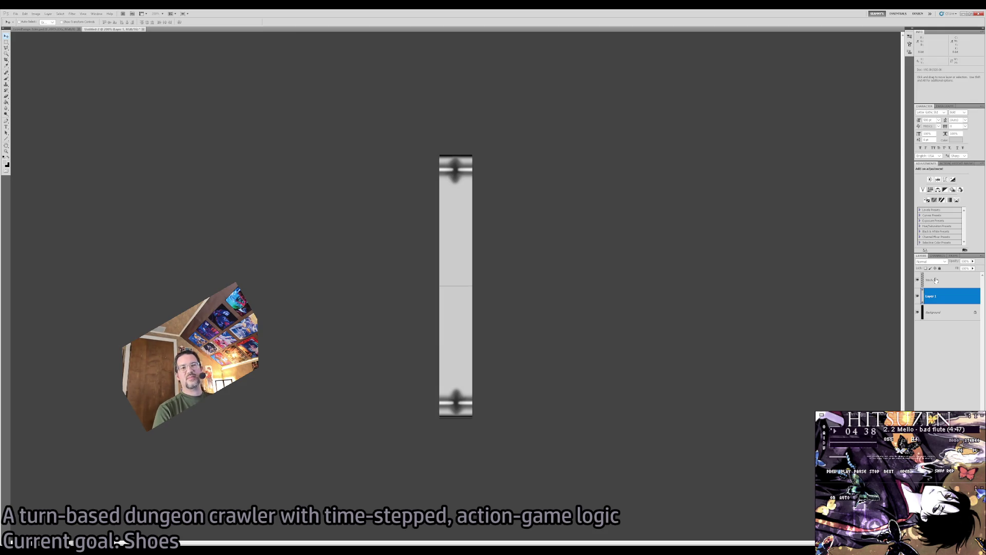
Zoom in on the strap texture strip in Photoshop, then return to the Unreal material editor.
key(z)
click(456, 303)
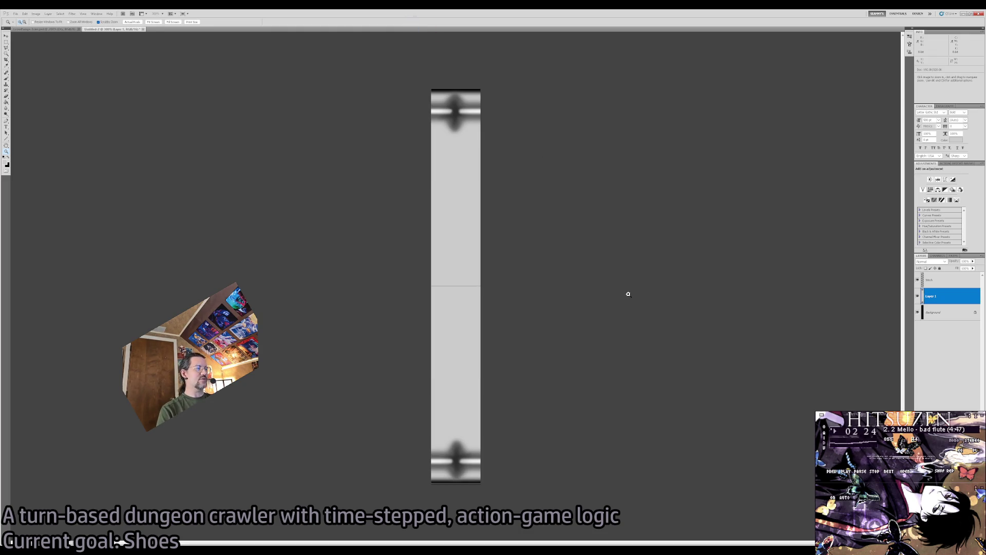
key(alt+Tab)
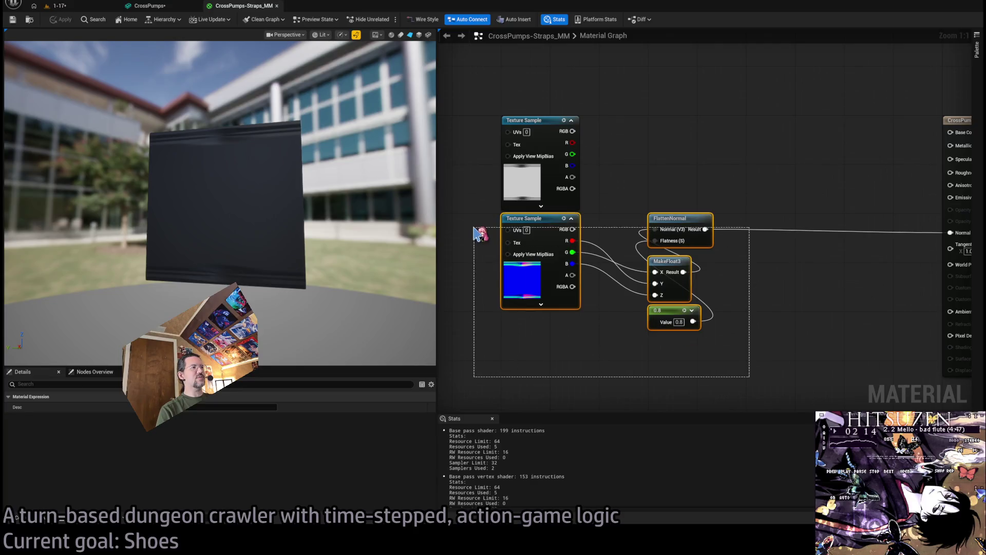
click(479, 229)
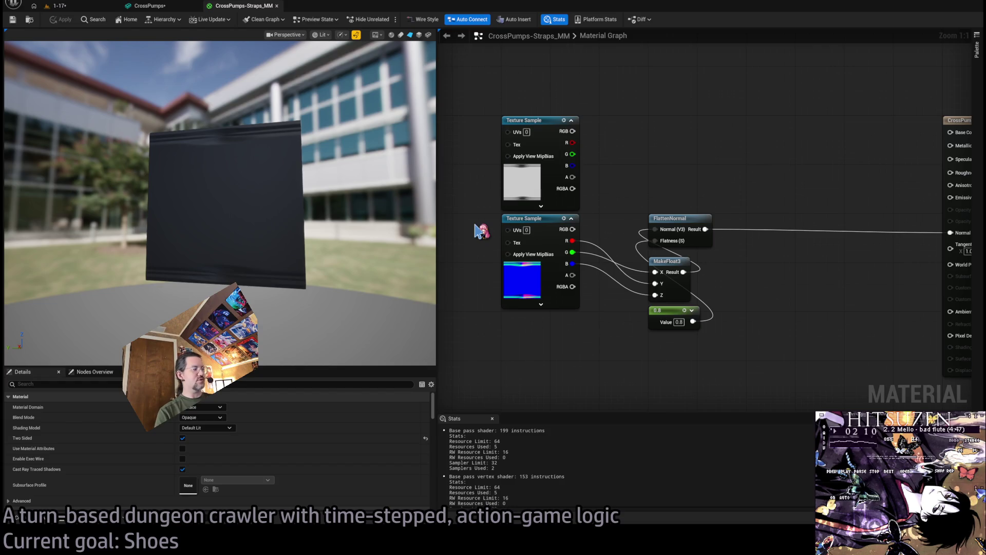
mouse_move(459, 88)
mouse_down()
mouse_move(649, 154)
mouse_move(776, 293)
mouse_move(762, 340)
mouse_move(656, 271)
mouse_move(479, 220)
mouse_move(725, 373)
mouse_move(749, 378)
mouse_move(743, 354)
mouse_move(471, 219)
mouse_move(470, 212)
mouse_move(779, 369)
mouse_move(759, 343)
mouse_move(770, 341)
mouse_up()
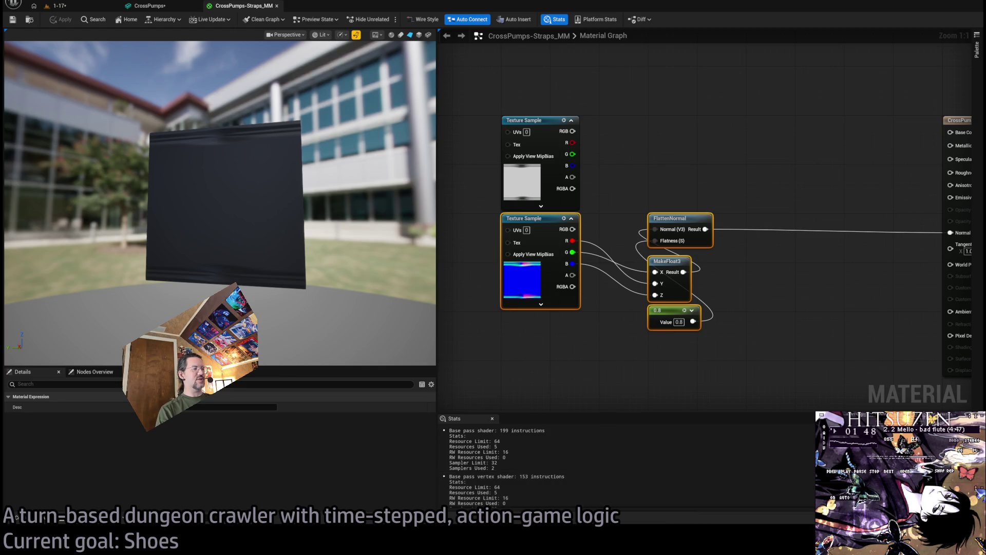
click(717, 355)
drag(668, 85, 496, 157)
drag(506, 87, 652, 191)
drag(743, 98, 499, 210)
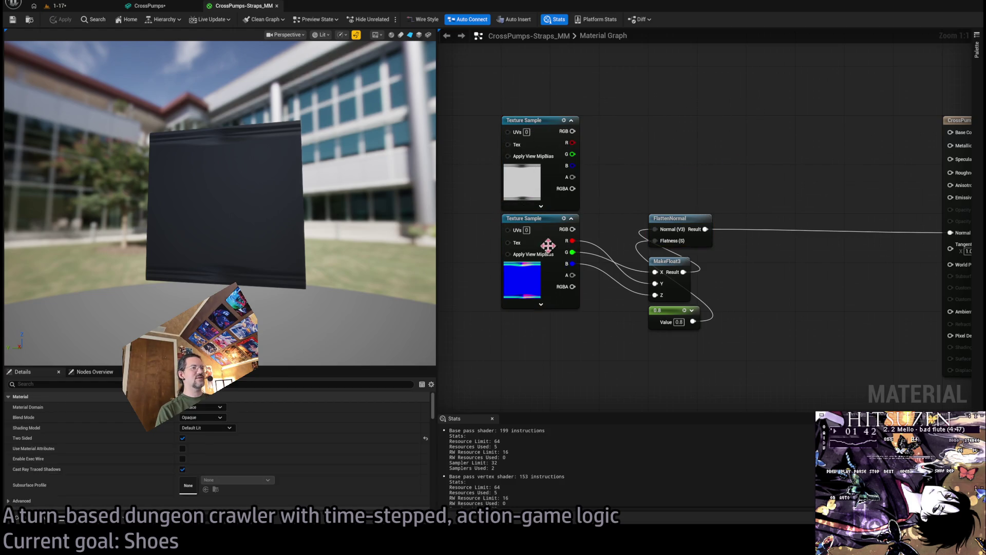
mouse_move(661, 375)
mouse_down()
mouse_move(685, 353)
mouse_move(656, 362)
mouse_move(715, 297)
mouse_move(697, 281)
mouse_up()
scroll(656, 363, down, 1)
mouse_move(465, 76)
mouse_down()
mouse_move(758, 356)
mouse_move(799, 376)
mouse_move(483, 88)
mouse_move(478, 65)
mouse_move(826, 366)
mouse_up()
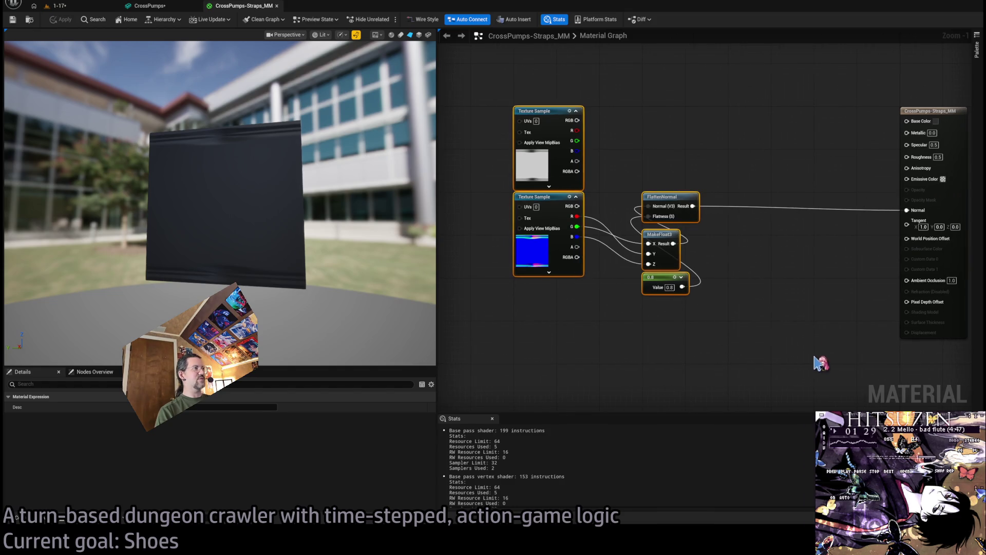
drag(635, 99, 626, 96)
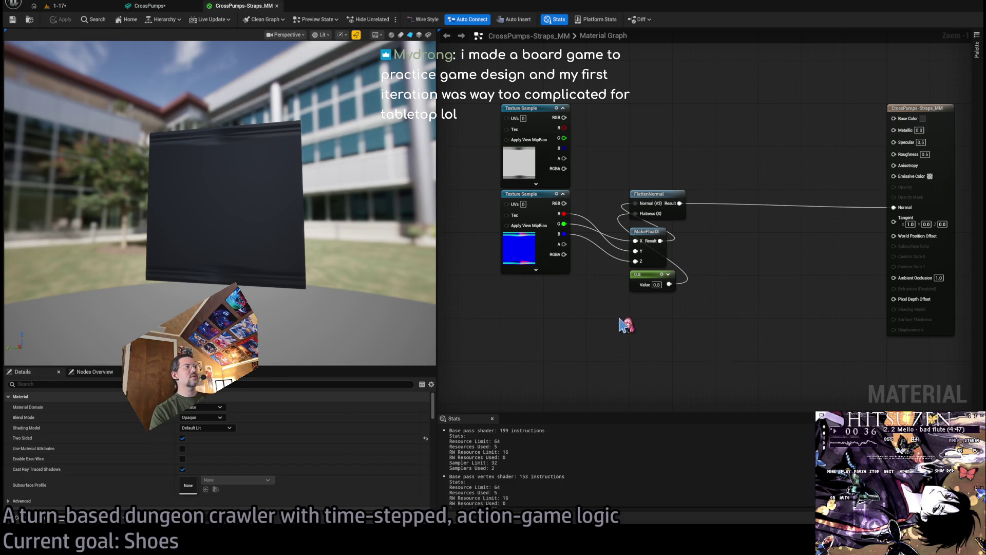
drag(756, 345, 605, 170)
mouse_move(715, 341)
mouse_down()
mouse_move(640, 238)
mouse_move(651, 227)
mouse_up()
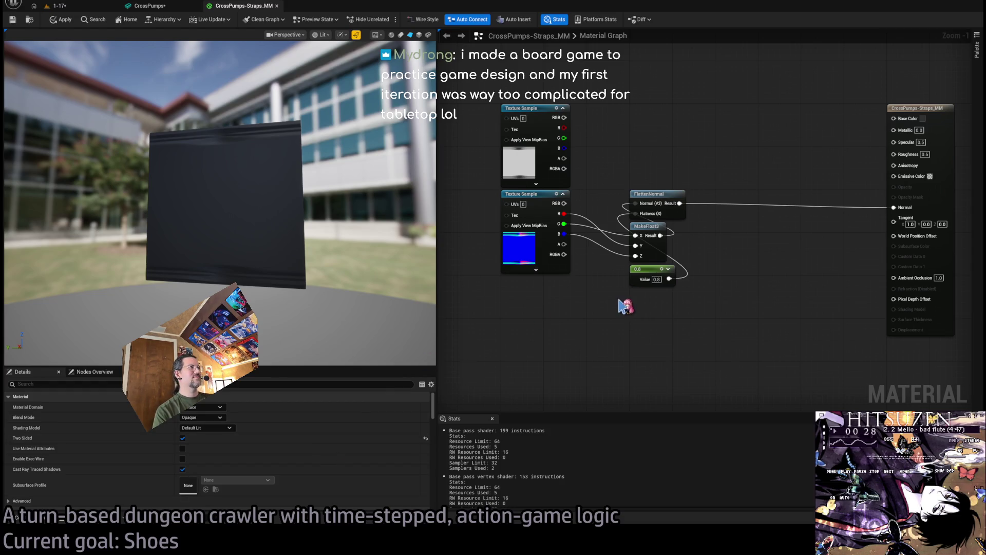
scroll(621, 307, up, 1)
mouse_move(621, 198)
mouse_down()
mouse_move(617, 149)
mouse_move(603, 157)
mouse_move(586, 146)
mouse_up()
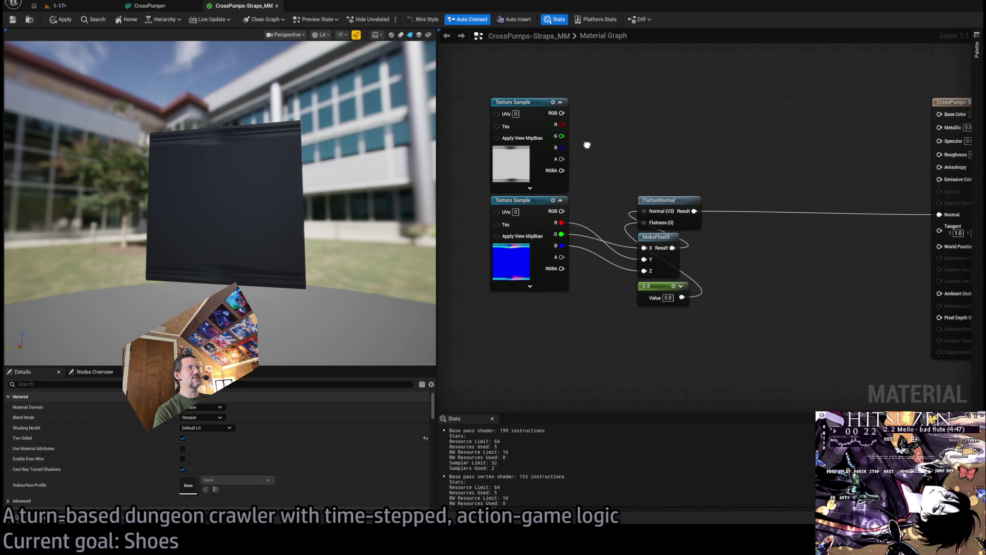
drag(465, 65, 774, 328)
click(770, 365)
drag(740, 358, 487, 92)
click(713, 144)
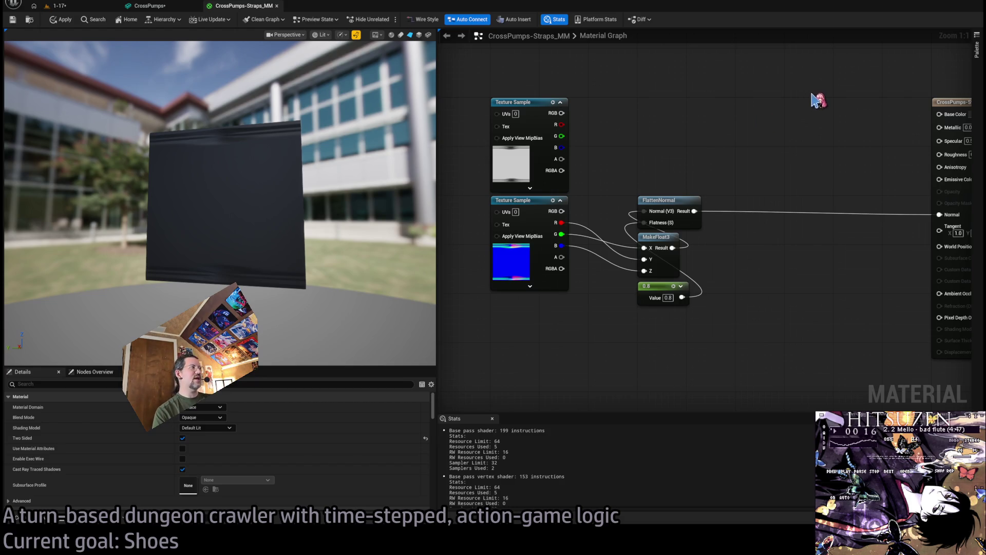
key(Home)
key(Home)
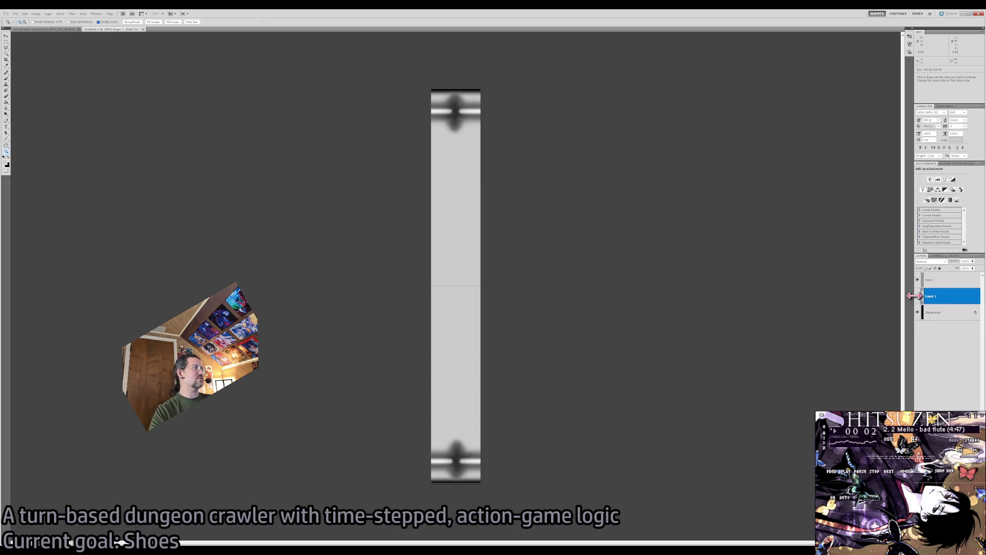
Preview the black-and-white alpha mask in the strap material graph.
click(918, 296)
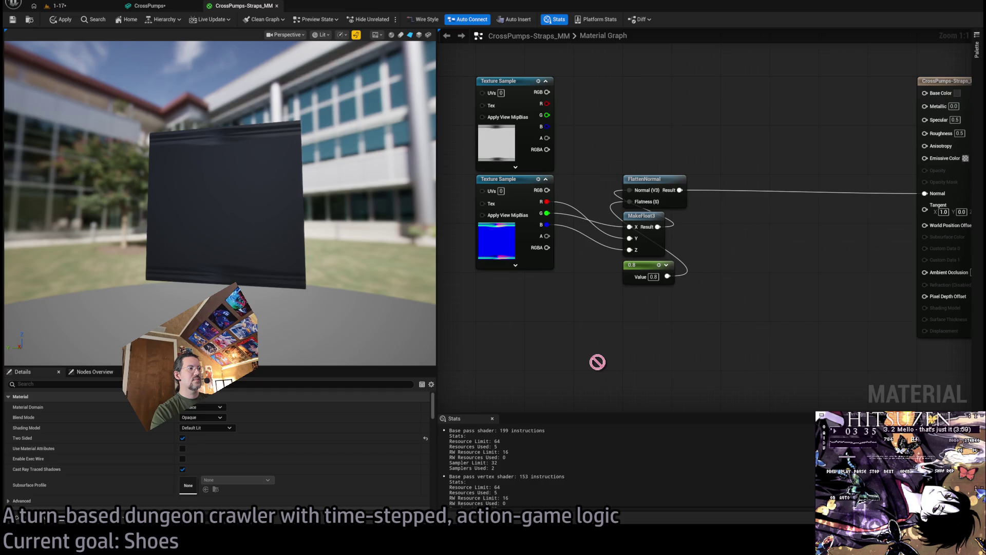
Drag the Strap-Stitches texture from the CrossPumps folder into the strap graph, then delete the node.
key(ctrl+space)
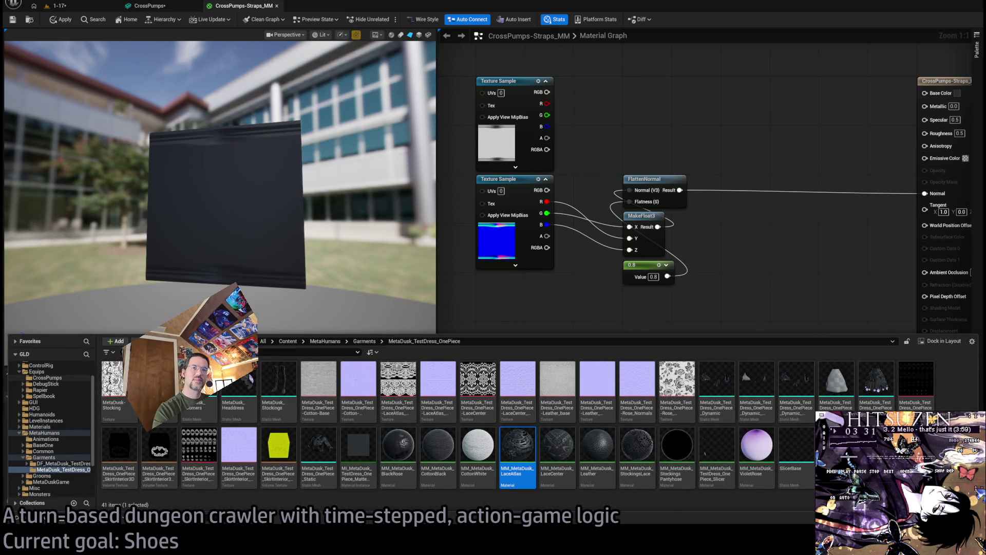
click(47, 378)
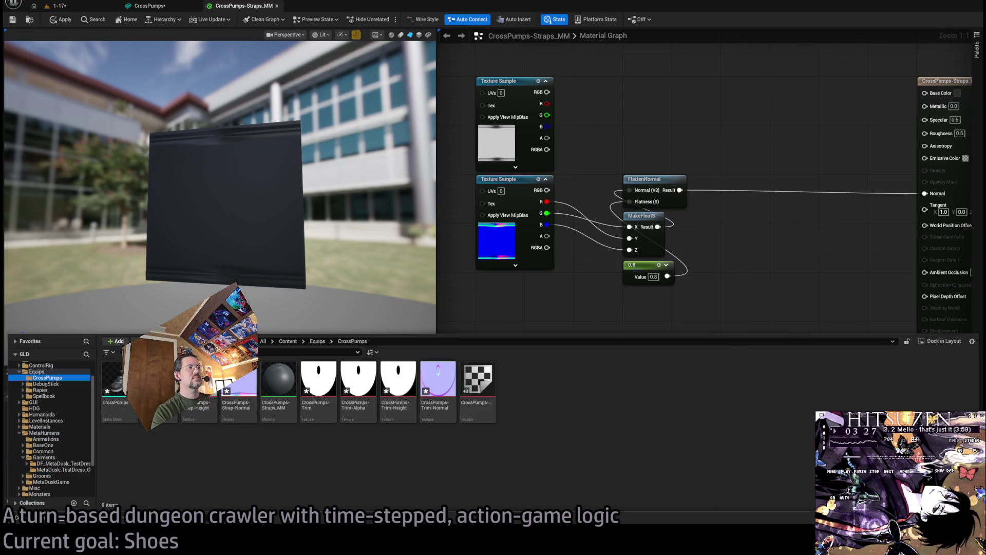
mouse_move(281, 387)
mouse_down()
mouse_move(490, 312)
mouse_move(519, 283)
mouse_up()
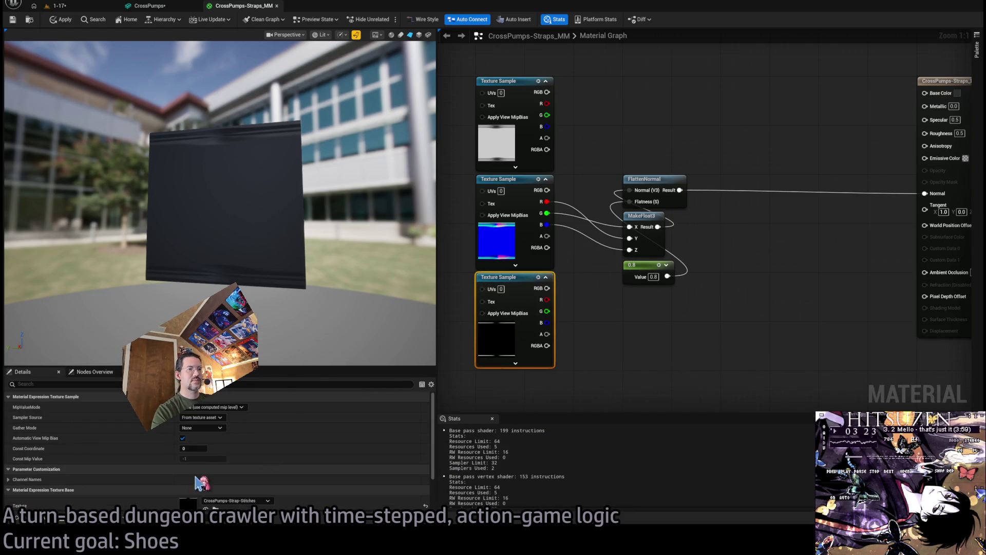
scroll(178, 497, down, 2)
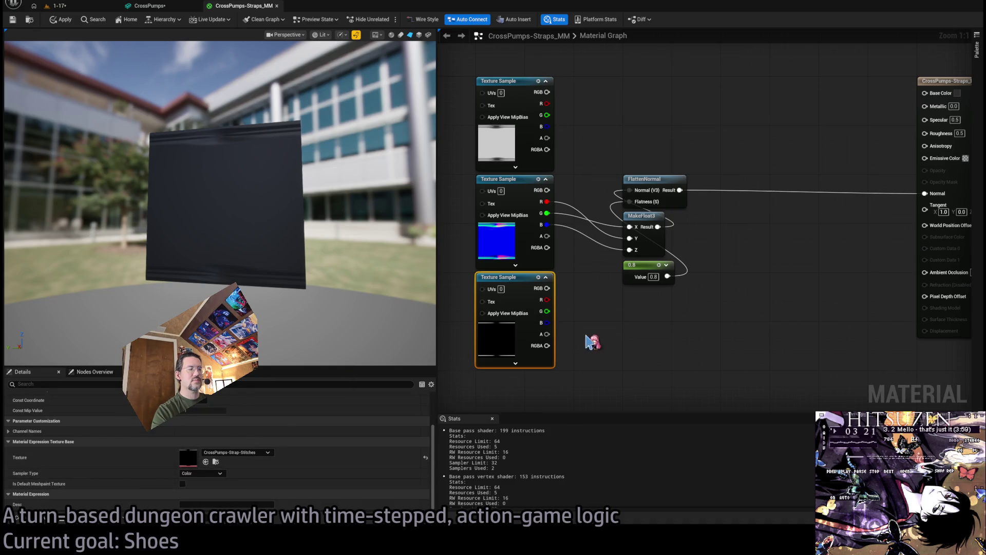
key(Delete)
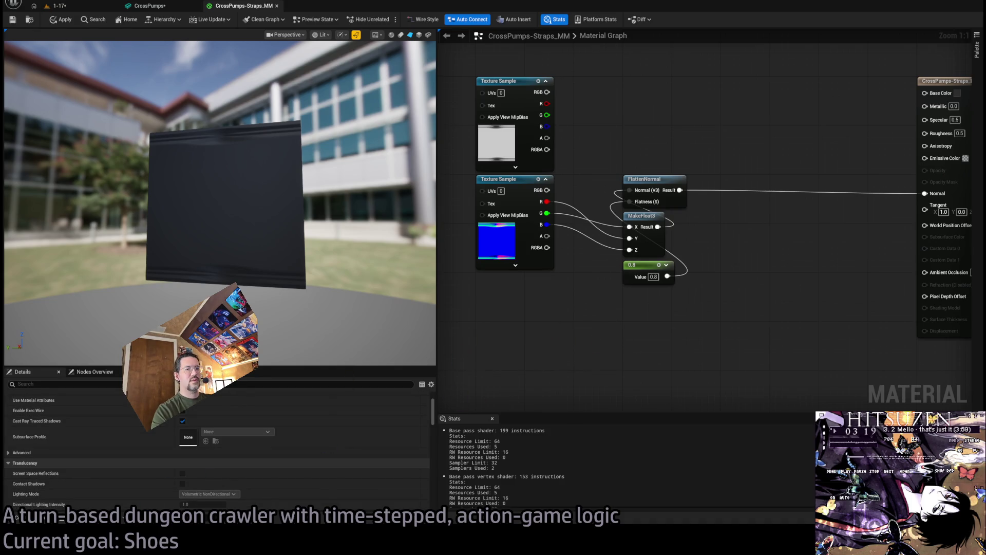
Reopen the Content Drawer and begin selecting several CrossPumps textures.
key(ctrl+space)
click(205, 406)
ctrl+click(279, 380)
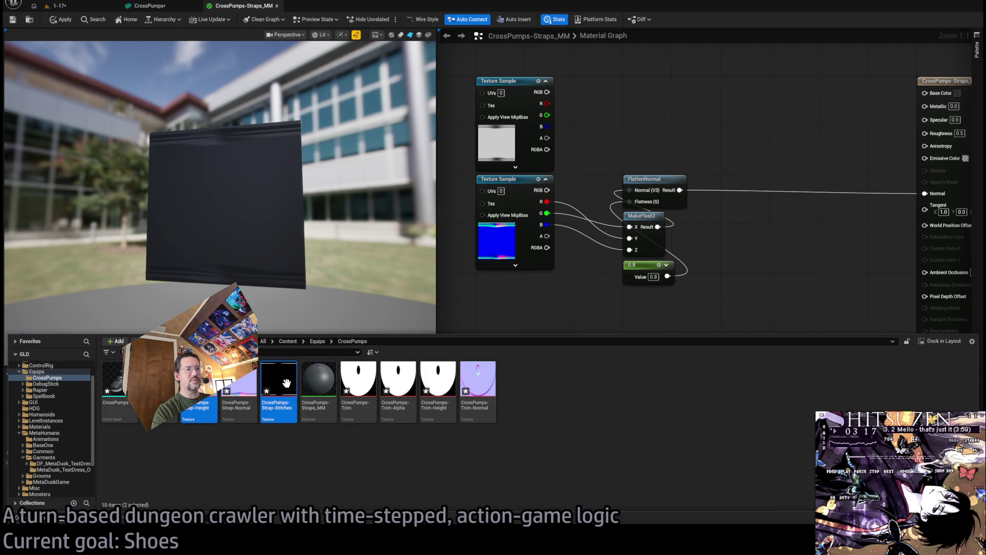
Delete the CrossPumps-Trim texture asset.
ctrl+click(358, 380)
ctrl+click(398, 380)
ctrl+click(429, 382)
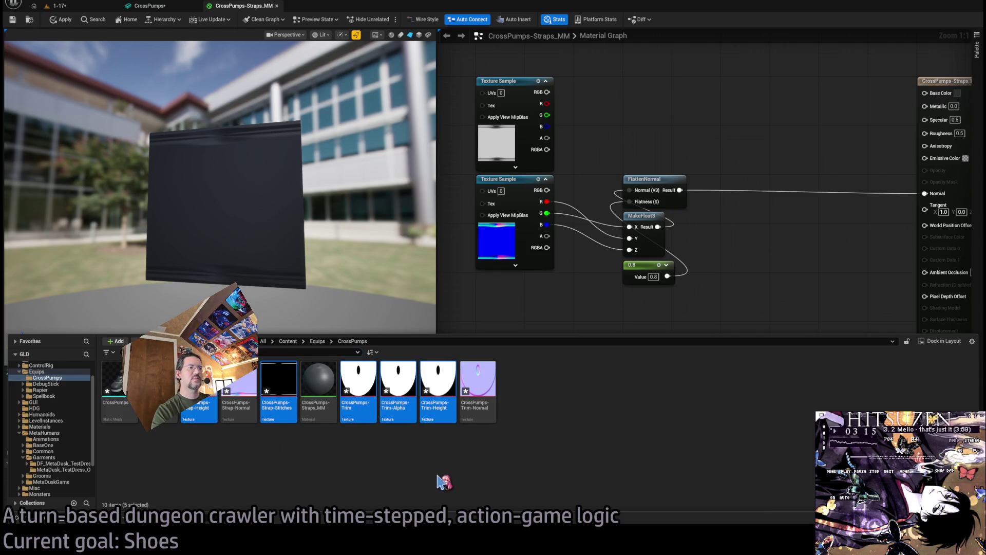
click(374, 397)
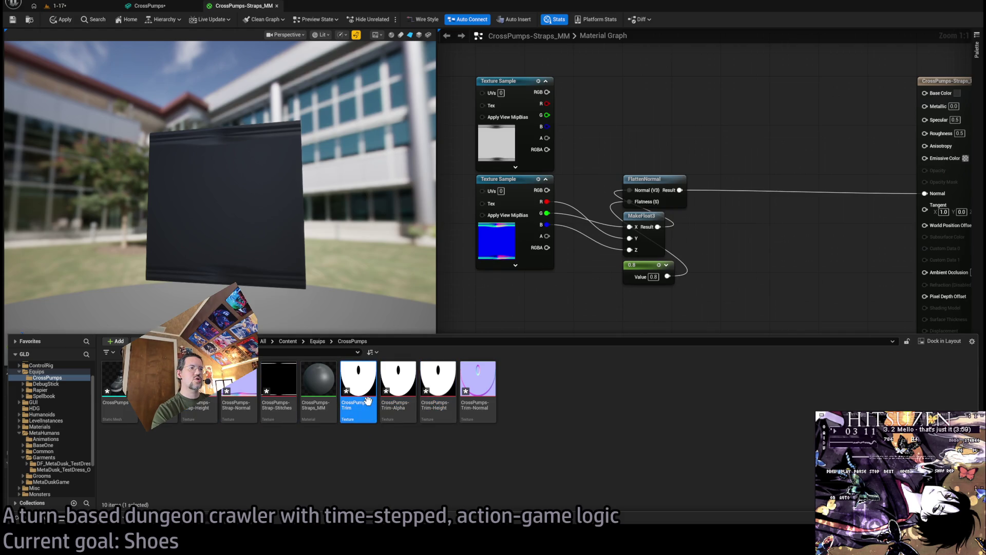
key(Delete)
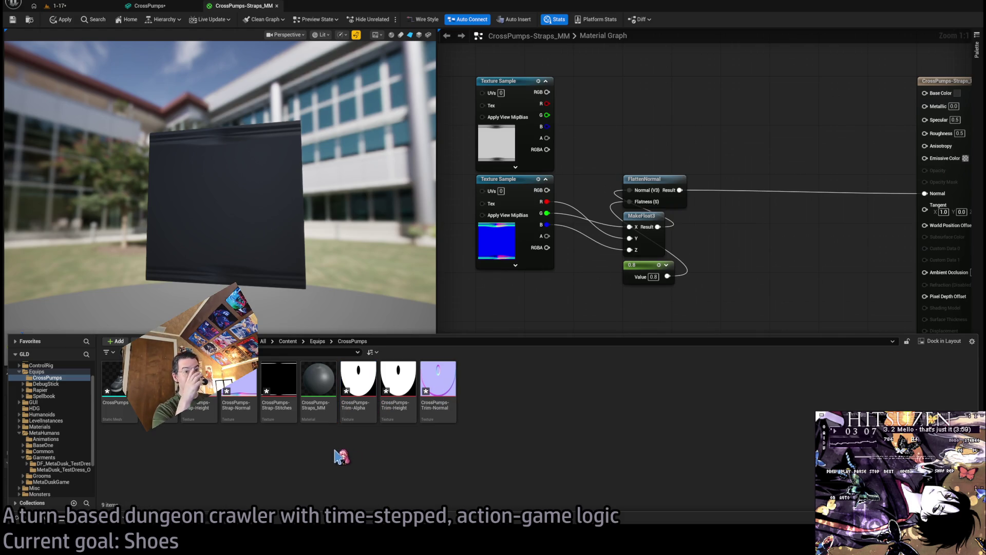
Open Strap-Height, Strap-Stitches, Trim-Alpha and Trim-Height together in the texture editor.
click(203, 406)
ctrl+click(239, 390)
ctrl+click(358, 390)
ctrl+click(398, 391)
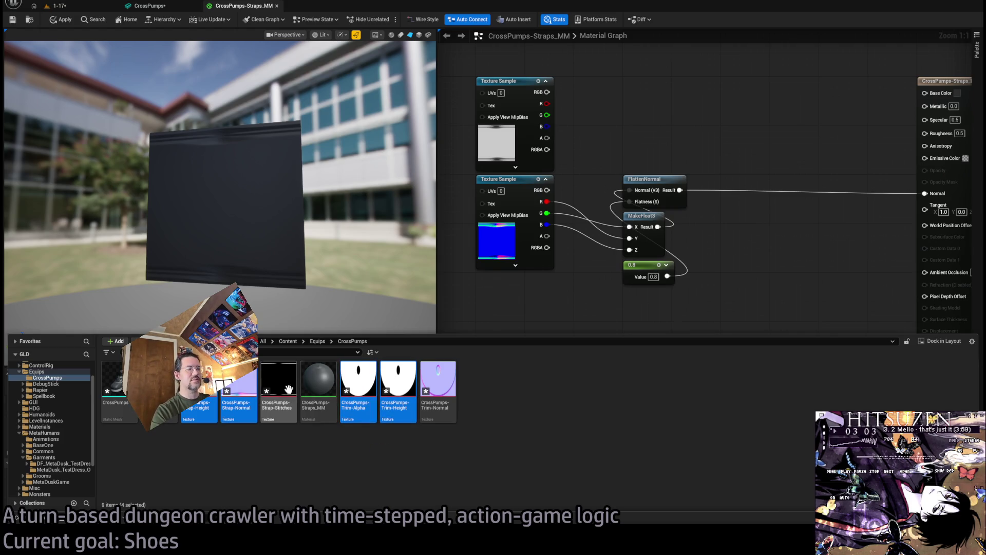
click(211, 398)
ctrl+click(359, 391)
ctrl+click(399, 390)
ctrl+click(279, 391)
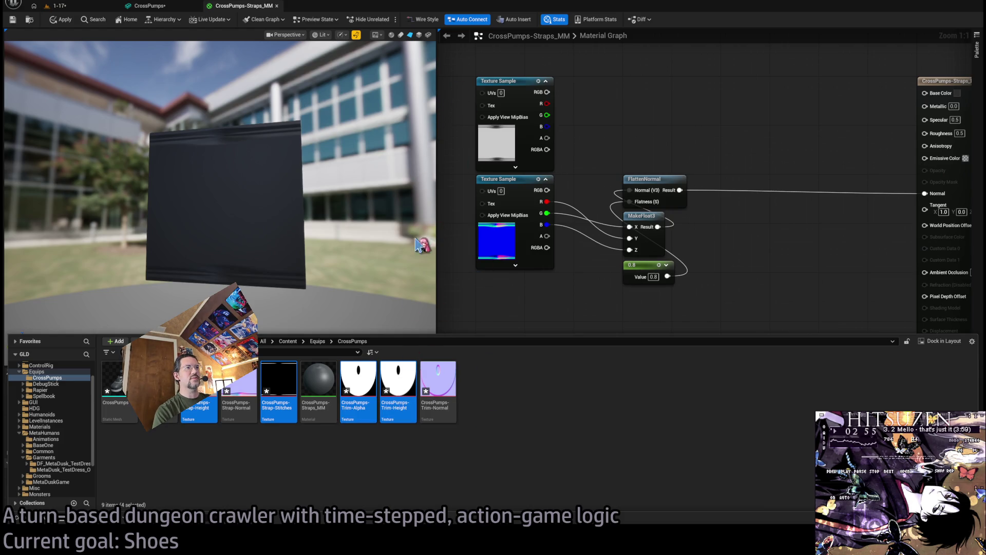
key(Return)
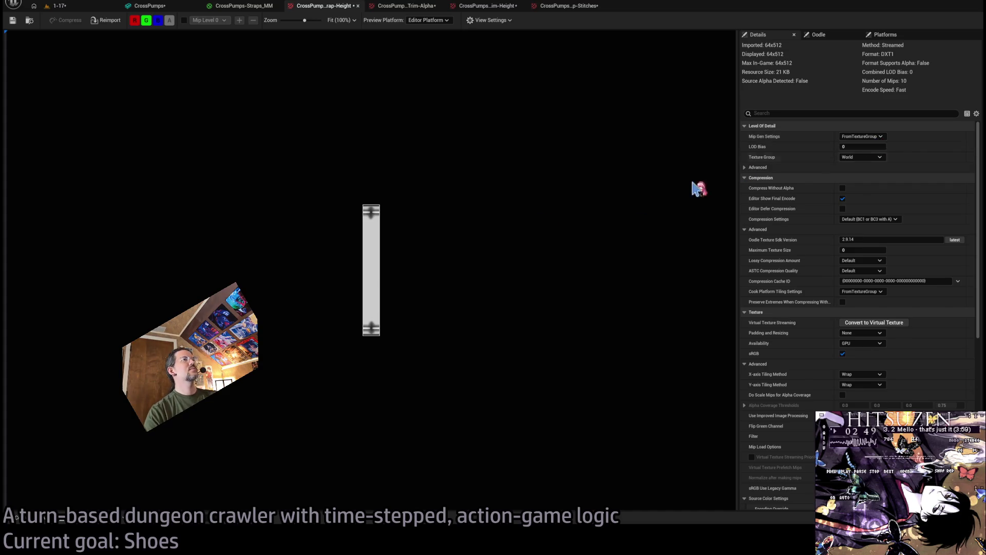
Set Trim-Height compression to Masks (no sRGB) and zoom in on the Strap-Stitches texture's stitch marks.
scroll(383, 229, up, 5)
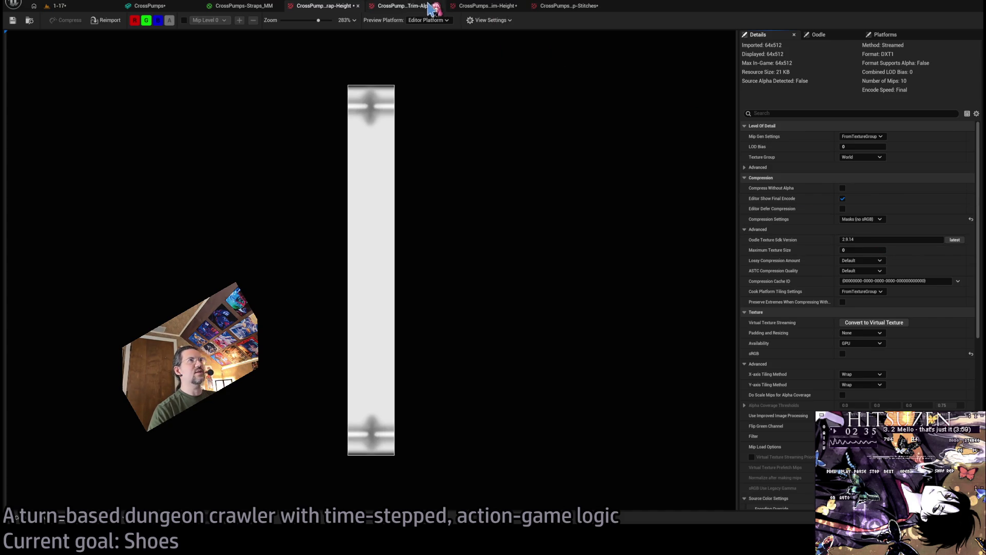
click(414, 6)
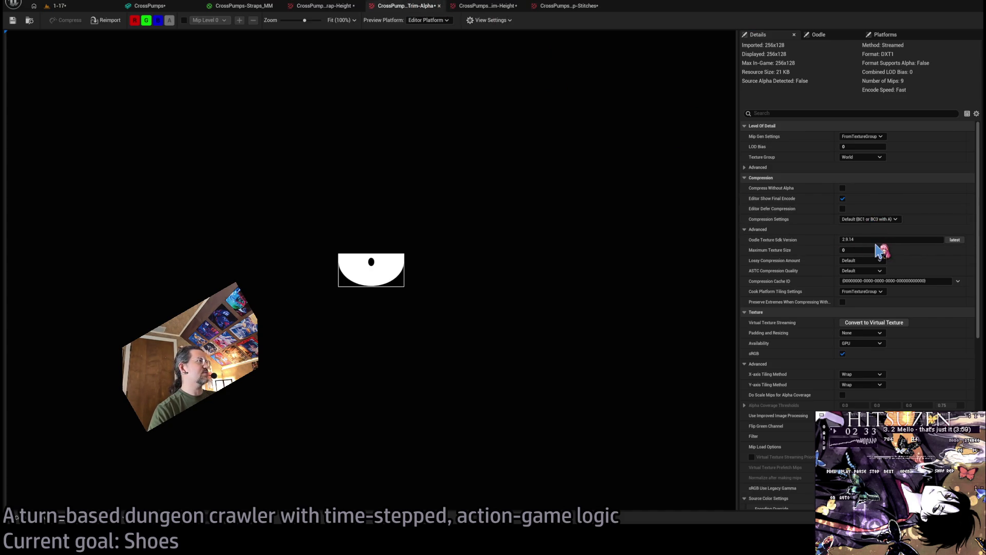
click(487, 5)
shift+click(868, 220)
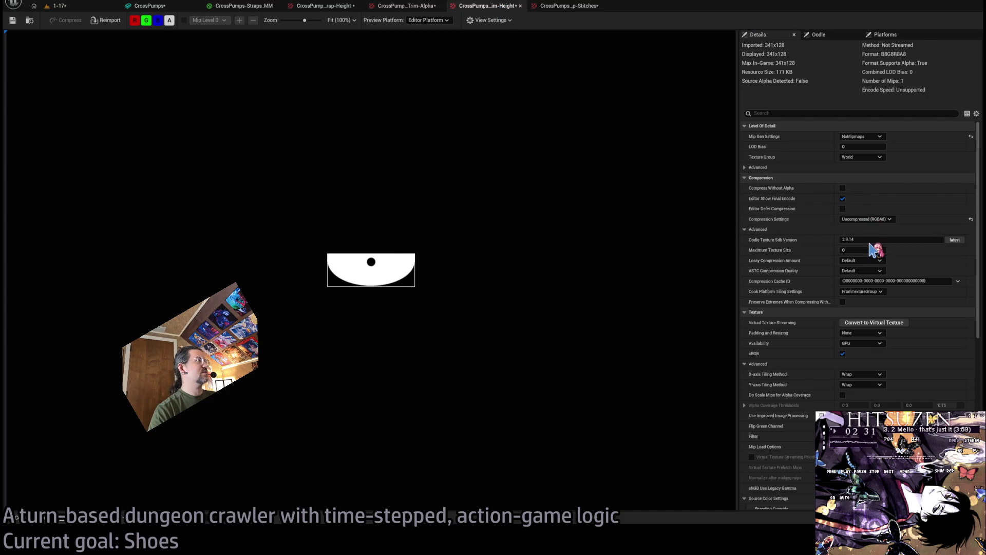
click(570, 6)
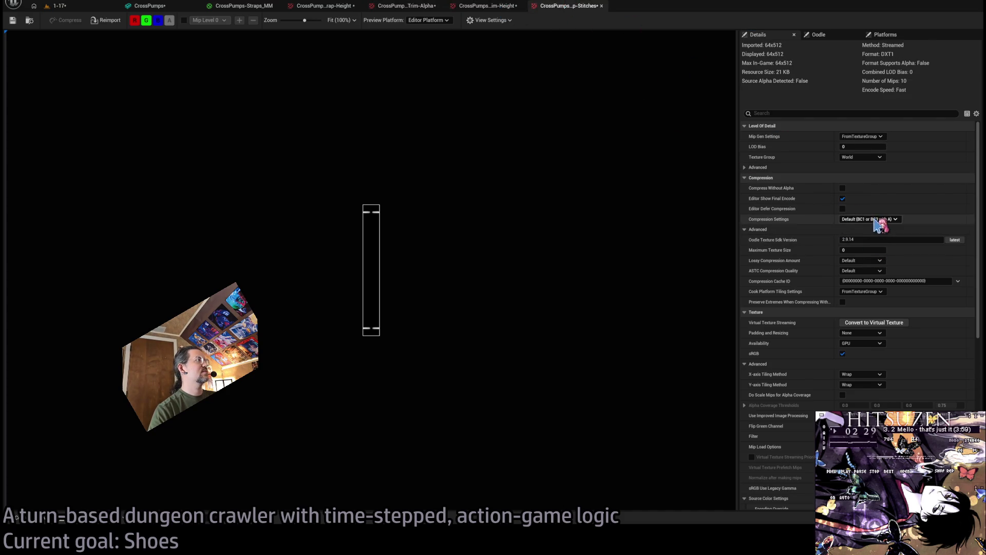
scroll(378, 199, up, 10)
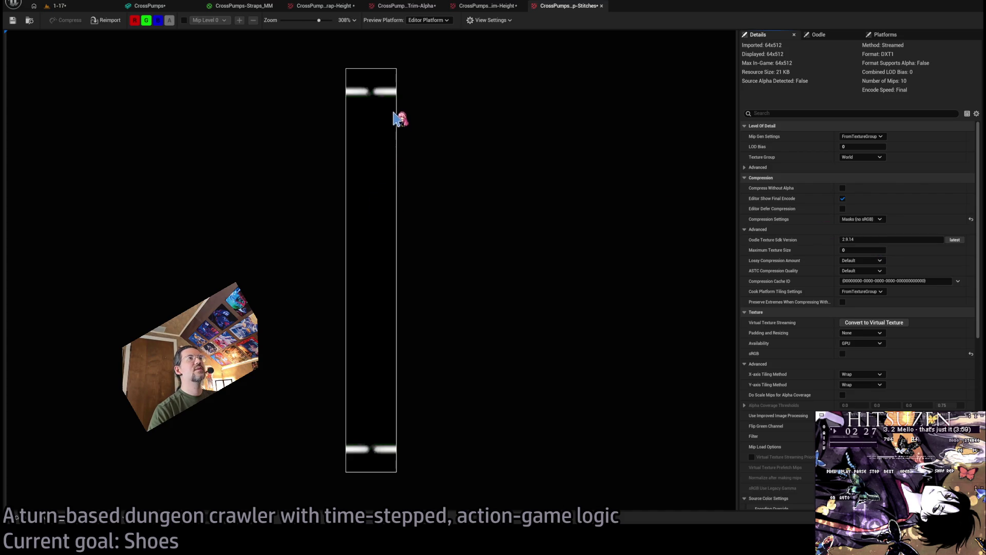
mouse_move(396, 157)
mouse_down()
mouse_move(414, 96)
mouse_move(452, 106)
mouse_move(459, 166)
mouse_up()
scroll(418, 88, up, 4)
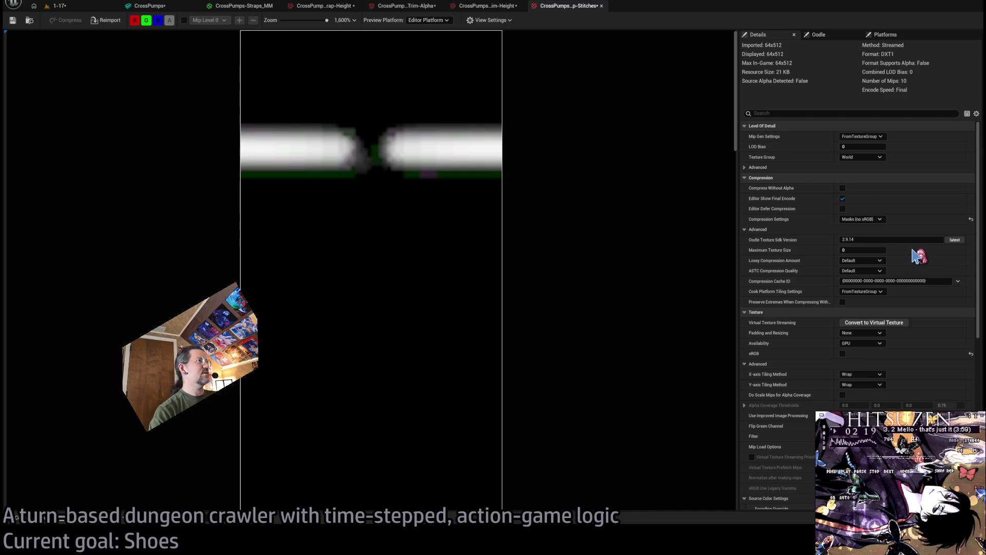
Check Trim-Alpha and Strap-Height use Grayscale G8, save all assets, and return to the CrossPumps mesh.
click(487, 5)
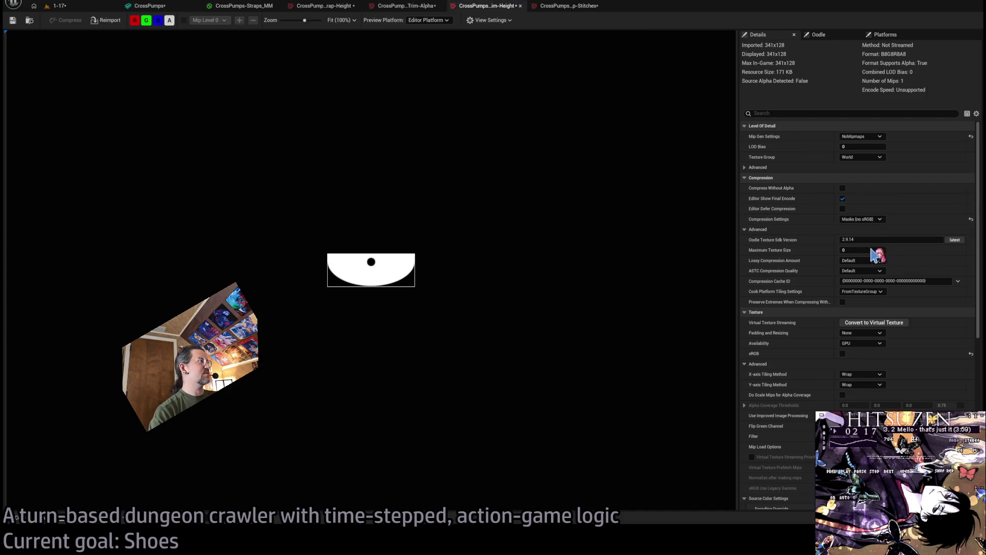
click(429, 8)
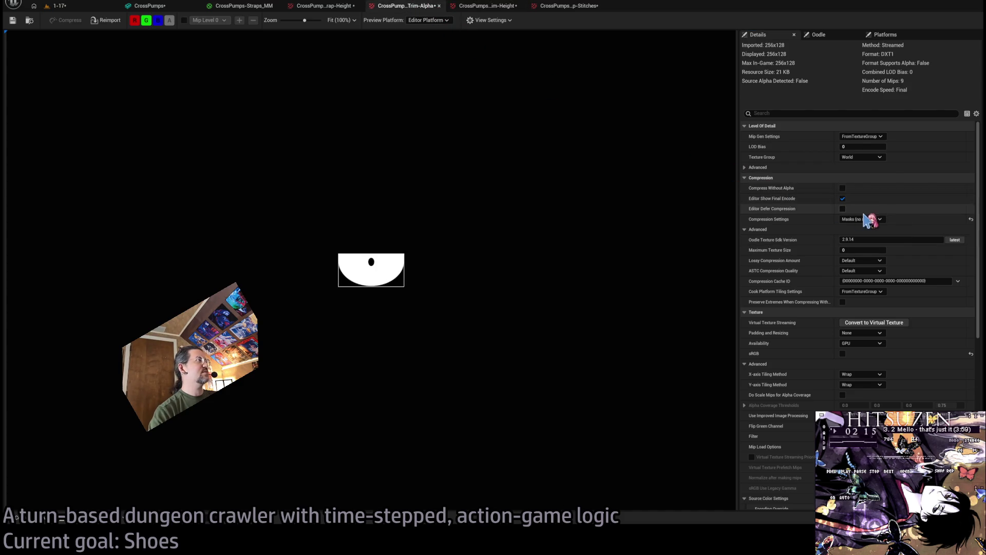
click(329, 7)
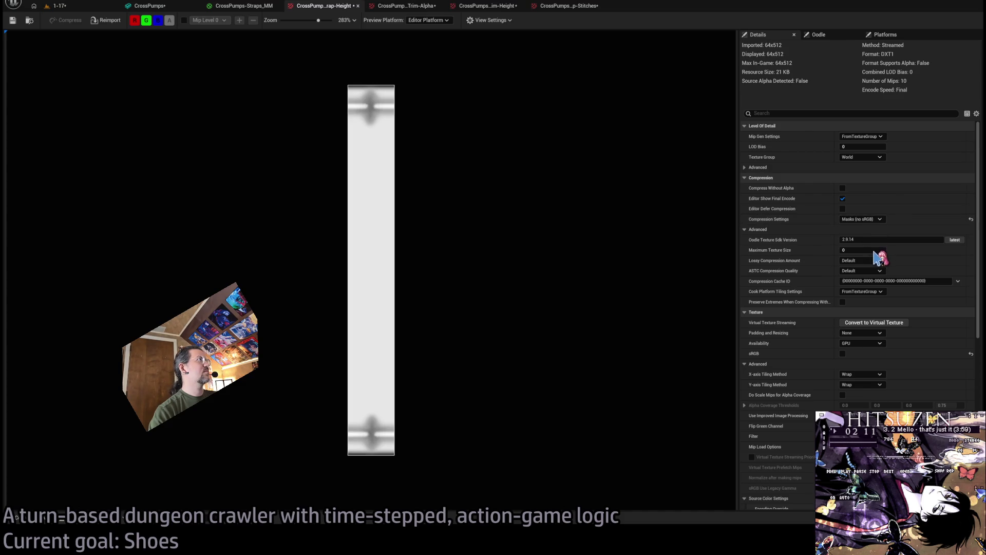
scroll(378, 129, up, 1)
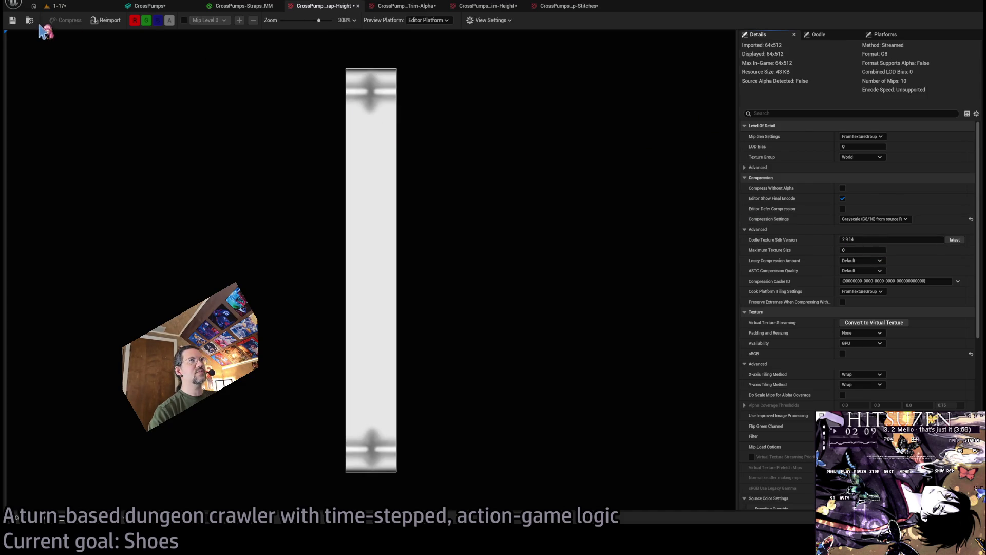
key(ctrl+shift+s)
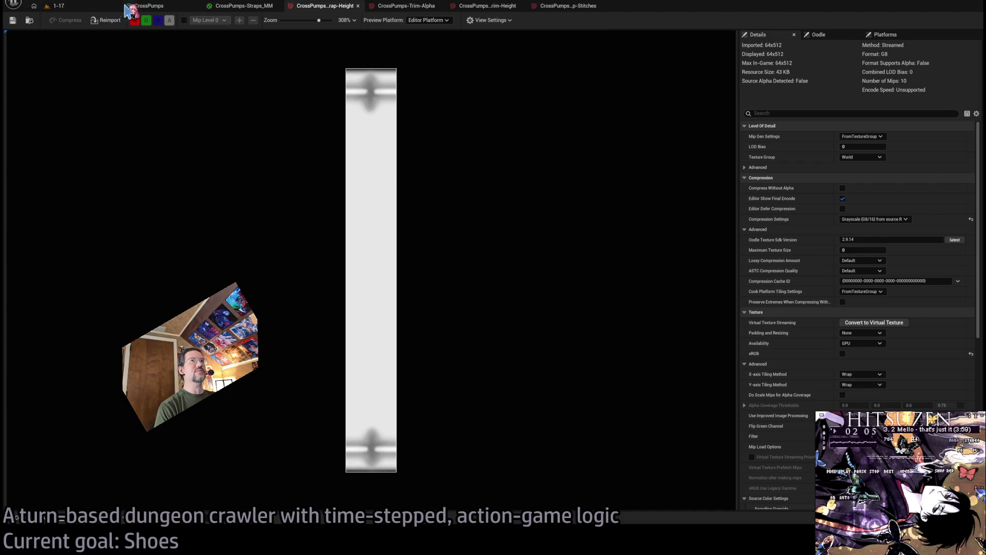
click(144, 7)
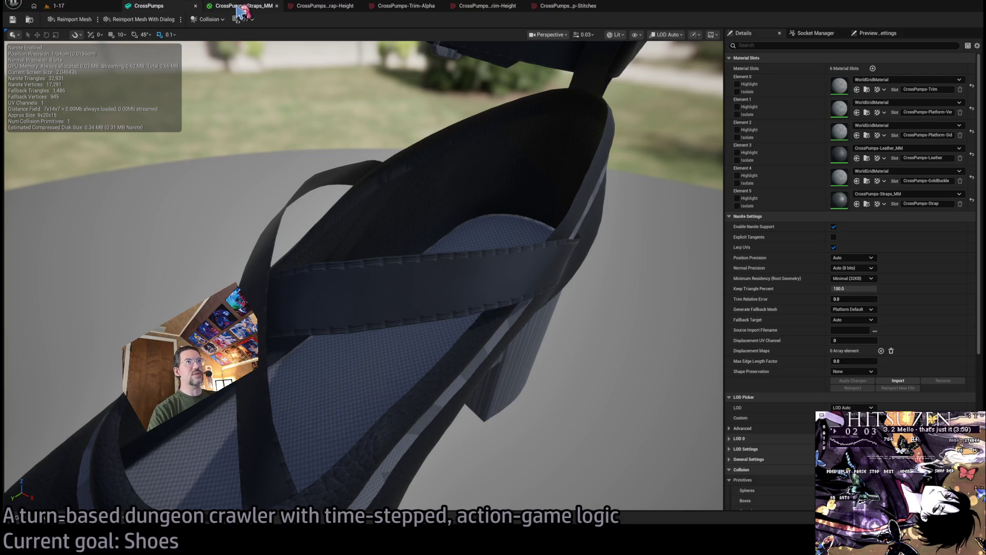
Switch to the strap material graph and pan so the output node's inputs are visible.
click(242, 6)
drag(519, 310, 554, 324)
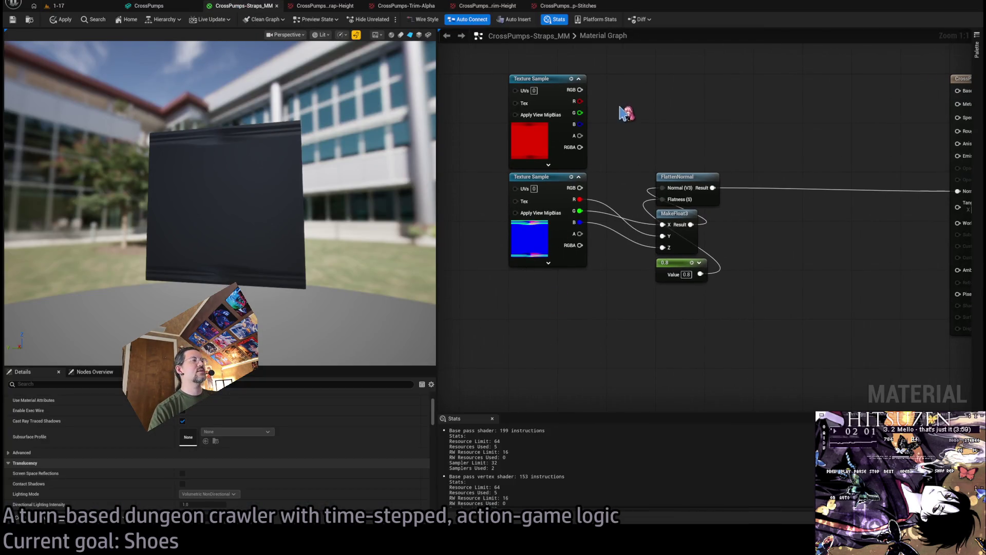
drag(621, 110, 591, 169)
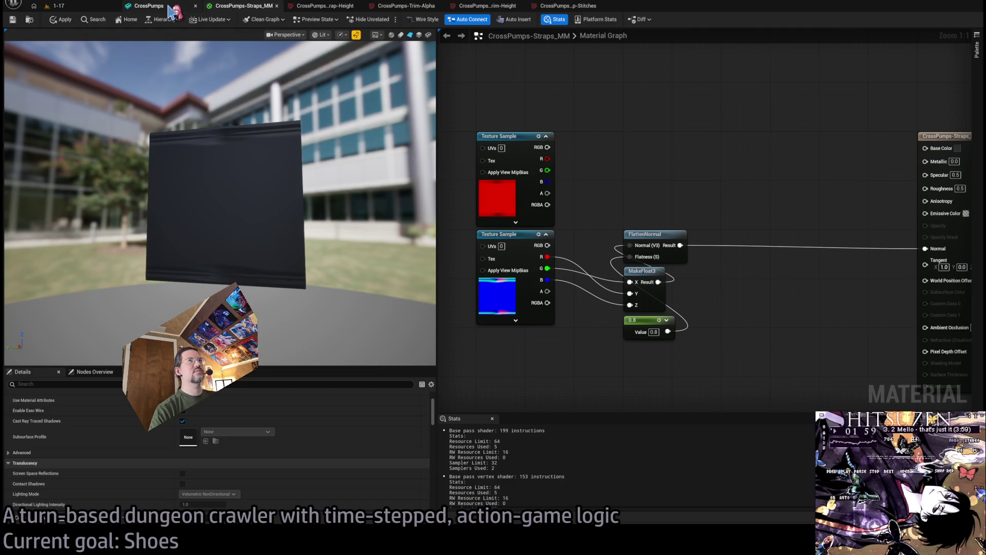
Inspect CrossPumps-Leather_MM's base texture node, close it, then view the trim and strap height textures.
key(ctrl+space)
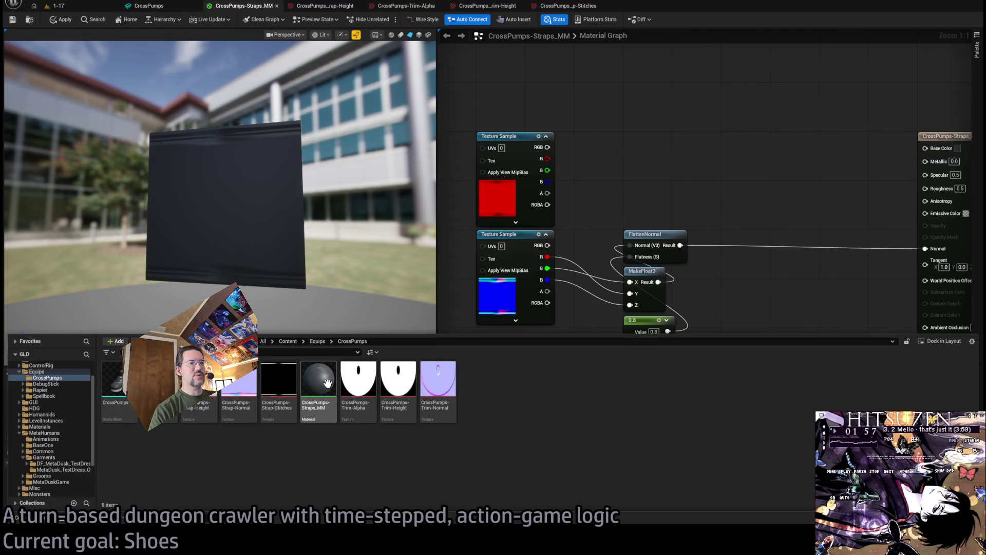
double_click(159, 380)
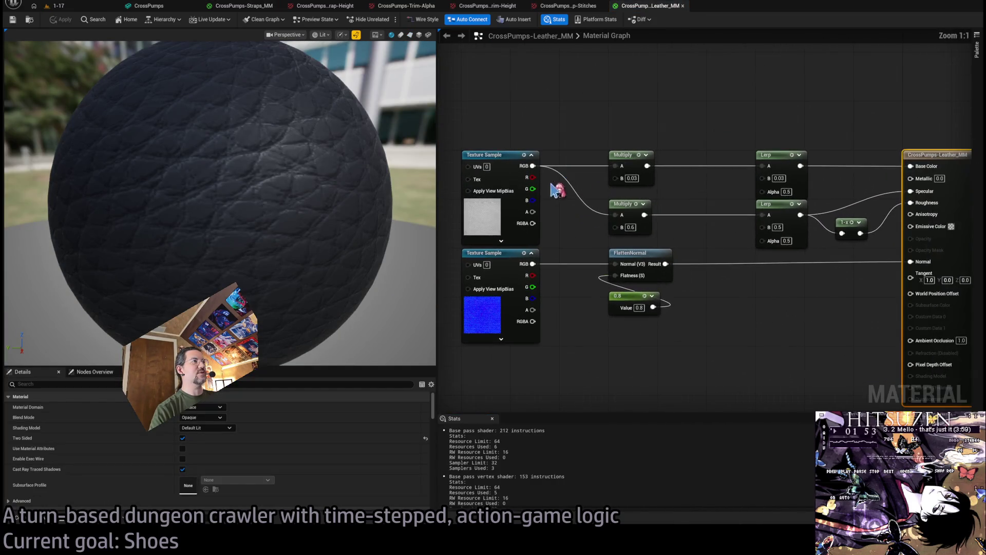
click(483, 174)
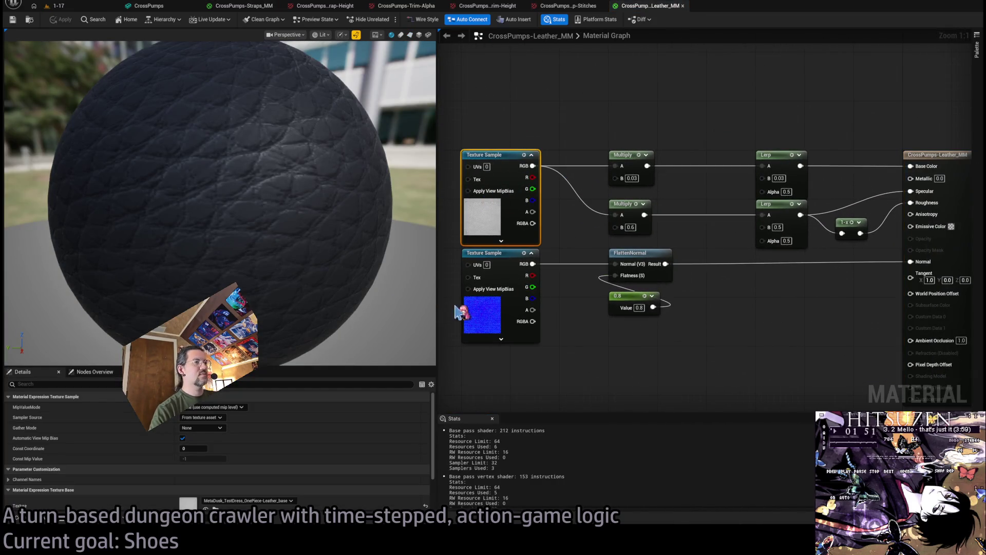
scroll(267, 439, down, 2)
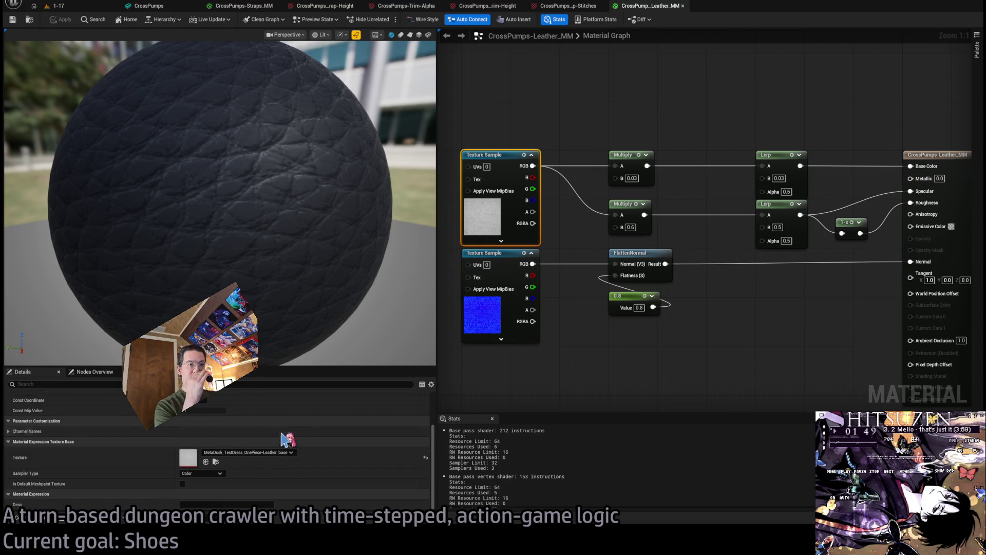
middle_click(649, 9)
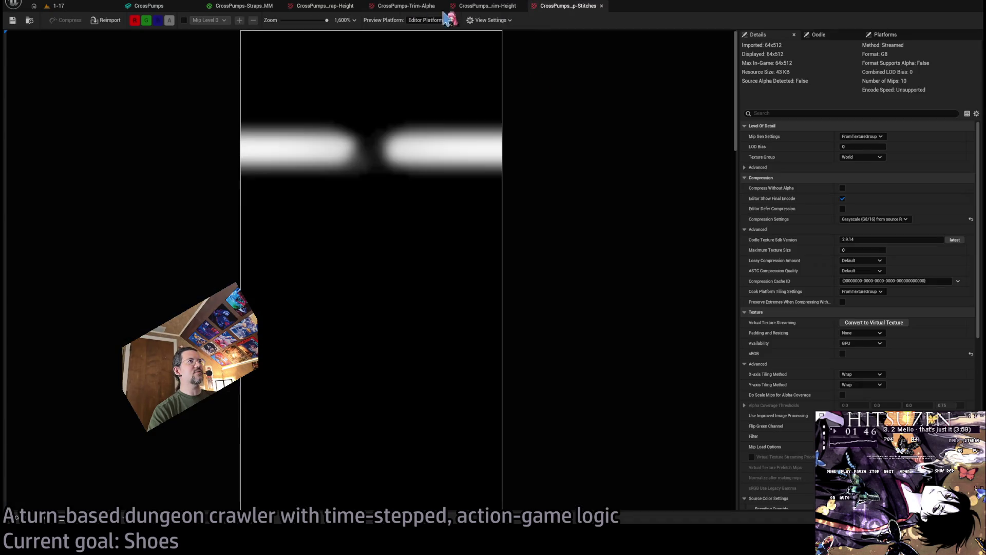
click(476, 6)
click(313, 6)
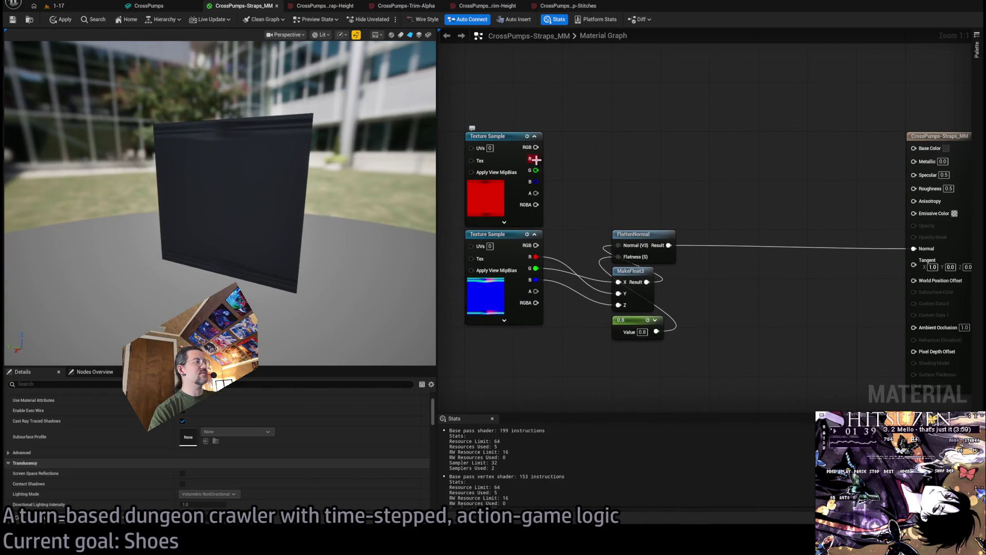
Assign Strap-Height to the top Texture Sample and briefly preview it on Base Color.
click(488, 136)
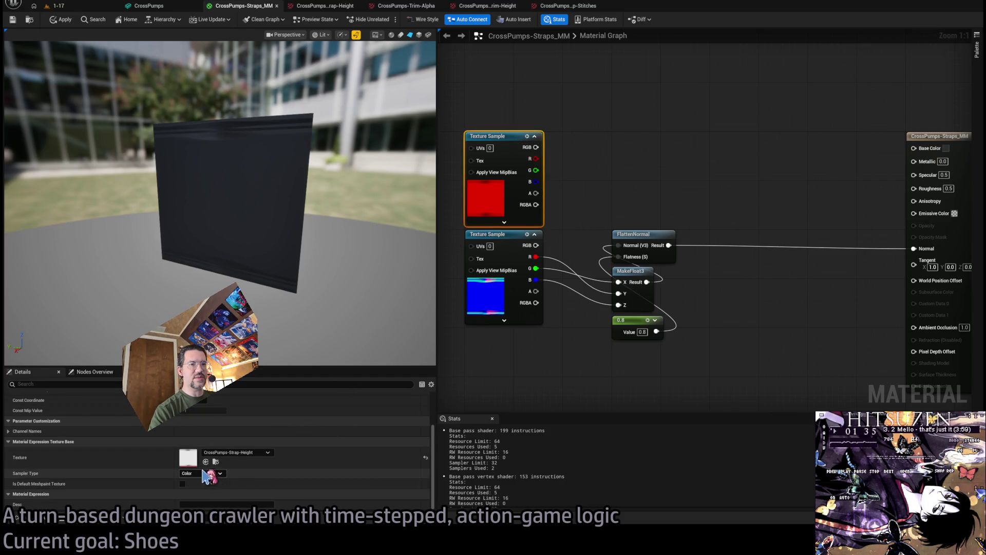
click(554, 172)
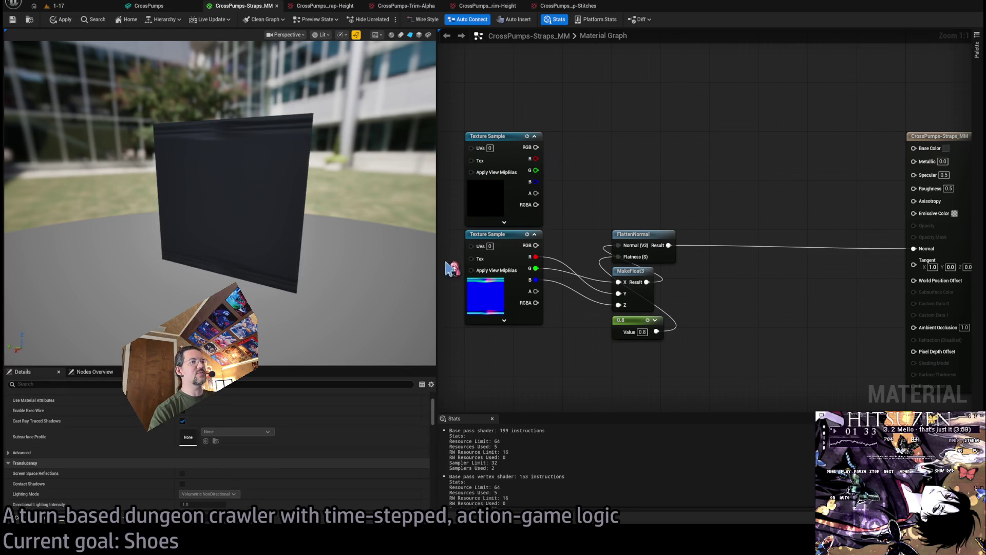
click(511, 136)
drag(536, 147, 914, 148)
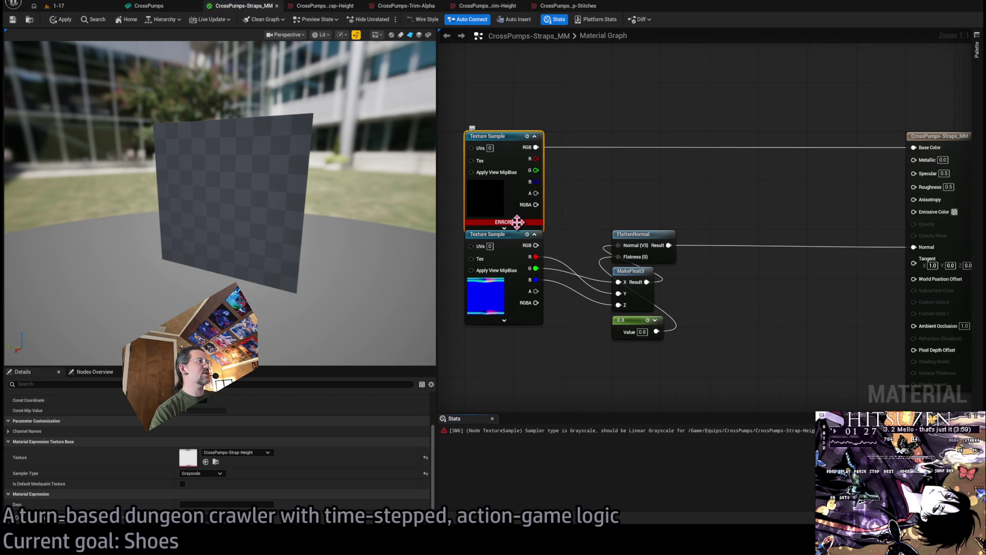
alt+click(537, 148)
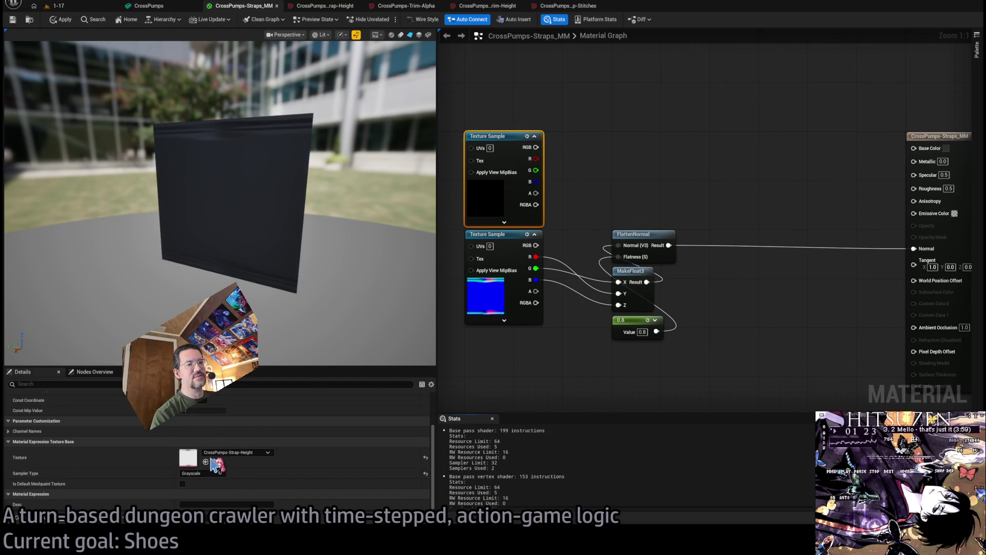
click(578, 154)
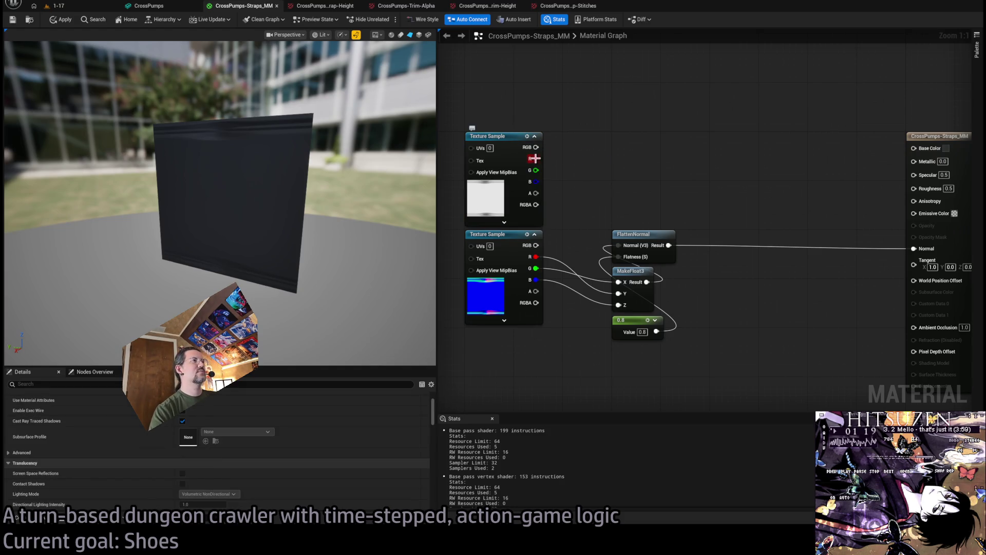
Bring the Strap-Stitches texture into the graph and place it above the other samples.
key(ctrl+space)
mouse_move(279, 383)
mouse_down()
mouse_move(611, 161)
mouse_move(489, 341)
mouse_move(501, 336)
mouse_up()
mouse_move(579, 343)
mouse_down()
mouse_move(563, 305)
mouse_move(577, 338)
mouse_up()
mouse_move(486, 327)
mouse_down()
mouse_move(606, 64)
mouse_move(555, 164)
mouse_up()
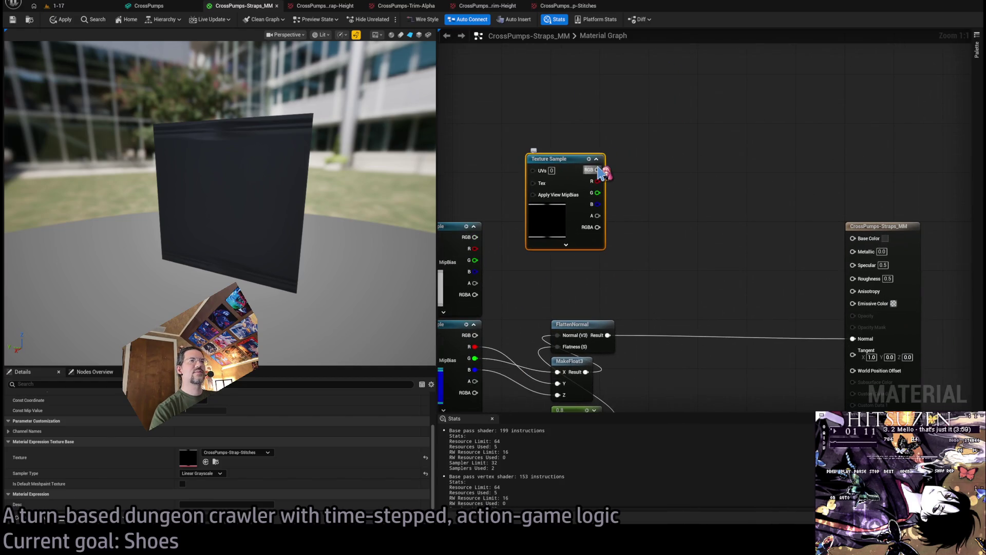
mouse_move(609, 189)
mouse_down()
mouse_move(648, 203)
mouse_move(745, 177)
mouse_move(904, 208)
mouse_up()
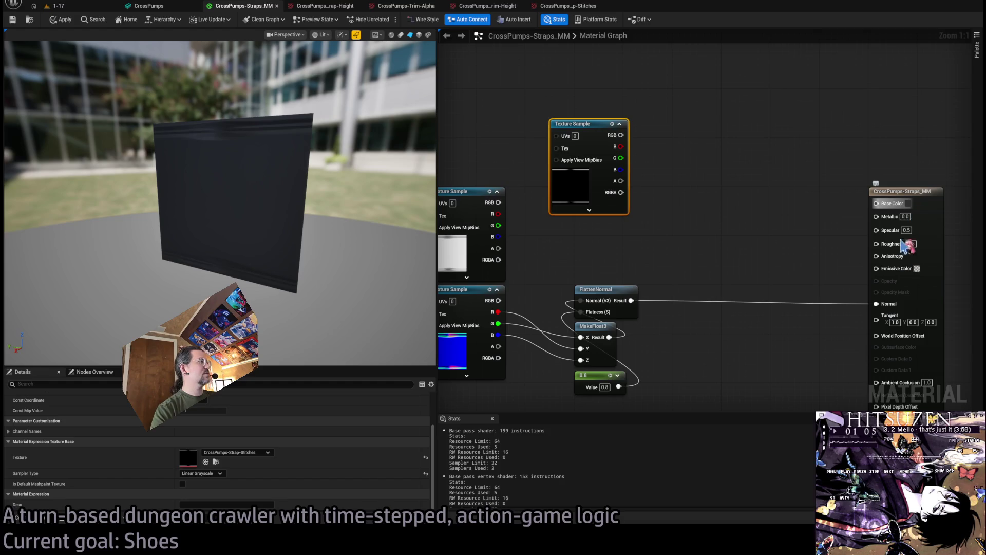
Add a 0.03 Constant and an Add node, wiring stitches R plus 0.03 into Base Color.
drag(695, 236, 695, 237)
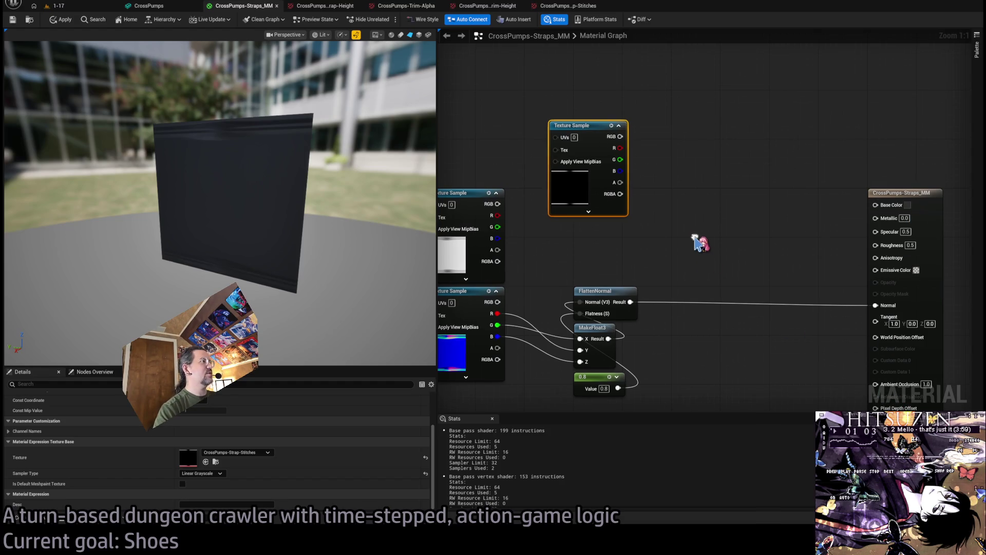
click(654, 234)
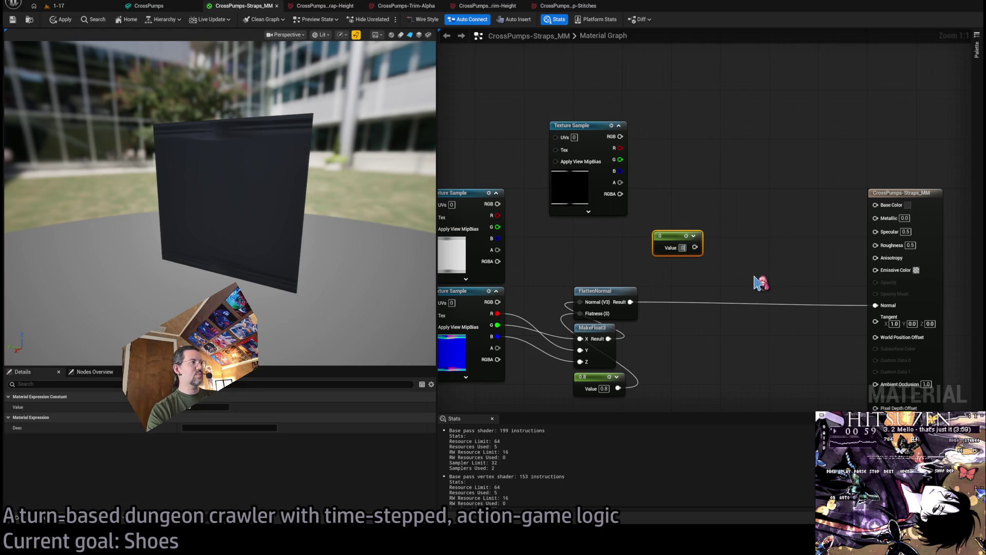
drag(621, 136, 724, 166)
click(726, 166)
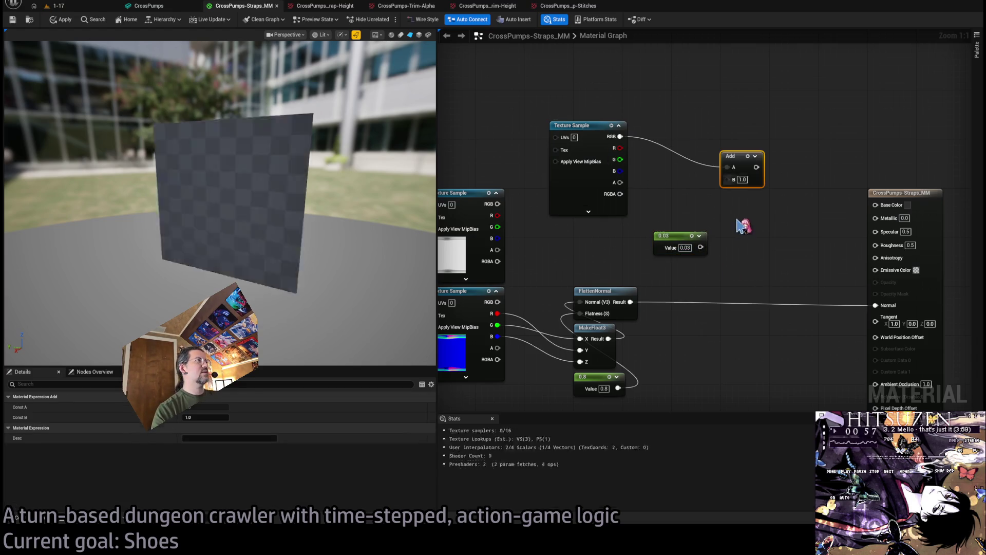
key(ctrl+z)
drag(620, 148, 733, 183)
click(740, 238)
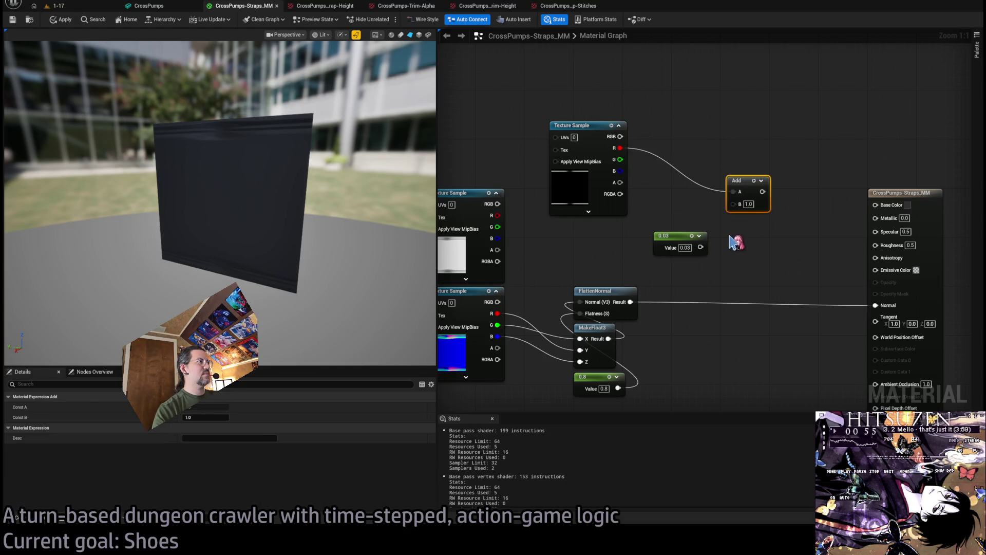
mouse_move(701, 247)
mouse_down()
mouse_move(733, 203)
mouse_move(871, 204)
mouse_up()
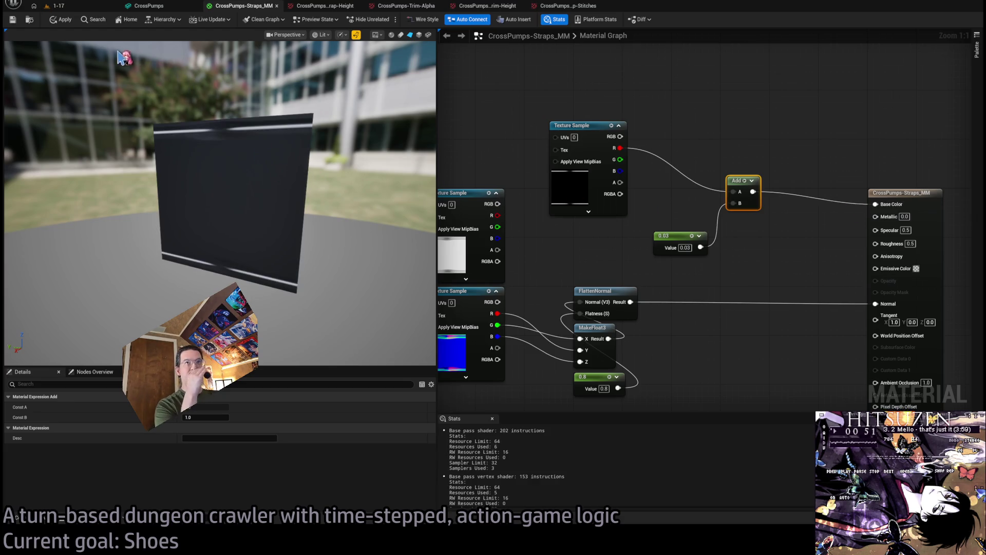
click(165, 6)
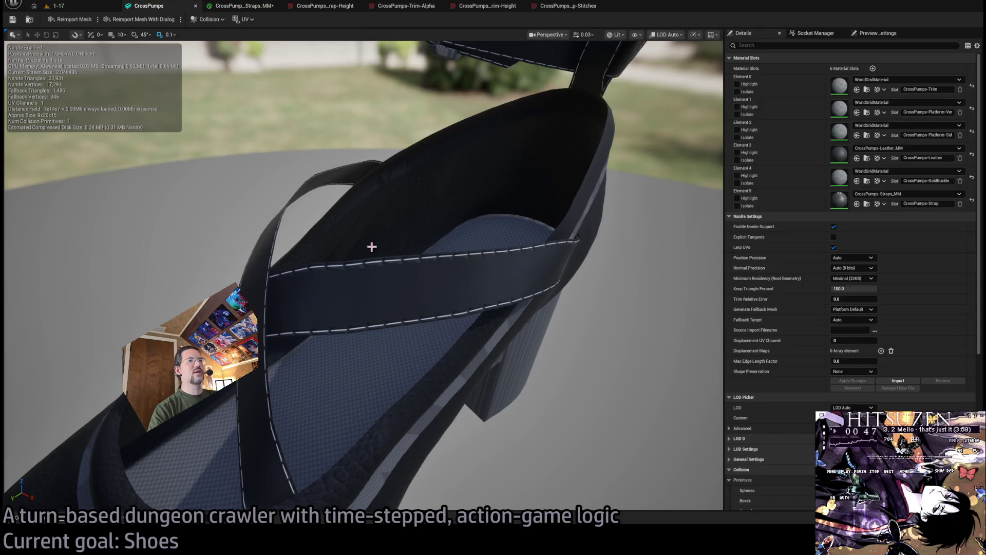
Check the shoe, then branch a Multiply node off the Strap-Stitches R pin in Straps_MM.
scroll(367, 244, down, 5)
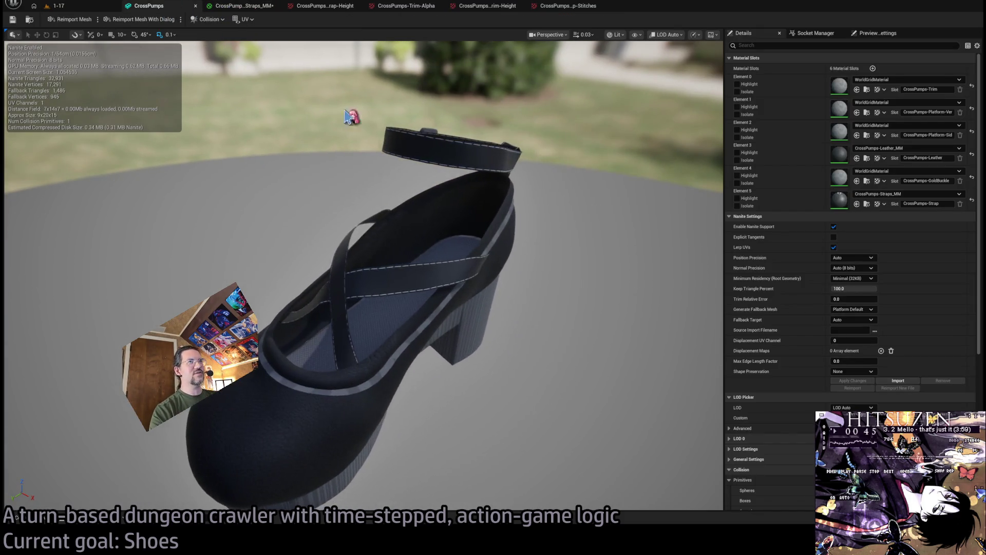
click(255, 7)
mouse_move(648, 155)
mouse_down()
mouse_move(689, 137)
mouse_move(679, 134)
mouse_move(706, 221)
mouse_up()
key(m)
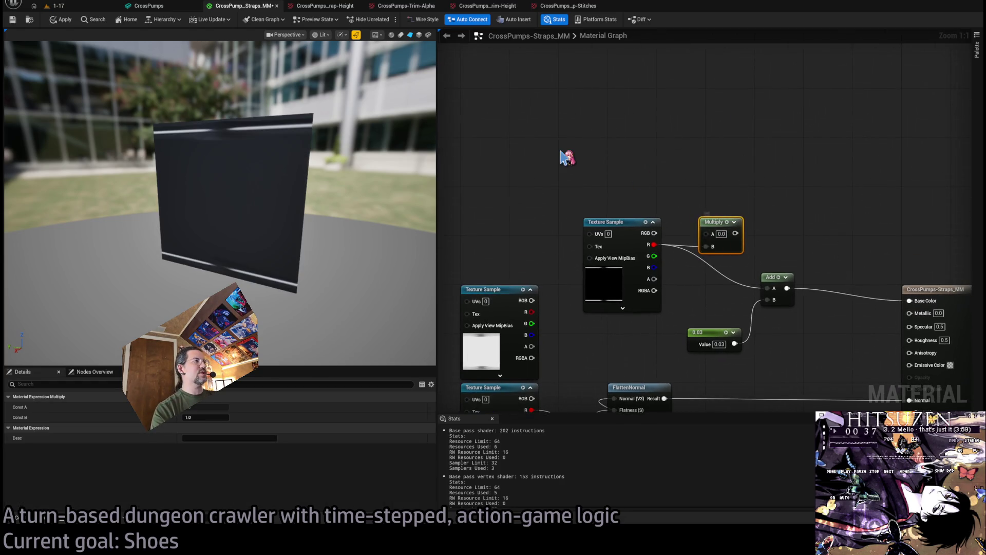
Add an empty Constant3Vector above the stitches Texture Sample.
click(568, 157)
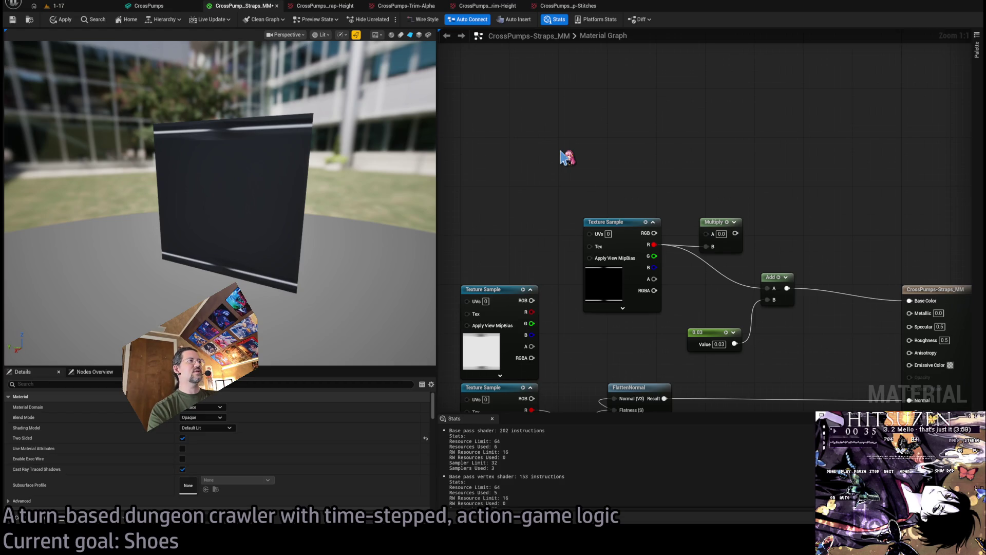
click(561, 152)
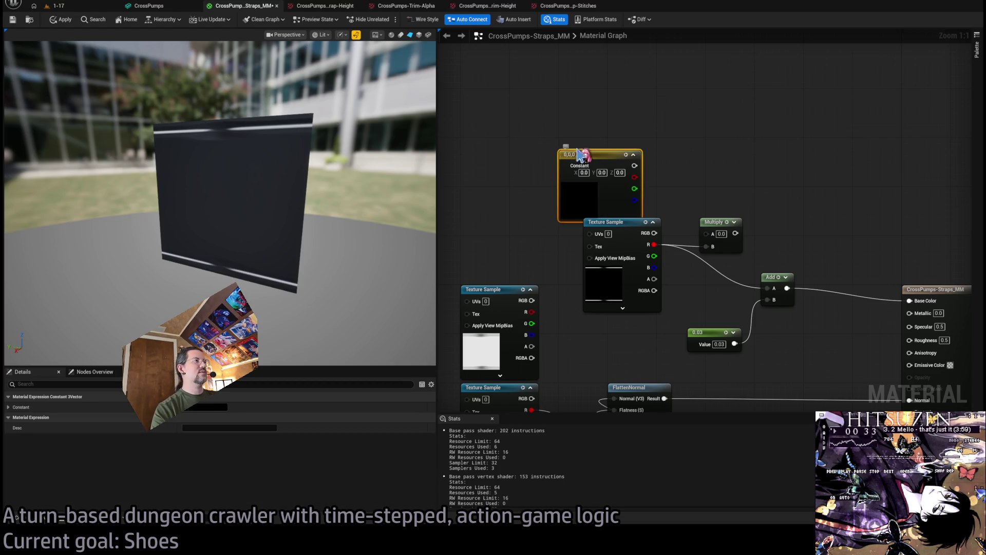
drag(576, 152, 596, 136)
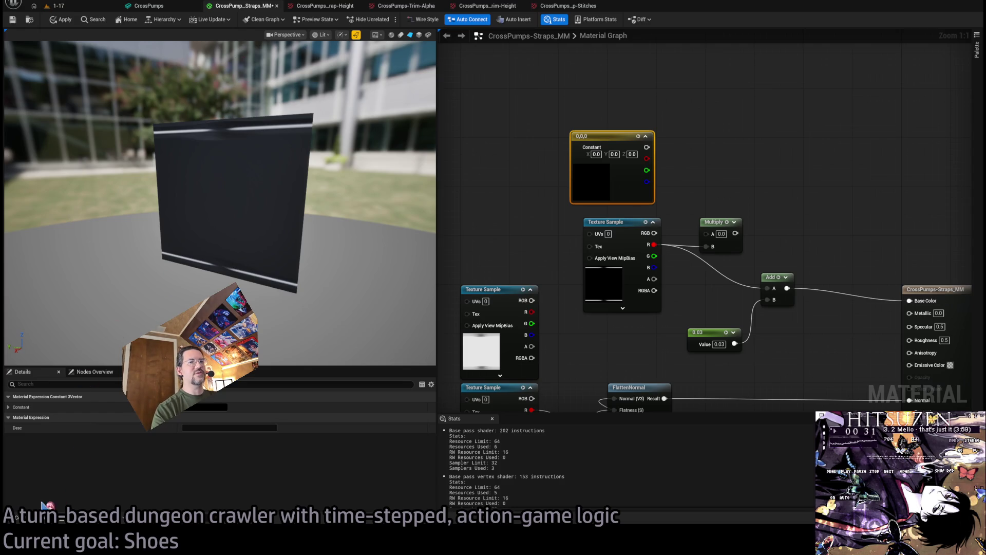
Open MM_MetaDusk_VioletRose from the MetaDusk_TestDress_OnePiece folder and select its purple constant.
click(17, 517)
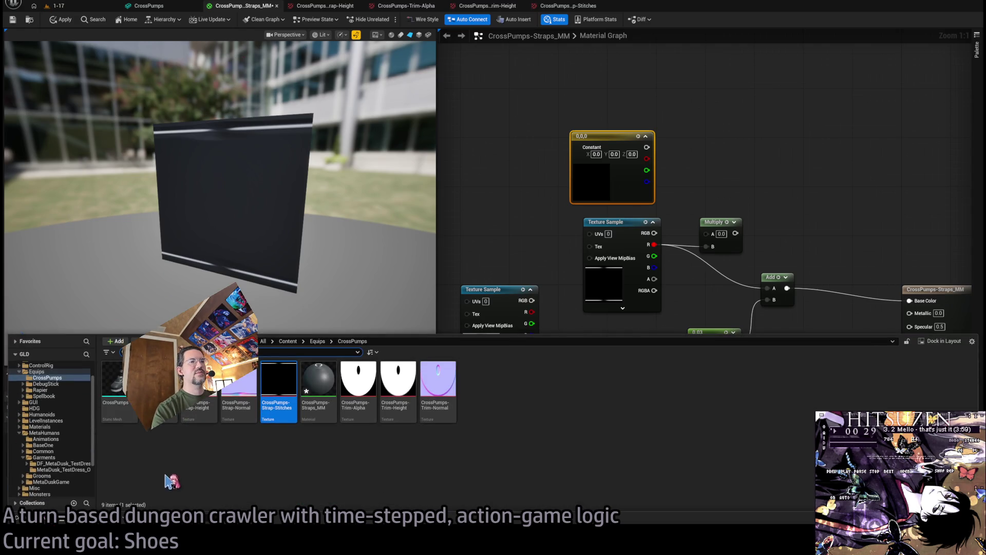
scroll(72, 452, down, 3)
click(77, 421)
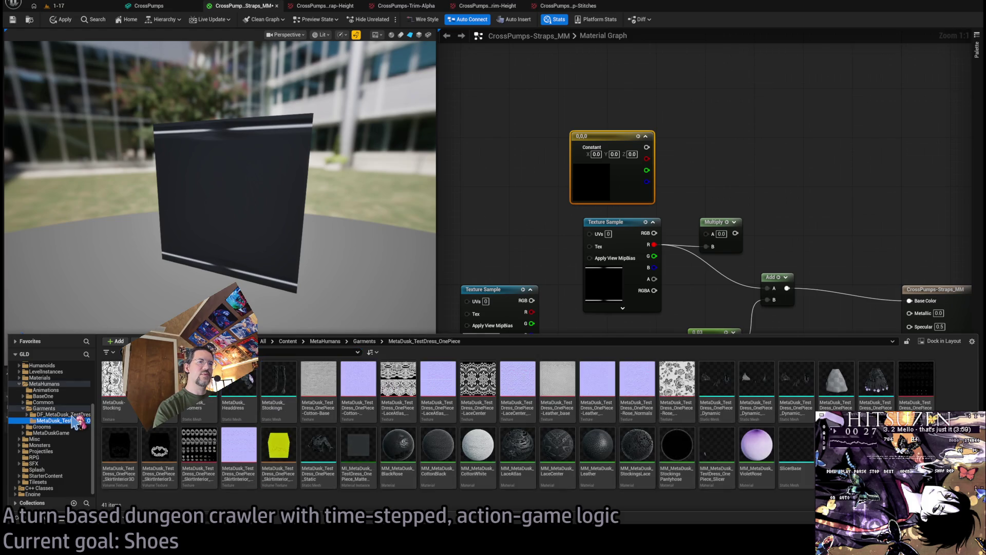
double_click(762, 446)
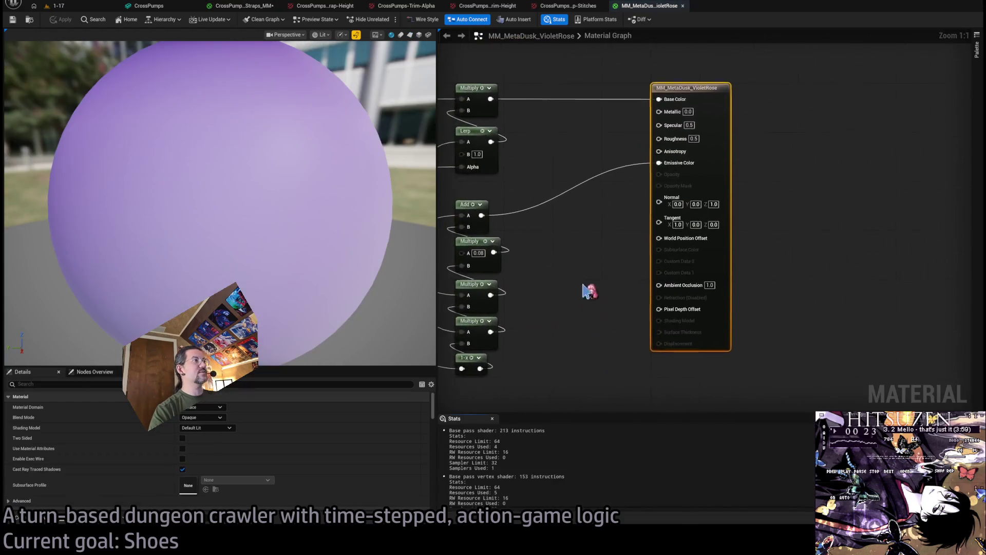
click(619, 230)
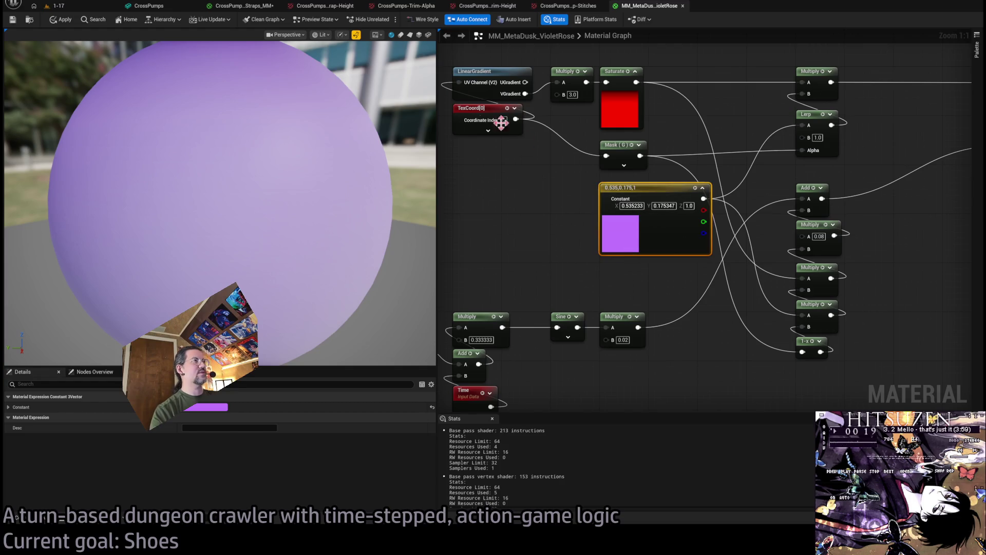
Paste the purple (0.535233, 0.175347, 1.0) constant into Straps_MM, feeding Multiply into Add.
click(237, 9)
key(ctrl+z)
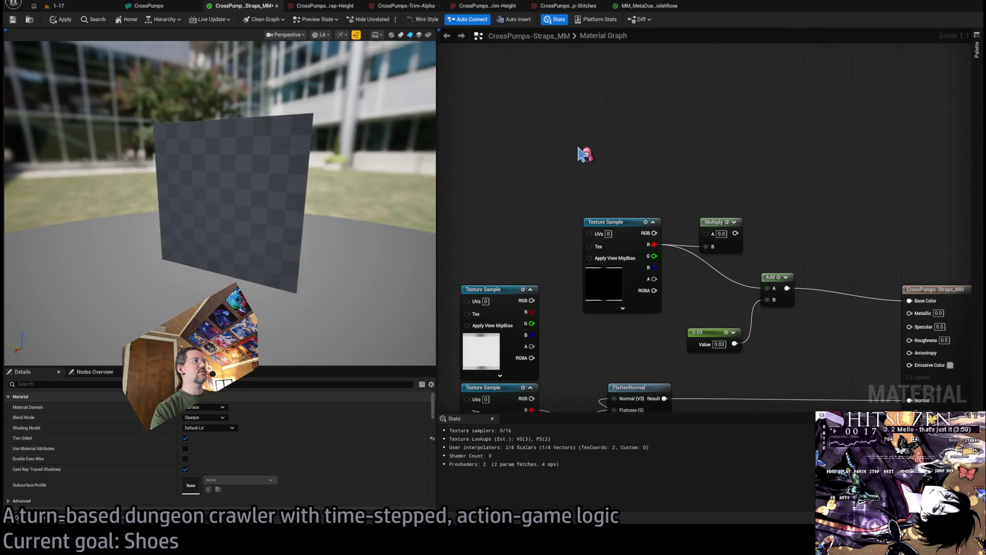
key(ctrl+y)
mouse_move(675, 148)
mouse_down()
mouse_move(707, 234)
mouse_move(768, 289)
mouse_up()
drag(265, 247, 236, 224)
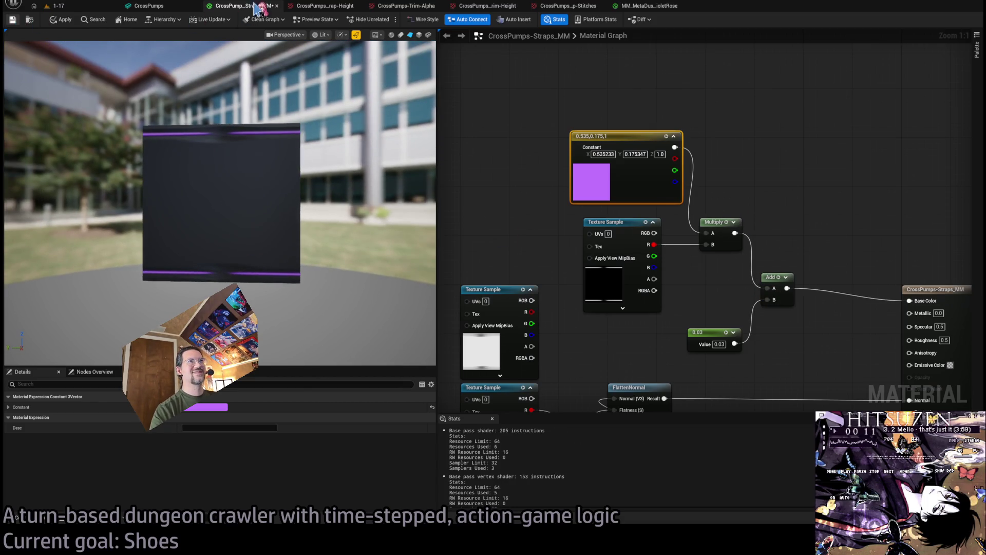
click(159, 6)
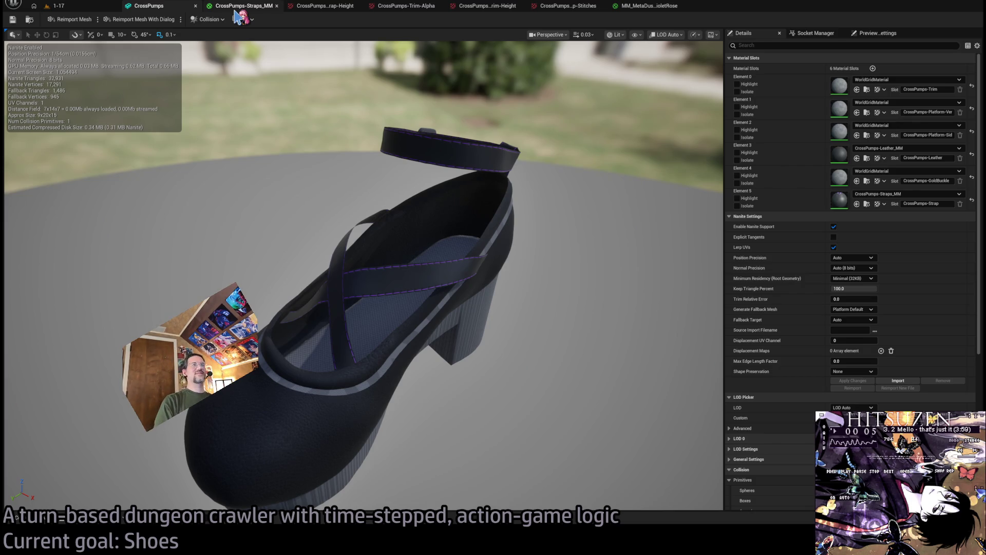
click(237, 8)
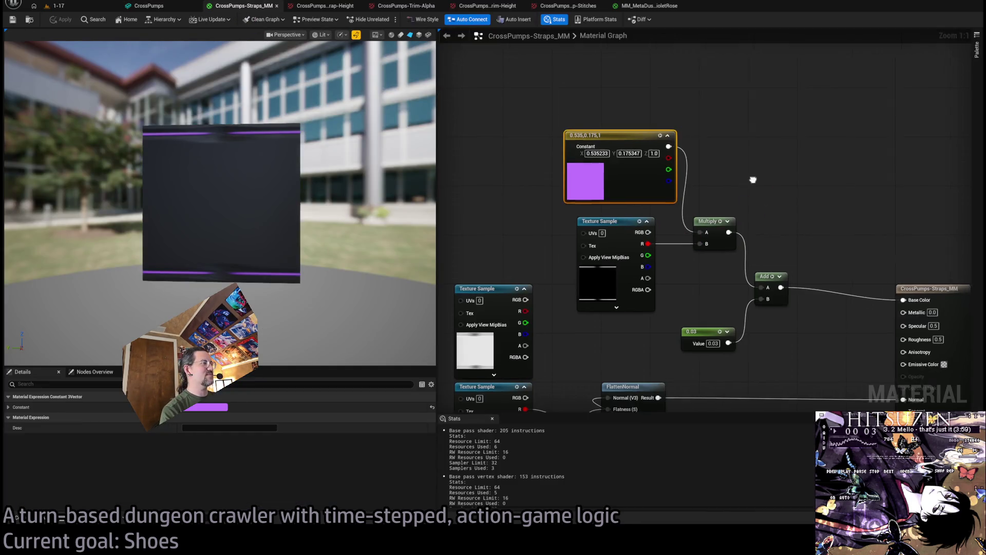
Rearrange the Multiply, 0.03 constant, stitches sample and purple constant nodes.
mouse_move(678, 182)
mouse_down()
mouse_move(689, 253)
mouse_move(760, 242)
mouse_move(776, 250)
mouse_up()
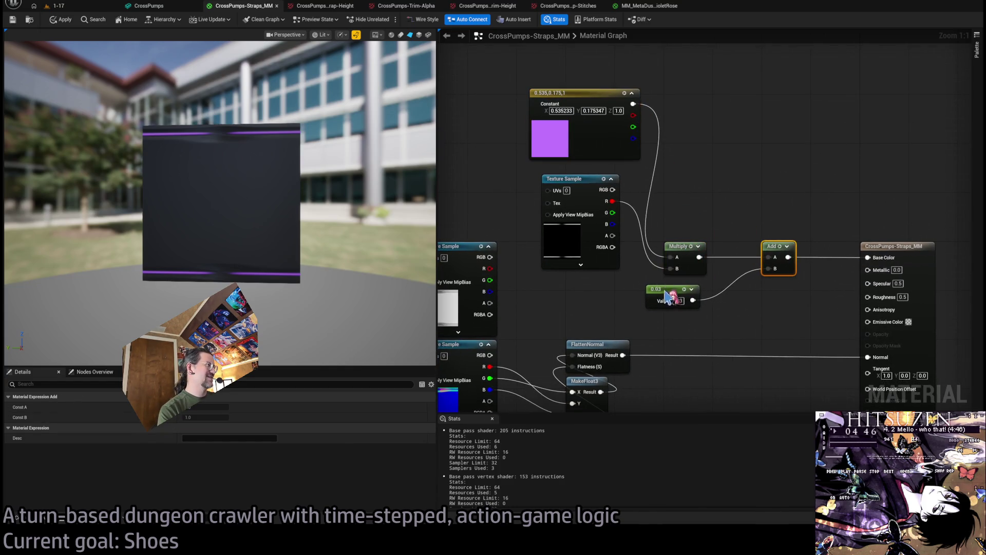
drag(665, 289, 681, 295)
mouse_move(640, 181)
mouse_down()
mouse_move(687, 209)
mouse_move(585, 172)
mouse_up()
mouse_move(683, 123)
mouse_down()
mouse_move(602, 89)
mouse_move(610, 99)
mouse_up()
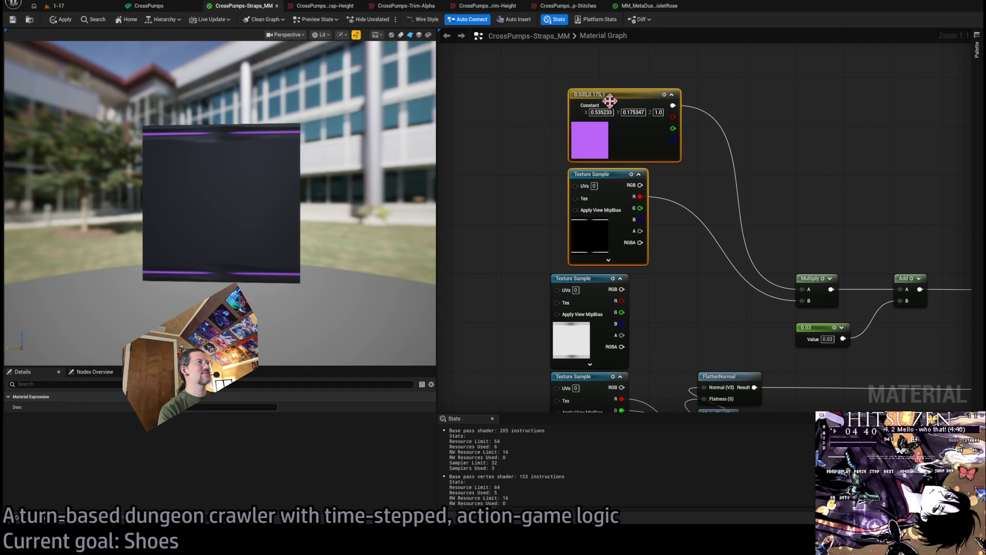
mouse_move(591, 95)
mouse_down()
mouse_move(566, 83)
mouse_move(605, 92)
mouse_up()
click(760, 206)
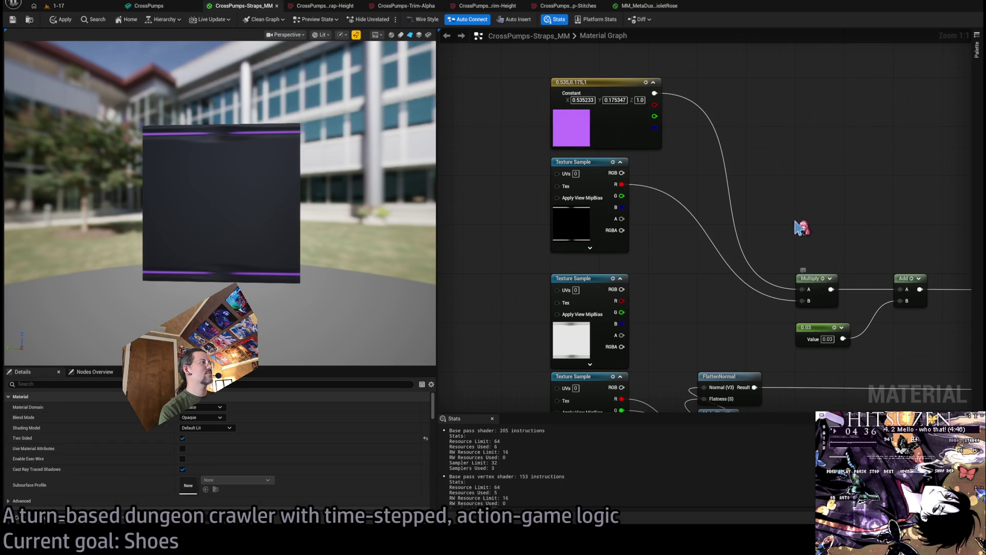
scroll(809, 239, down, 2)
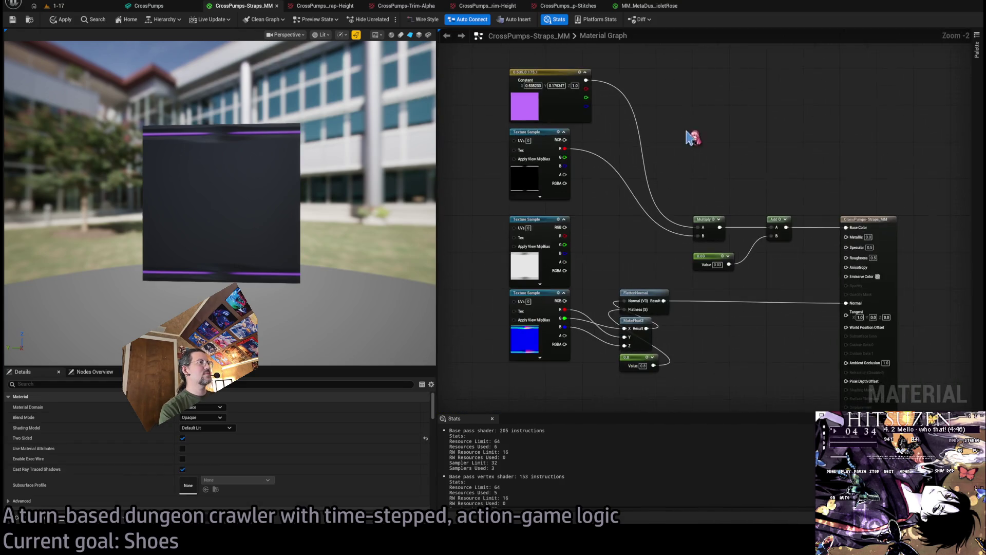
scroll(608, 217, up, 2)
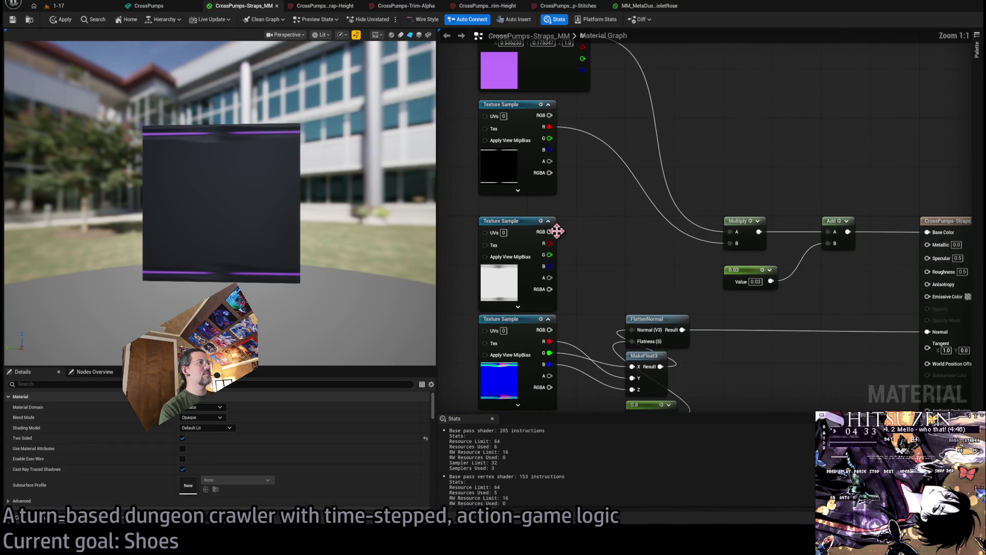
Paste a ParallaxOcclusionMapping node into the graph.
click(509, 222)
click(713, 313)
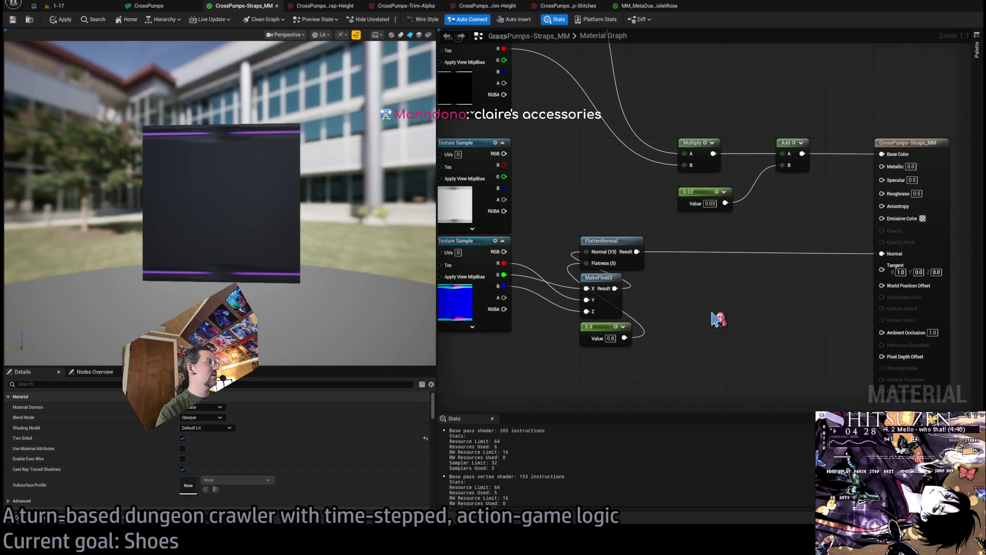
key(ctrl+v)
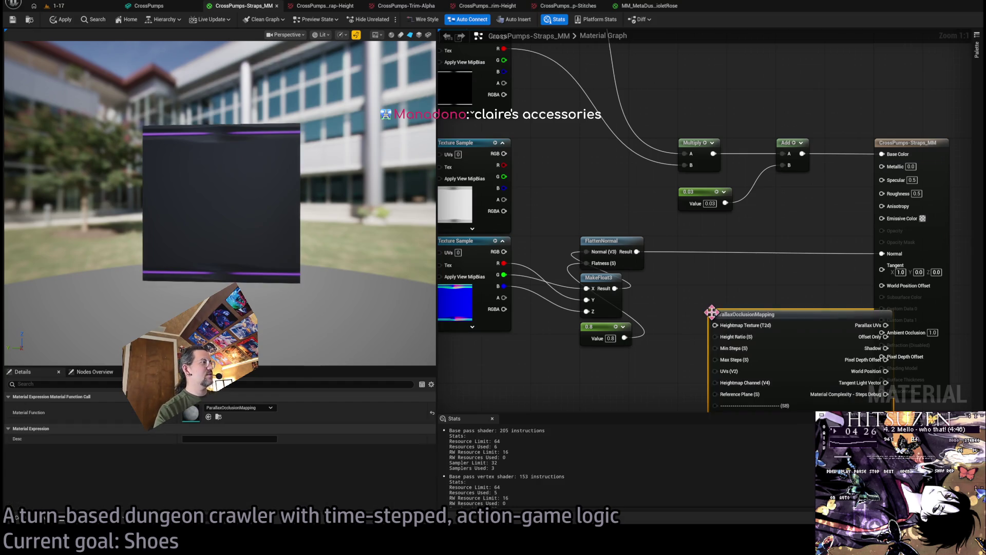
Move the ParallaxOcclusionMapping node down-left and set the white height sample under the blue normal sample.
mouse_move(812, 201)
mouse_down()
mouse_move(627, 255)
mouse_move(727, 201)
mouse_move(747, 226)
mouse_move(781, 210)
mouse_move(650, 122)
mouse_move(650, 240)
mouse_move(670, 158)
mouse_up()
click(555, 103)
drag(555, 103, 519, 340)
mouse_move(593, 304)
mouse_down()
mouse_move(674, 179)
mouse_move(678, 154)
mouse_up()
drag(615, 195, 646, 195)
drag(703, 182, 571, 220)
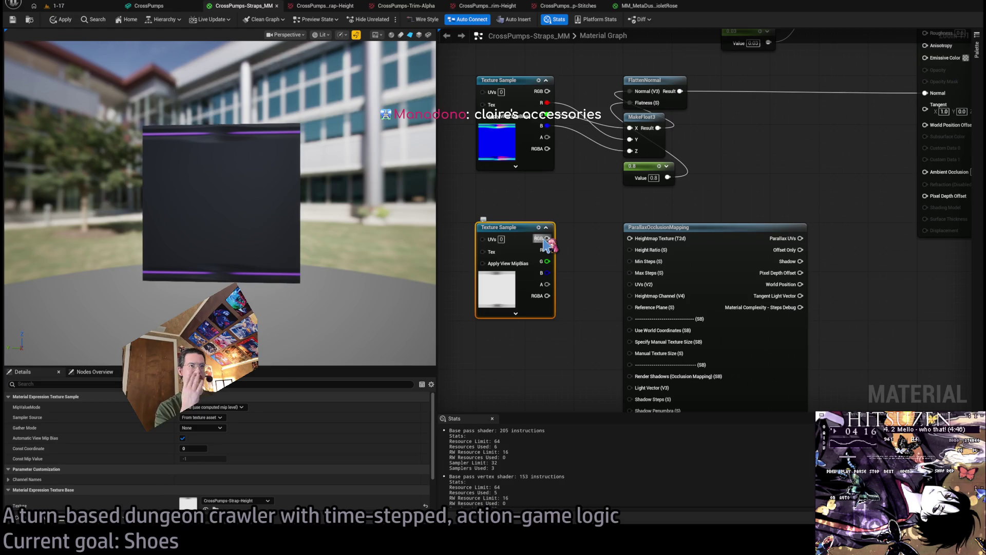
drag(581, 234, 589, 216)
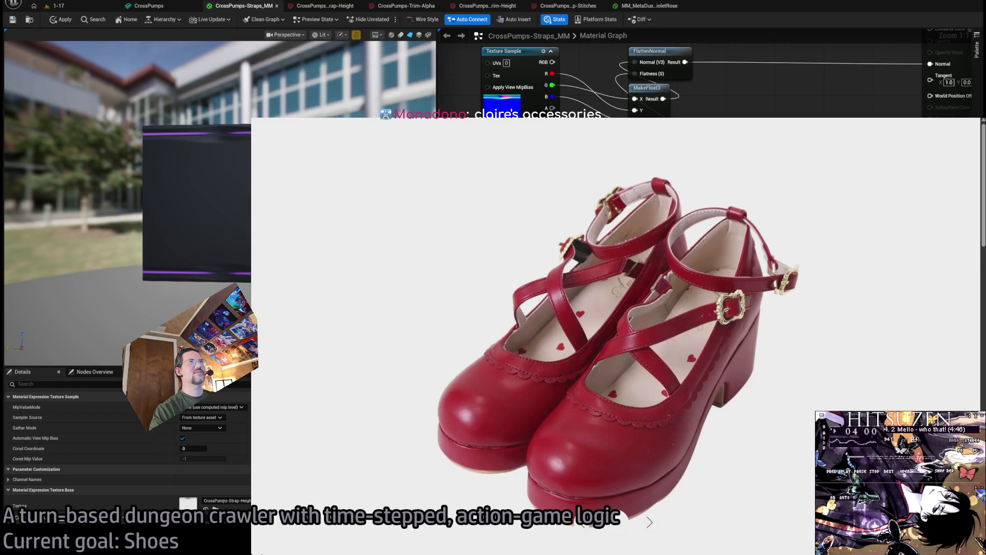
Search 'claire's accessories', browse the claires.com home page, then return to the shoe image.
key(ctrl+t)
text(claire's accessories)
key(Return)
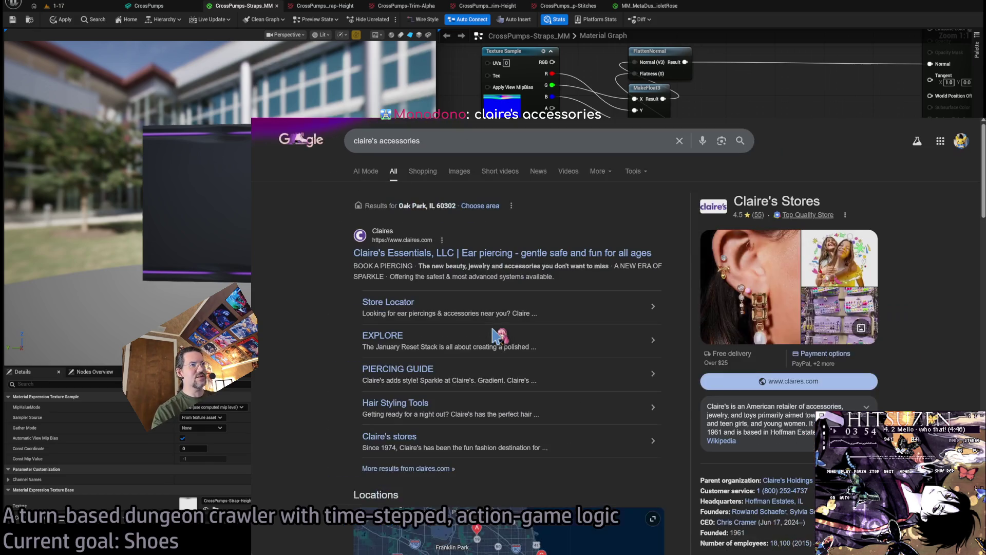
click(496, 251)
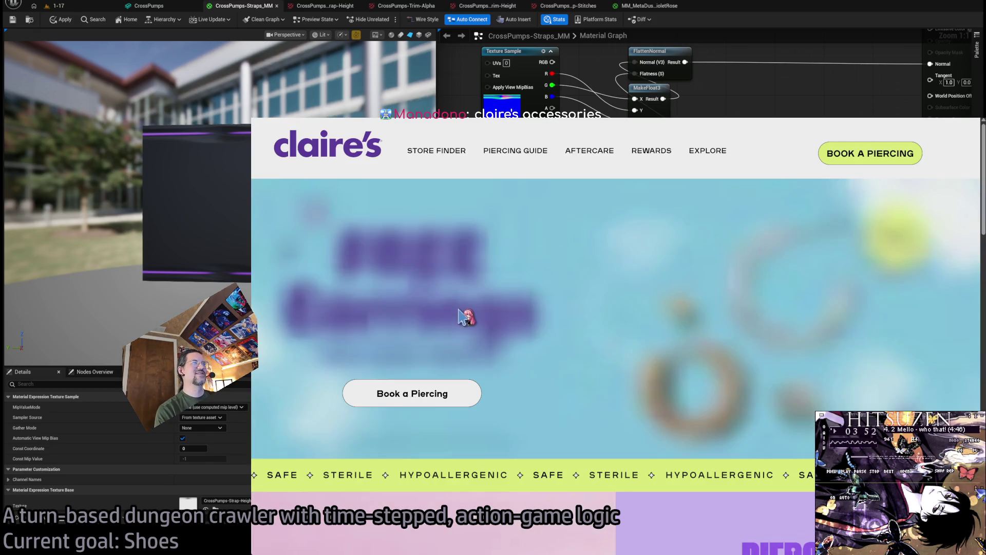
scroll(467, 300, down, 15)
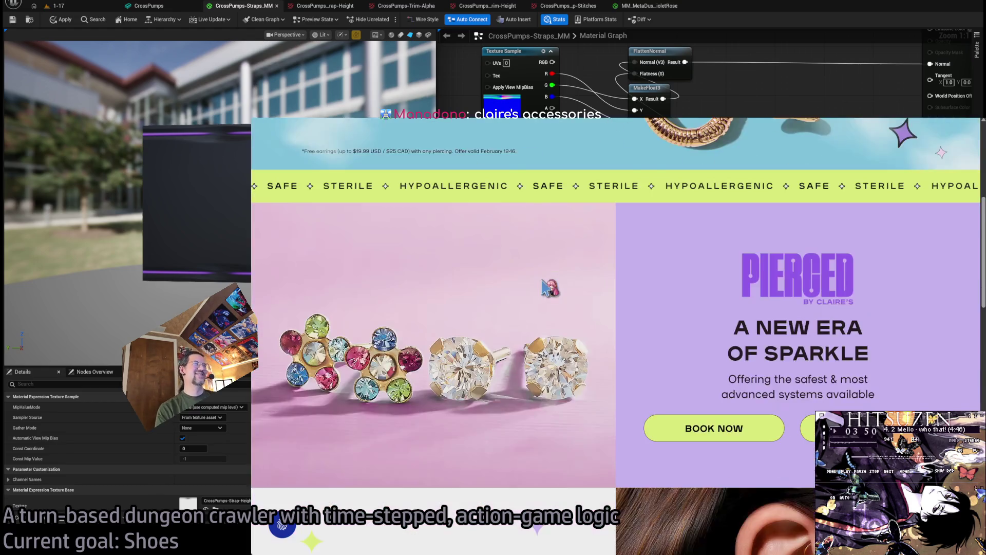
scroll(611, 326, down, 5)
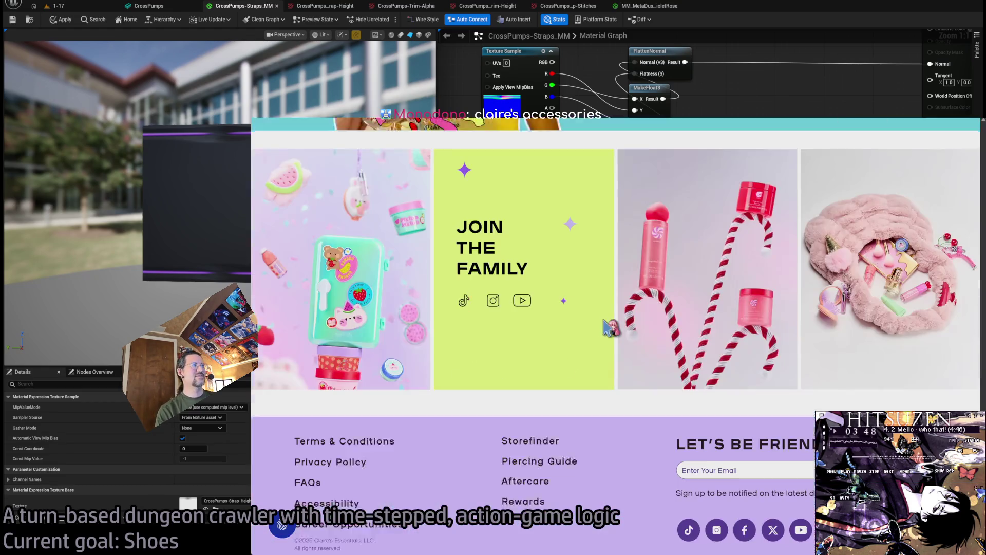
scroll(606, 322, up, 20)
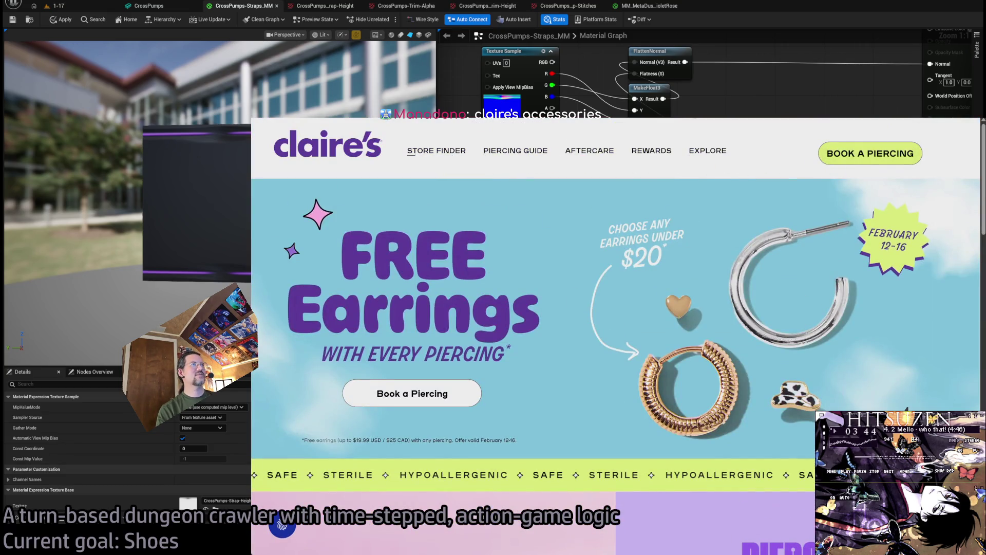
scroll(691, 262, down, 5)
scroll(663, 283, up, 5)
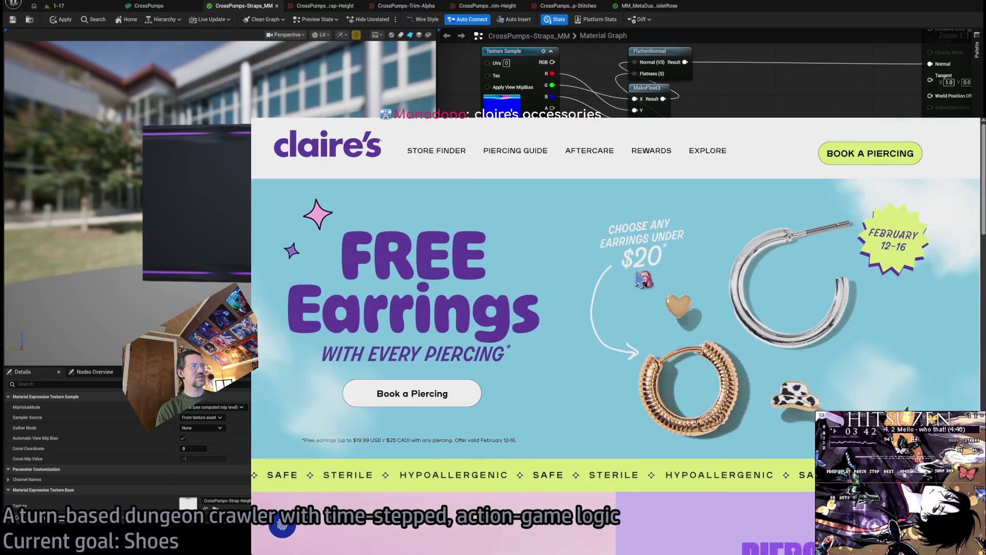
key(ctrl+Tab)
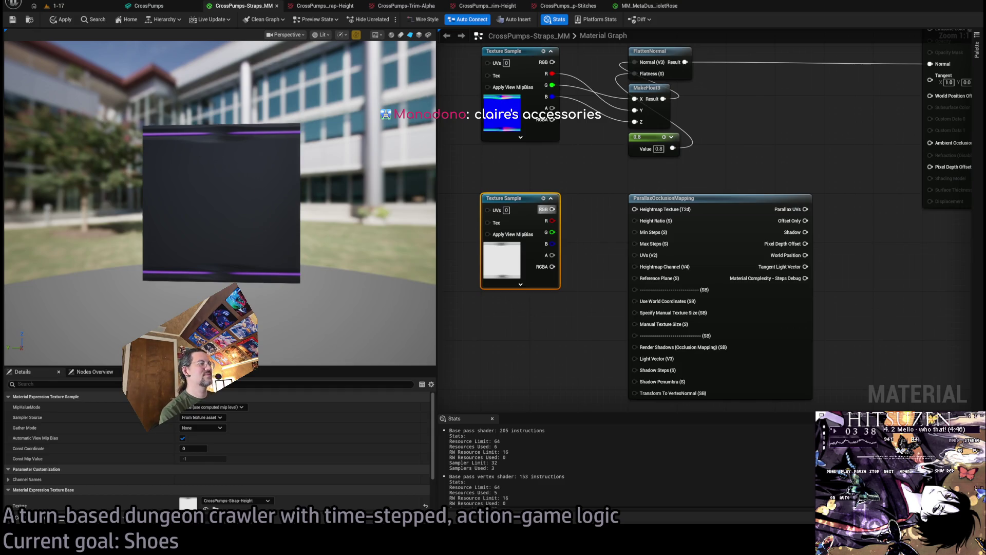
Feed POM's Heightmap Texture from a CrossPumps-Strap-Height Texture Object instead of the Texture Sample.
mouse_move(580, 227)
mouse_down()
mouse_move(594, 249)
mouse_move(576, 180)
mouse_move(624, 177)
mouse_up()
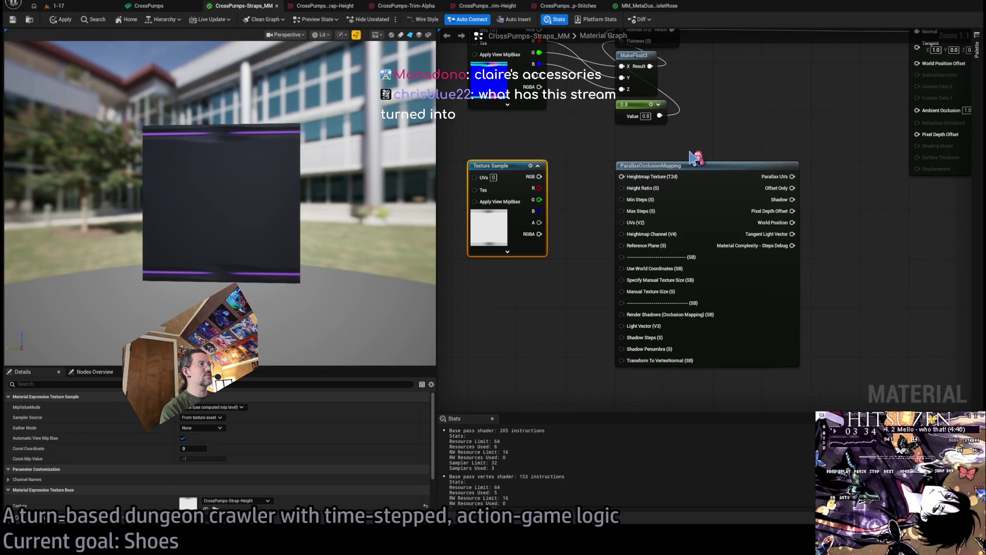
drag(540, 177, 639, 183)
drag(456, 292, 527, 346)
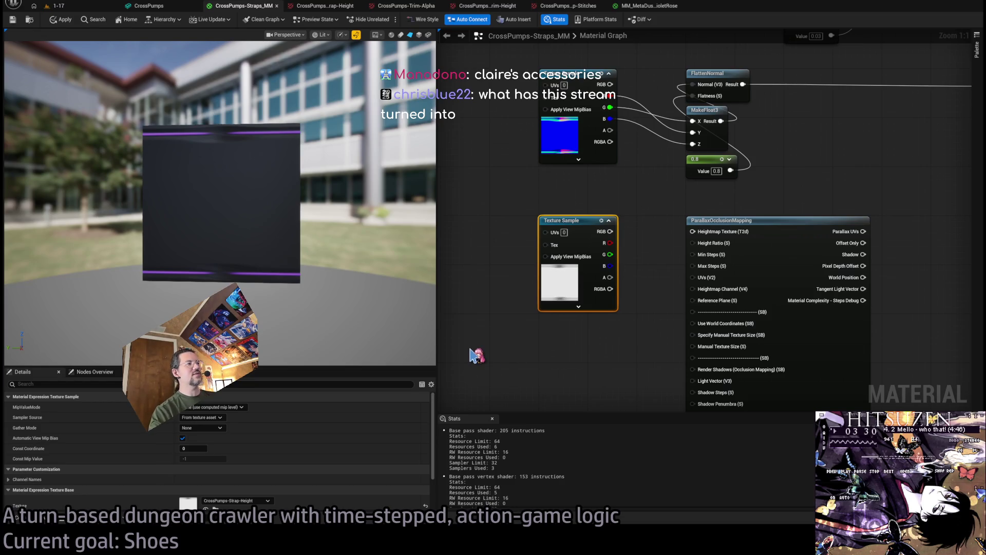
mouse_move(693, 231)
mouse_down()
mouse_move(474, 314)
mouse_move(459, 359)
mouse_move(513, 318)
mouse_move(535, 334)
mouse_up()
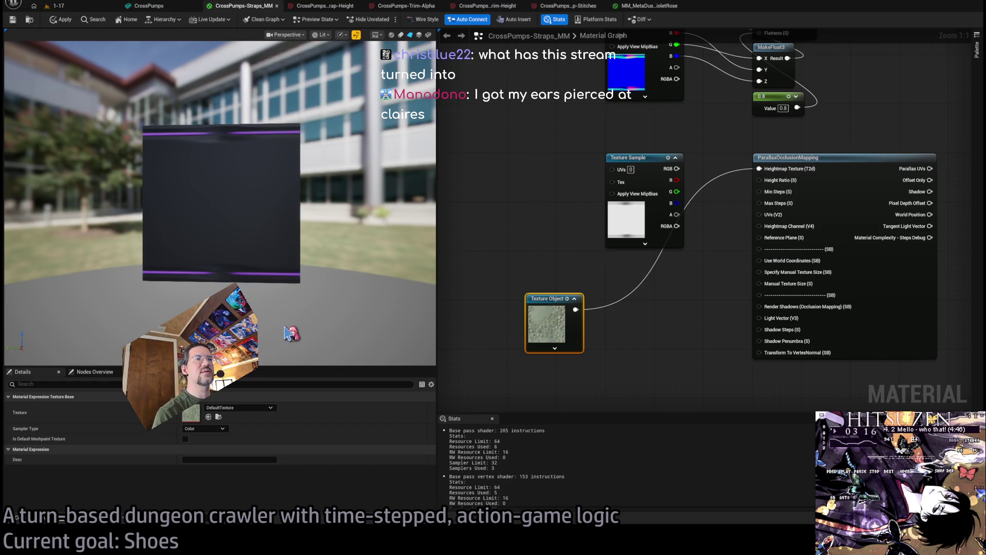
click(629, 241)
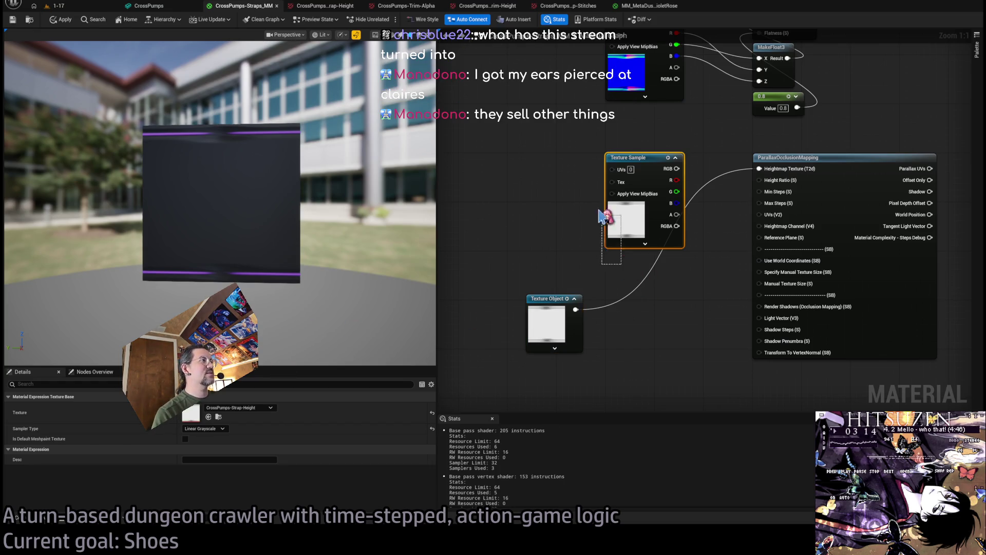
Move the old height Texture Sample aside and place the Texture Object beside the parallax node.
drag(676, 245, 493, 226)
mouse_move(547, 310)
mouse_down()
mouse_move(653, 163)
mouse_move(643, 184)
mouse_up()
mouse_move(541, 312)
mouse_down()
mouse_move(566, 242)
mouse_move(557, 236)
mouse_move(606, 231)
mouse_move(451, 263)
mouse_up()
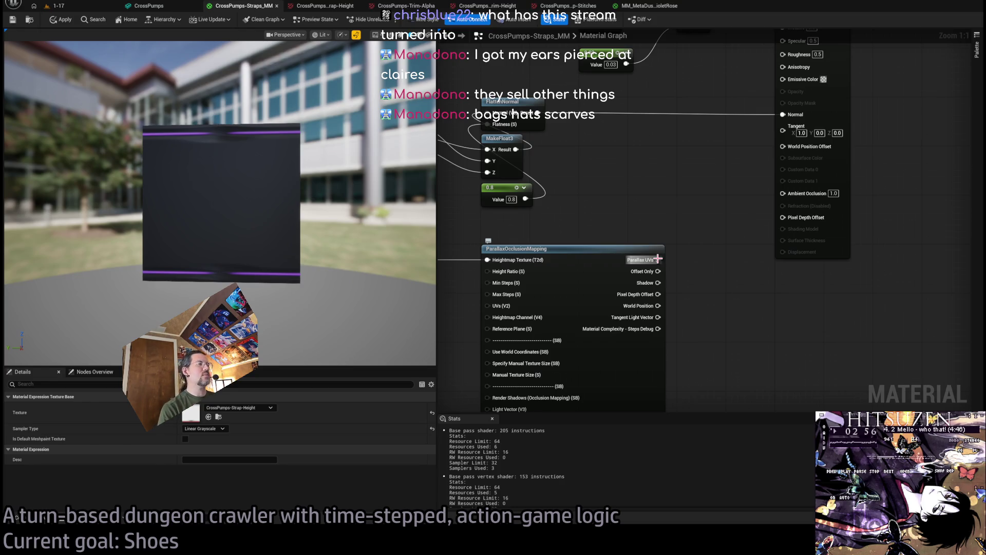
scroll(658, 259, down, 3)
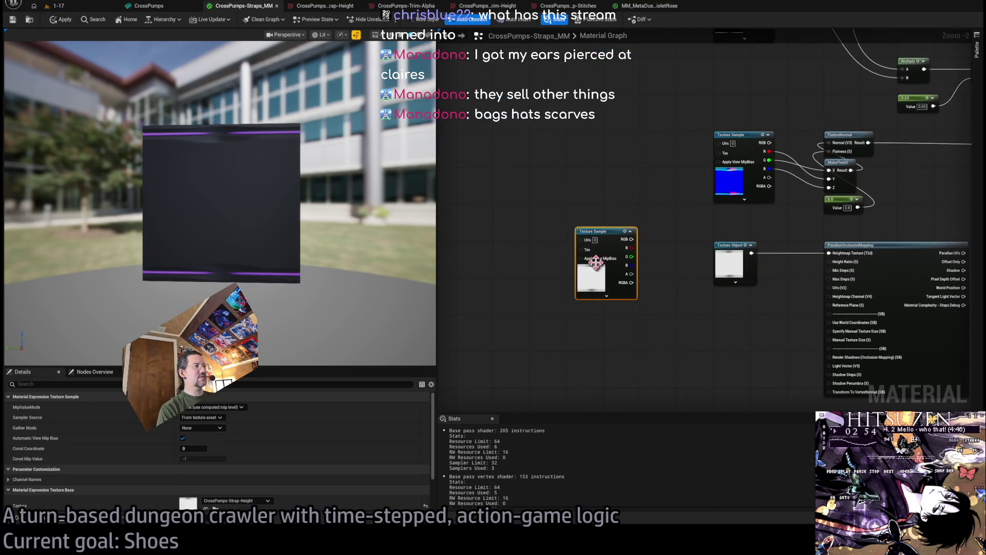
mouse_move(590, 230)
mouse_down()
mouse_move(808, 250)
mouse_move(632, 255)
mouse_move(719, 355)
mouse_move(601, 115)
mouse_move(642, 226)
mouse_move(642, 306)
mouse_move(601, 299)
mouse_move(601, 289)
mouse_up()
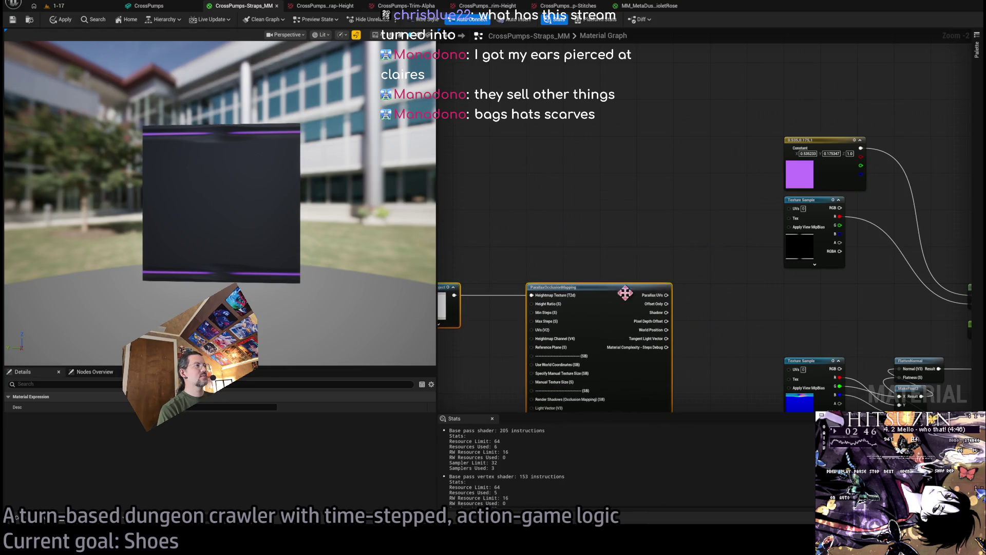
scroll(613, 291, down, 3)
scroll(615, 264, up, 3)
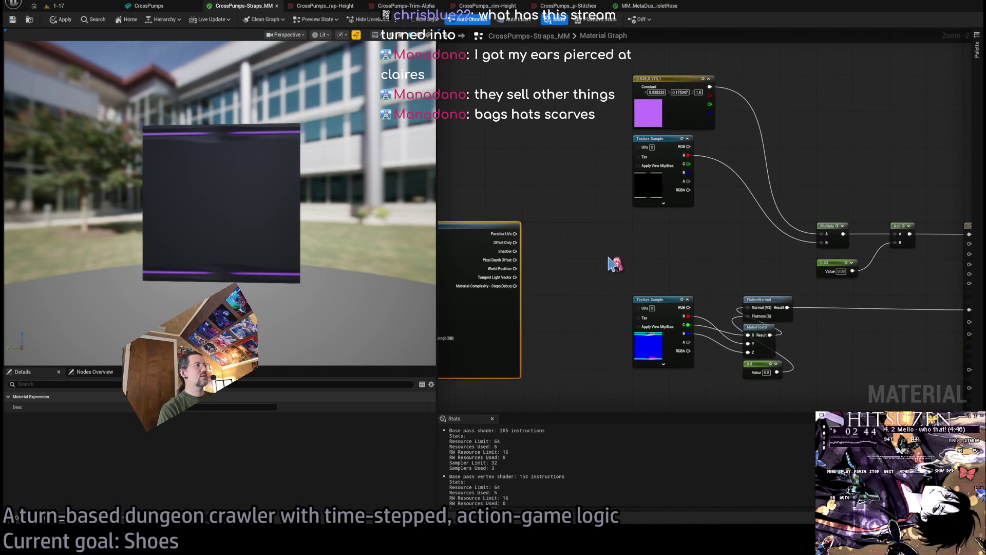
Connect Parallax UVs to the UVs of the normal and upper Texture Samples.
drag(514, 233, 637, 308)
mouse_move(493, 308)
mouse_down()
mouse_move(572, 214)
mouse_move(568, 293)
mouse_move(620, 221)
mouse_up()
mouse_move(295, 266)
mouse_down()
mouse_move(280, 293)
mouse_move(308, 270)
mouse_move(368, 267)
mouse_up()
scroll(598, 313, up, 1)
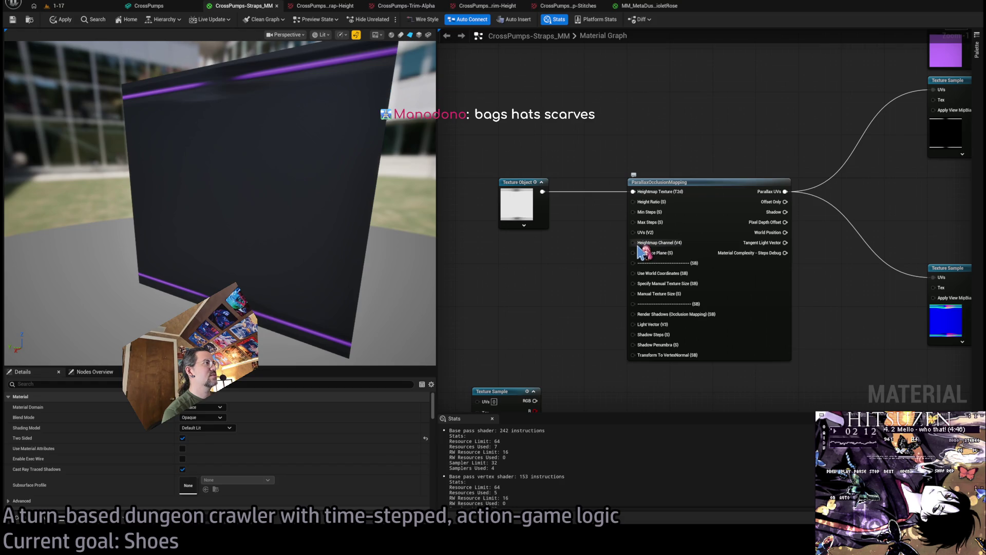
Set the strap height texture's sampler to Linear Grayscale and inspect the preview mesh.
click(525, 225)
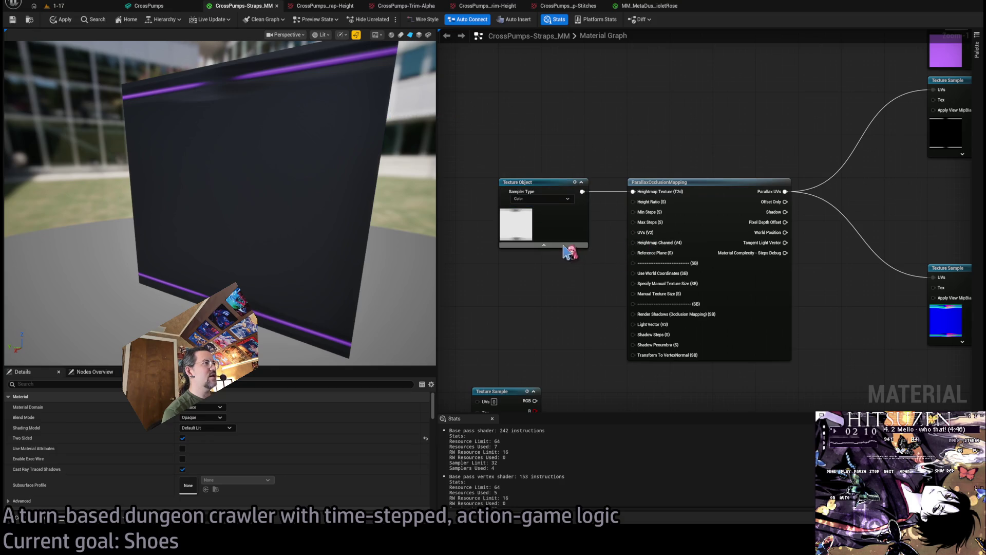
click(550, 221)
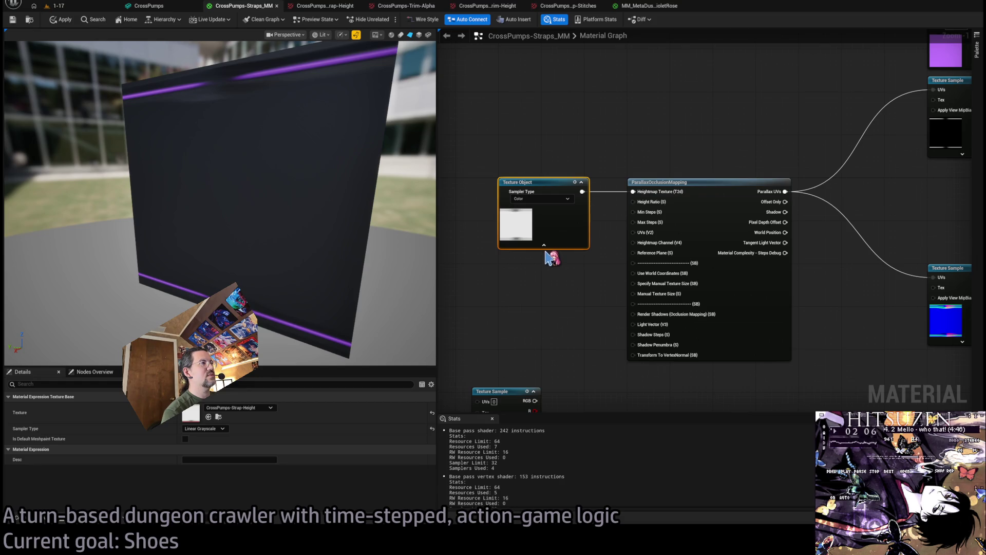
click(626, 167)
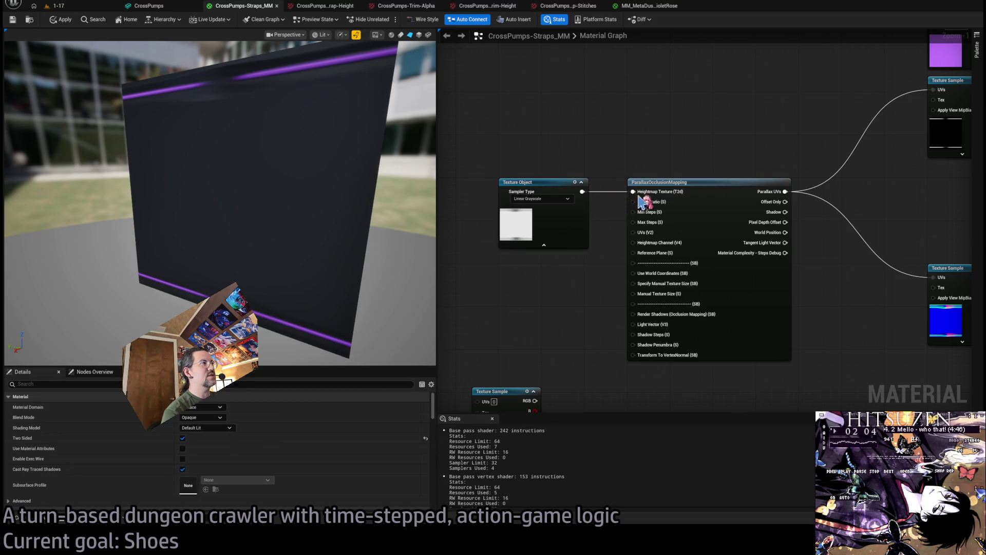
drag(359, 205, 370, 226)
scroll(582, 298, up, 1)
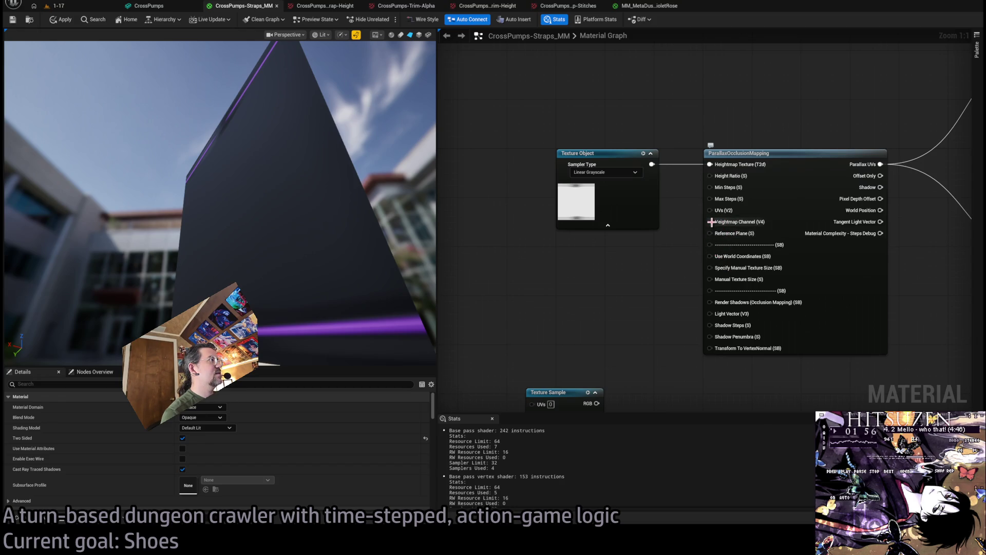
Wire a Constant4Vector of (1,0,0,0) into ParallaxOcclusionMapping's Heightmap Channel.
drag(712, 222, 596, 300)
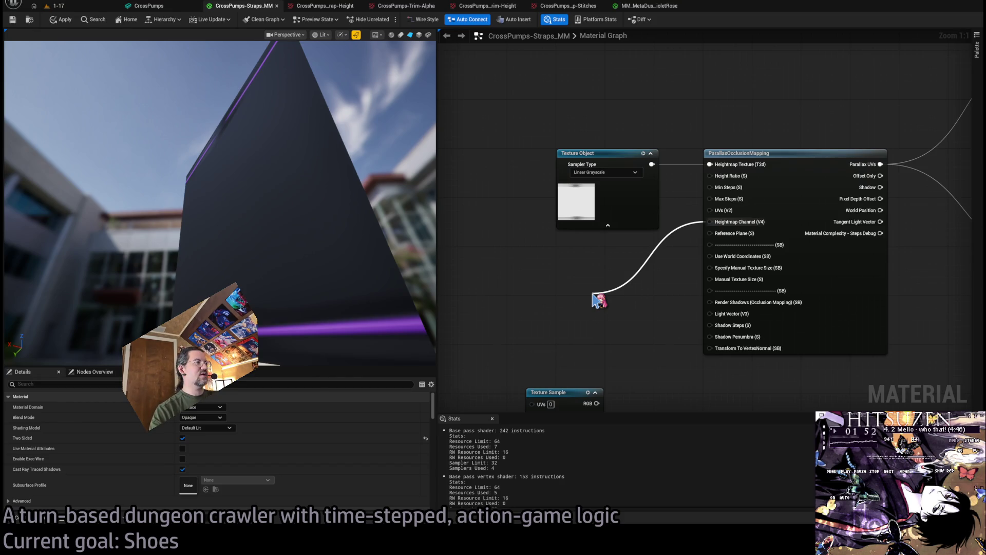
key(4)
drag(616, 310, 575, 277)
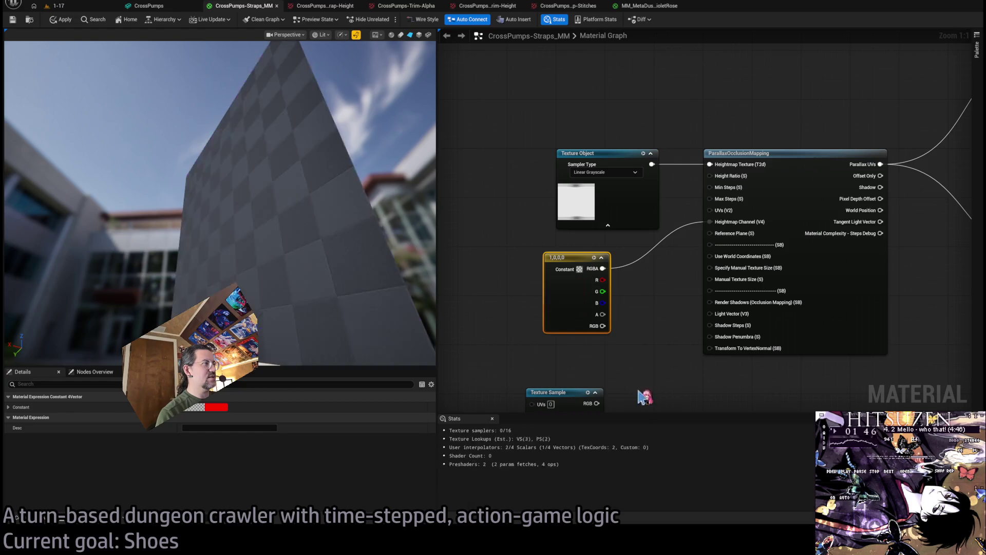
drag(580, 268, 598, 262)
mouse_move(348, 228)
mouse_down()
mouse_move(277, 223)
mouse_move(308, 204)
mouse_move(278, 202)
mouse_move(257, 234)
mouse_move(195, 177)
mouse_move(206, 167)
mouse_move(286, 214)
mouse_up()
click(620, 252)
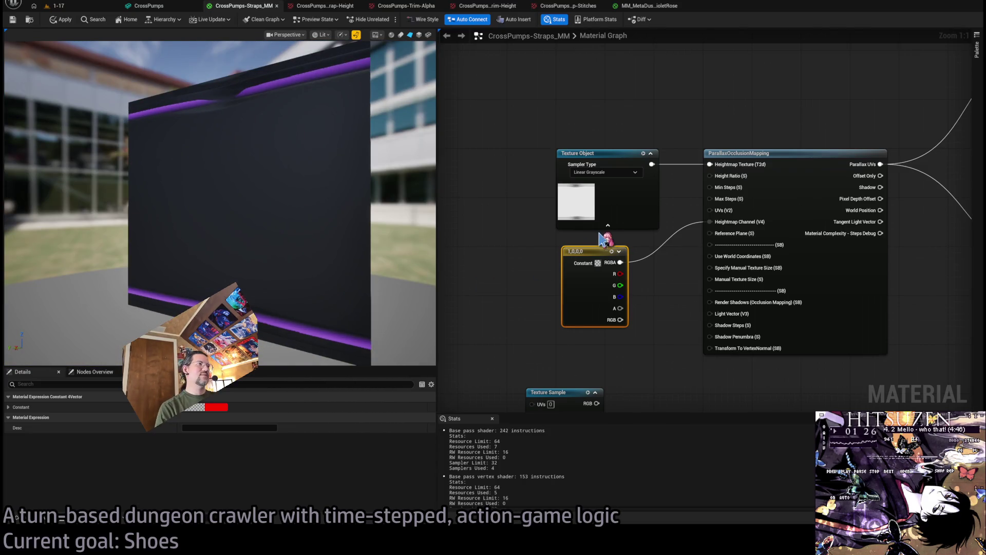
click(653, 287)
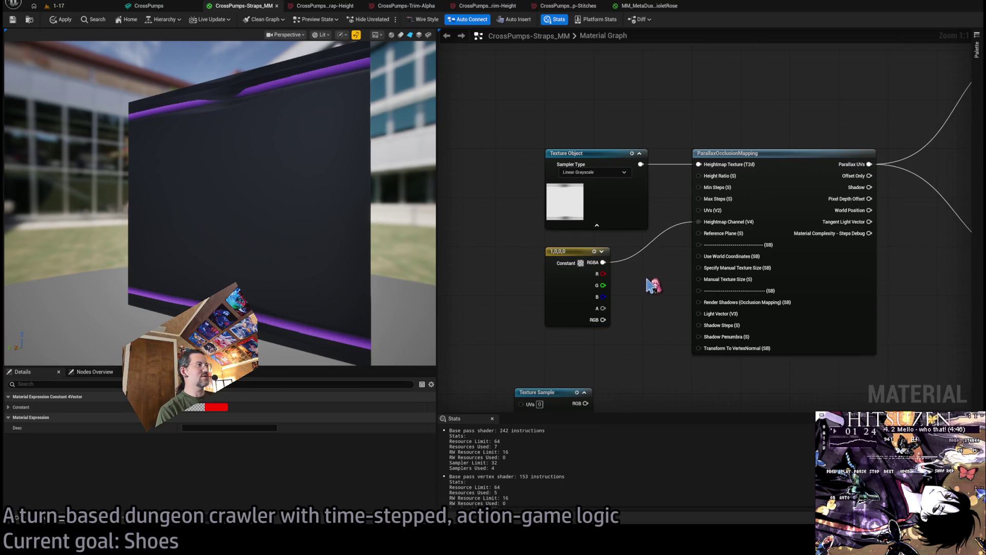
Move the texture sample and purple colour constant nodes lower to clear space near the parallax node.
drag(697, 148, 456, 180)
scroll(598, 194, down, 1)
mouse_move(599, 194)
mouse_down()
mouse_move(521, 205)
mouse_move(601, 264)
mouse_move(612, 154)
mouse_up()
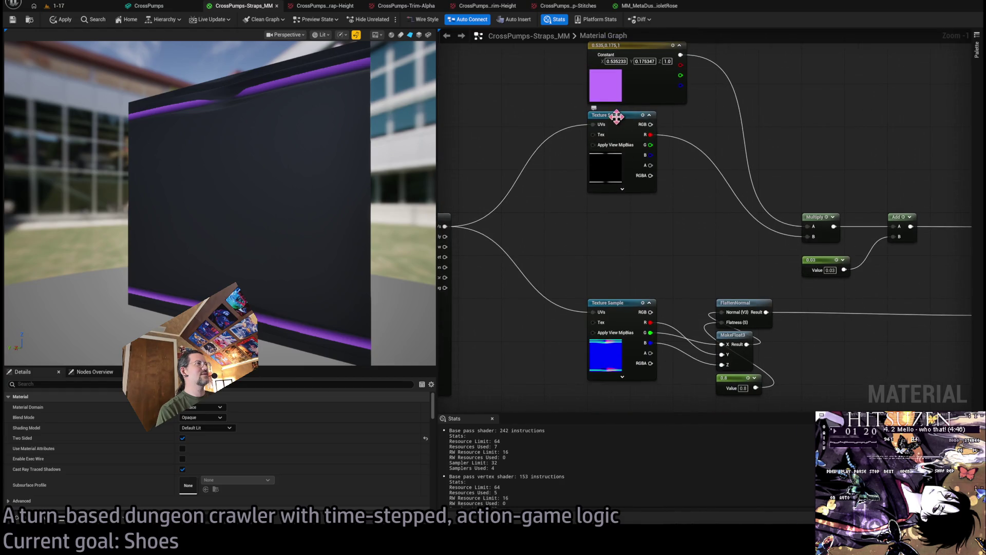
drag(616, 117, 616, 219)
drag(637, 144, 634, 176)
drag(625, 91, 625, 177)
drag(288, 205, 308, 154)
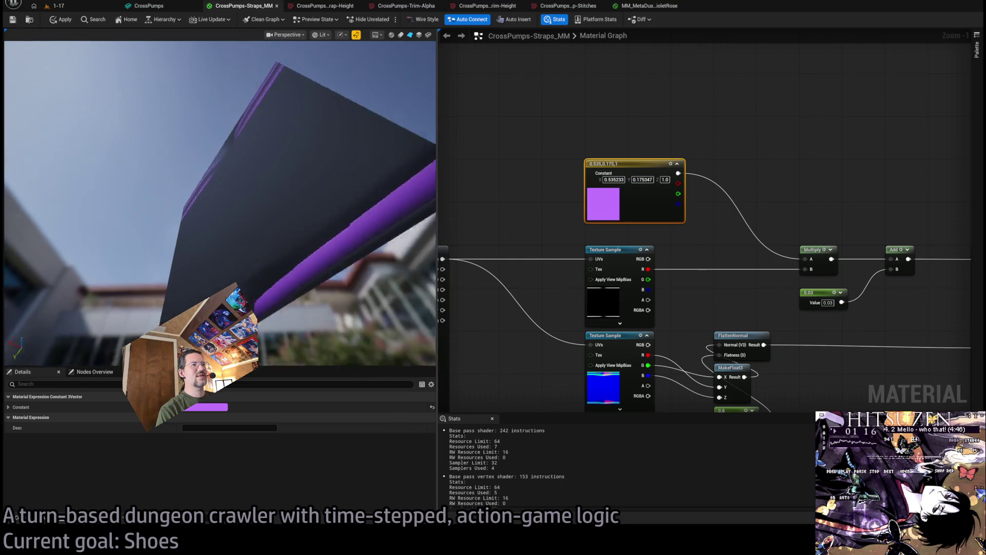
mouse_move(452, 287)
mouse_down()
mouse_move(714, 252)
mouse_move(817, 256)
mouse_up()
scroll(642, 279, up, 1)
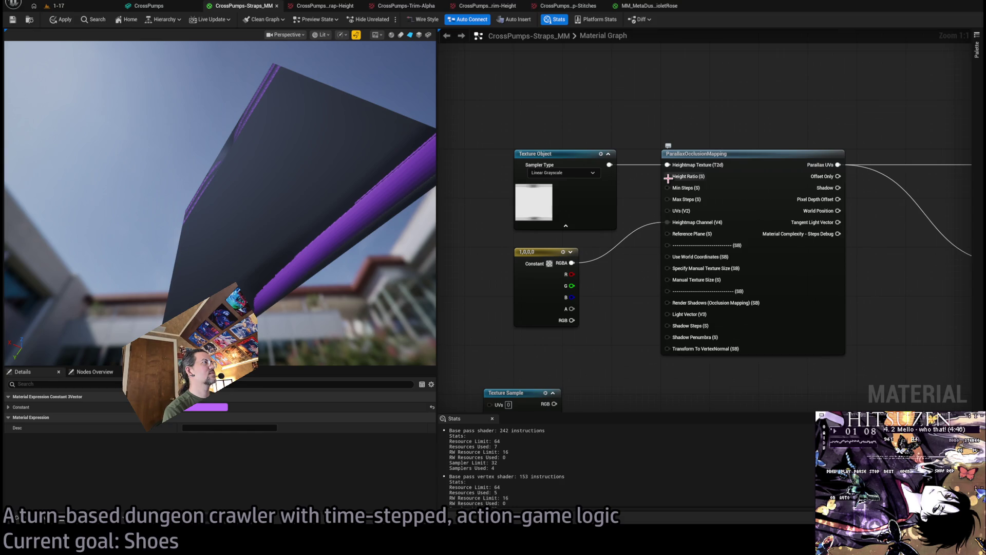
Feed the ParallaxOcclusionMapping Height Ratio input with a new 0.1 constant.
drag(668, 176, 519, 98)
key(1)
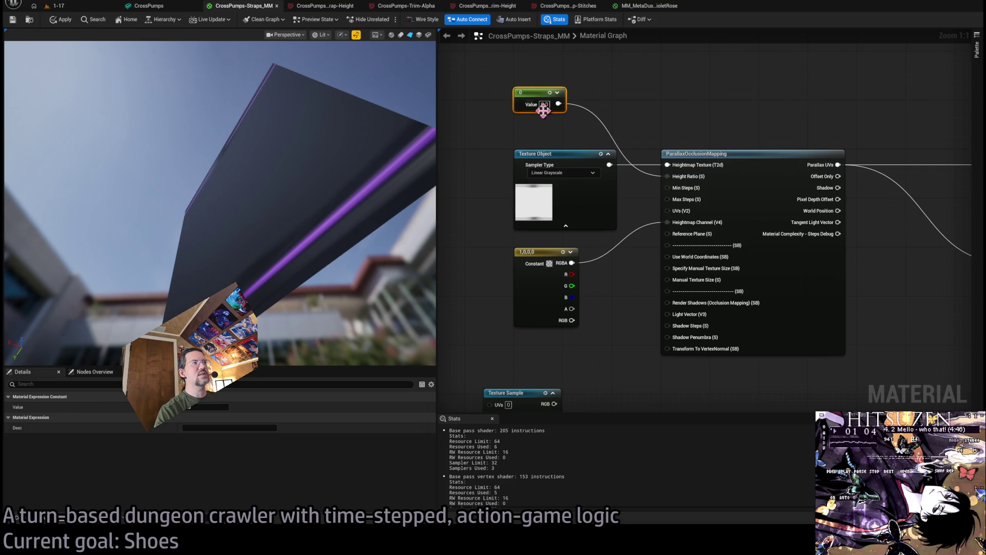
key(Return)
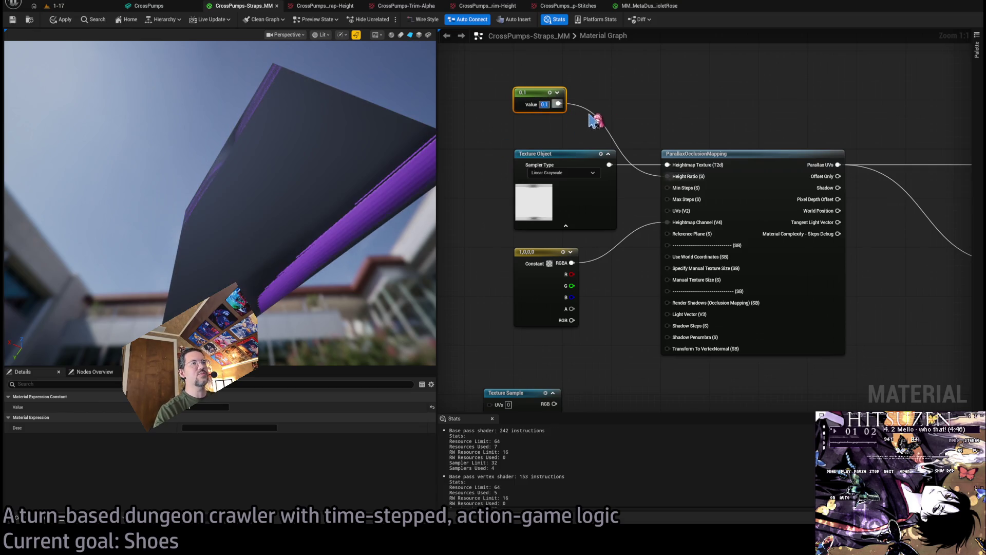
Try height ratios of 0.05 and then 0.02, and inspect the straps on the CrossPumps mesh.
text(0.05)
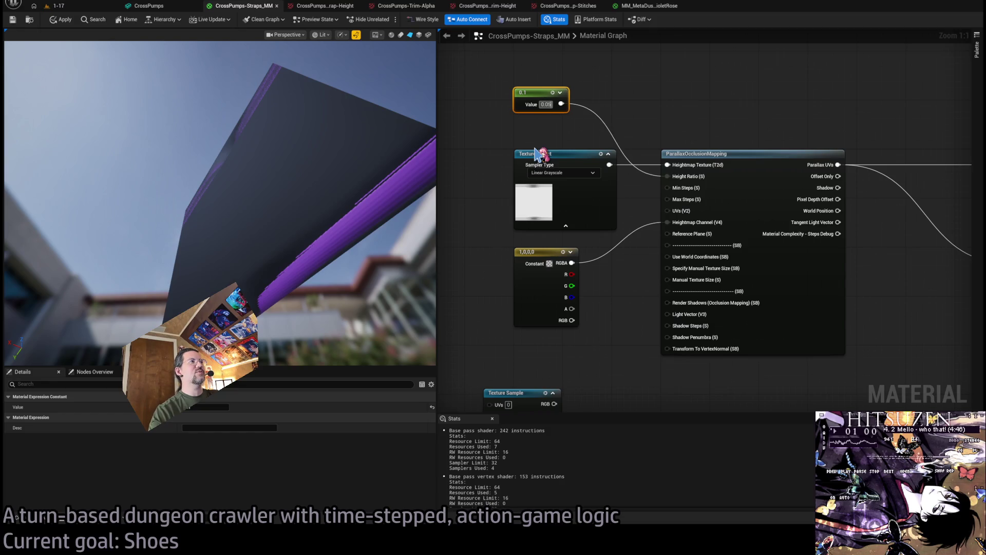
key(Return)
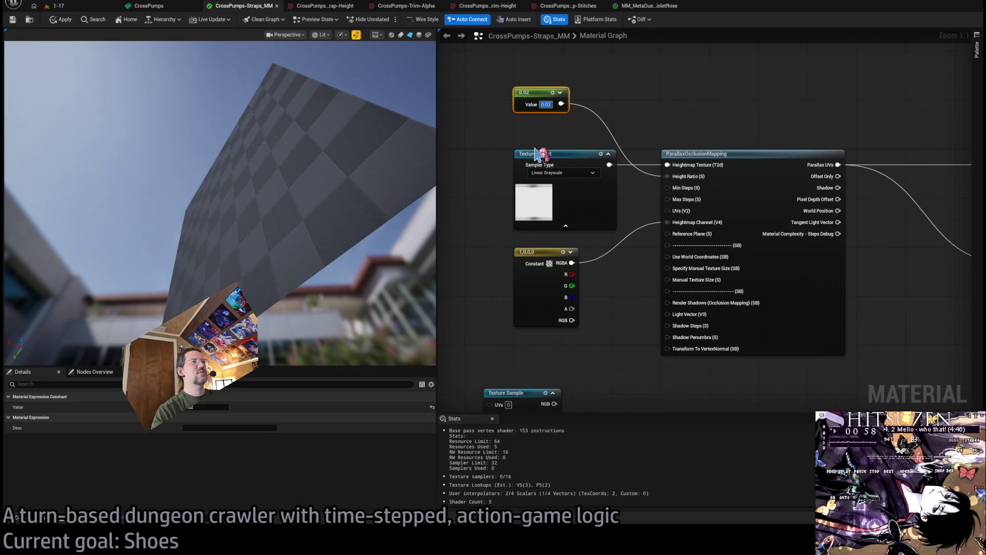
text(0.02)
key(Return)
drag(221, 205, 221, 185)
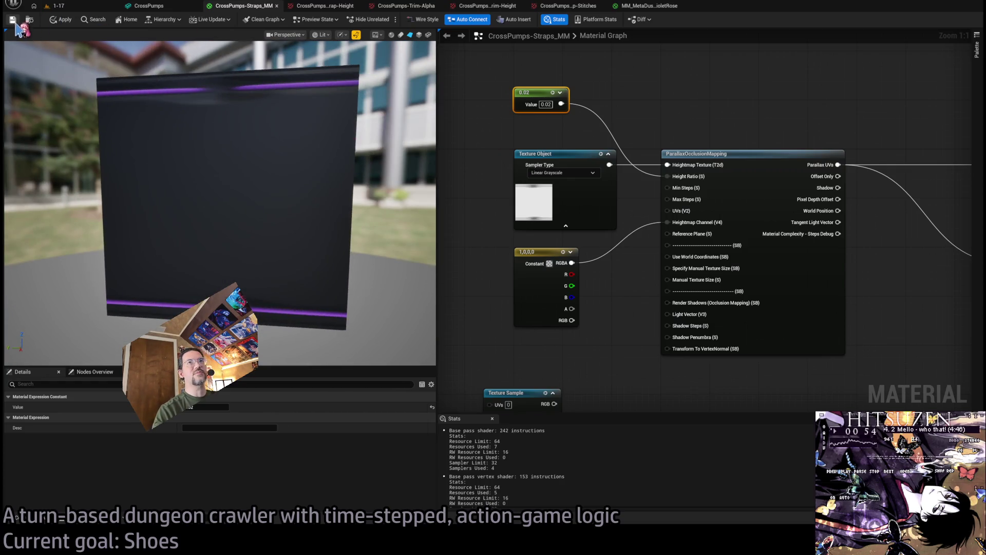
click(163, 10)
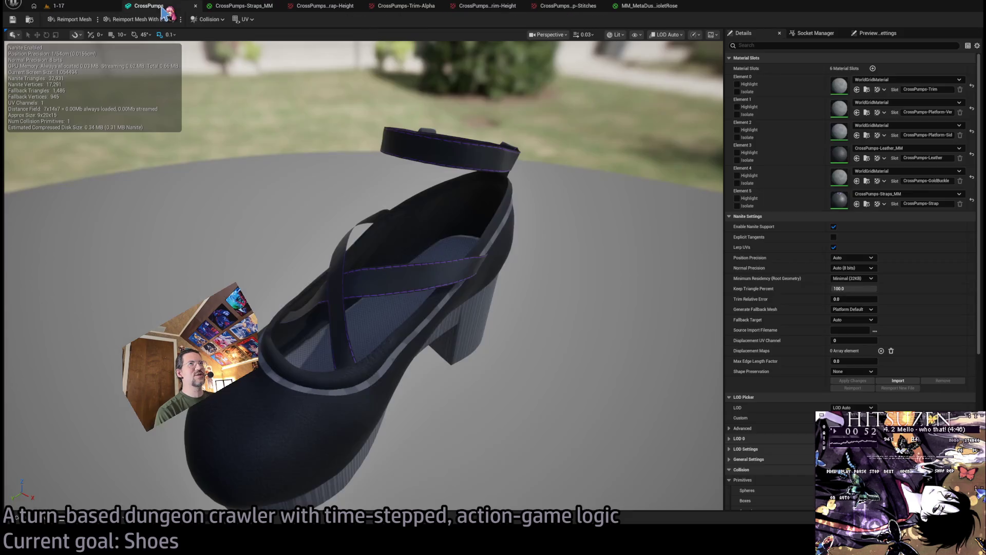
mouse_move(414, 213)
mouse_down()
mouse_move(445, 208)
mouse_move(465, 262)
mouse_move(418, 220)
mouse_up()
Raise the height ratio to 0.04, apply the material, and check the strap stitching on the shoe.
click(241, 6)
drag(532, 110, 537, 110)
click(62, 21)
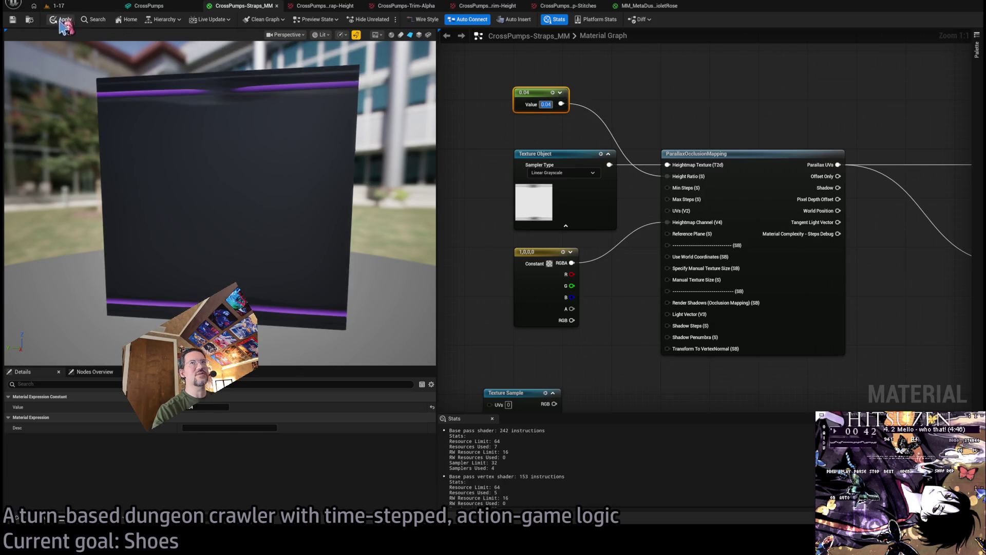
click(82, 7)
click(170, 9)
drag(329, 133, 260, 173)
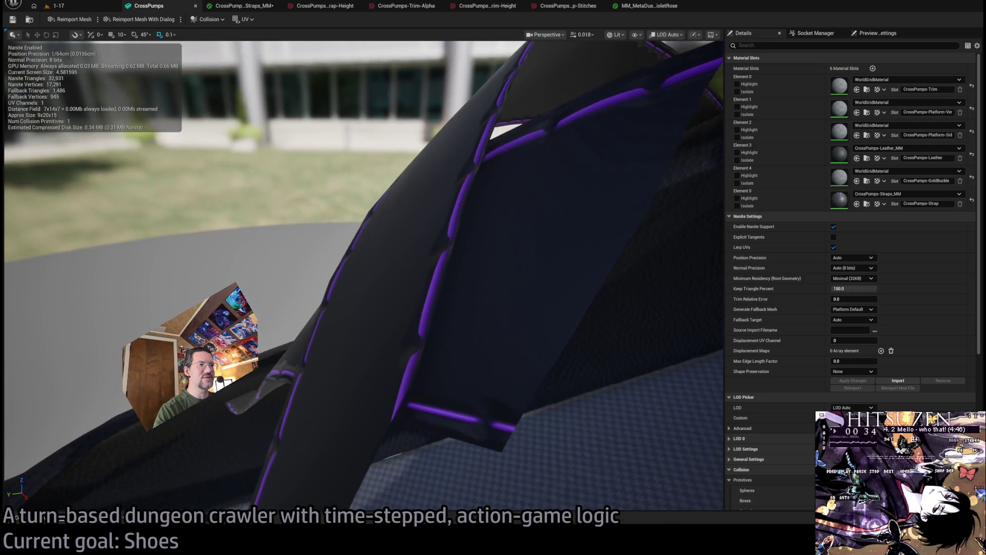
drag(389, 178, 389, 177)
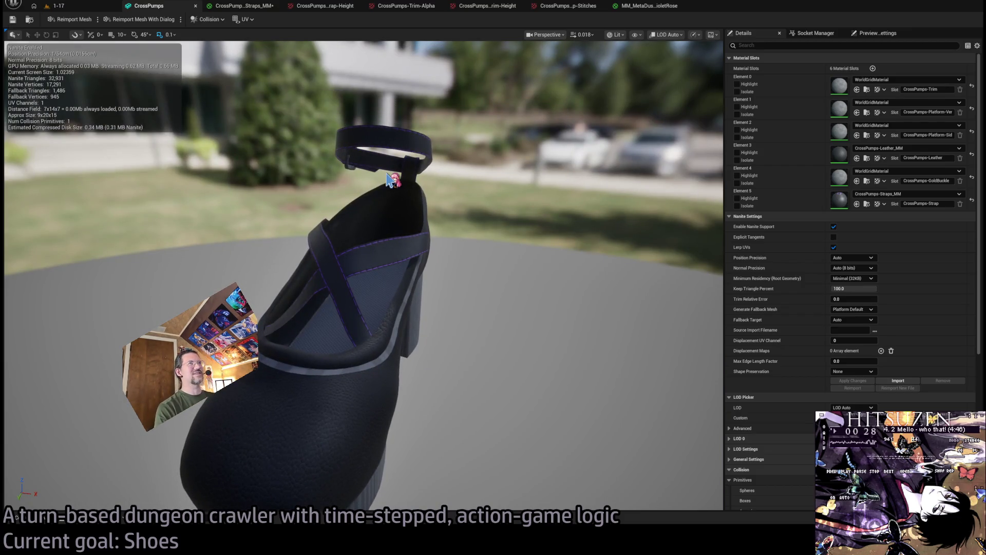
click(251, 9)
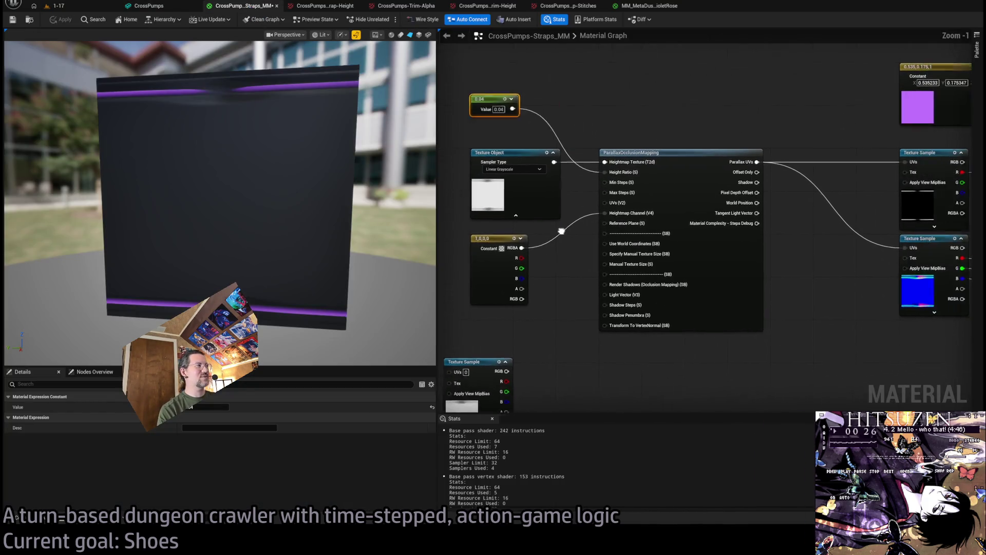
click(532, 109)
click(57, 5)
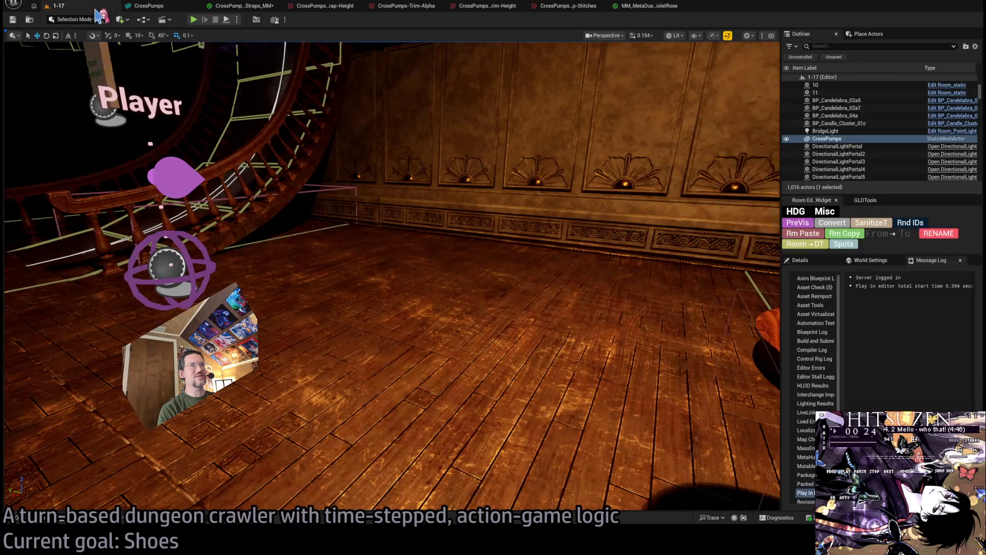
Play the 1-17 level, queue an attack skill, watch the turn, then stop the session with Esc.
key(alt+p)
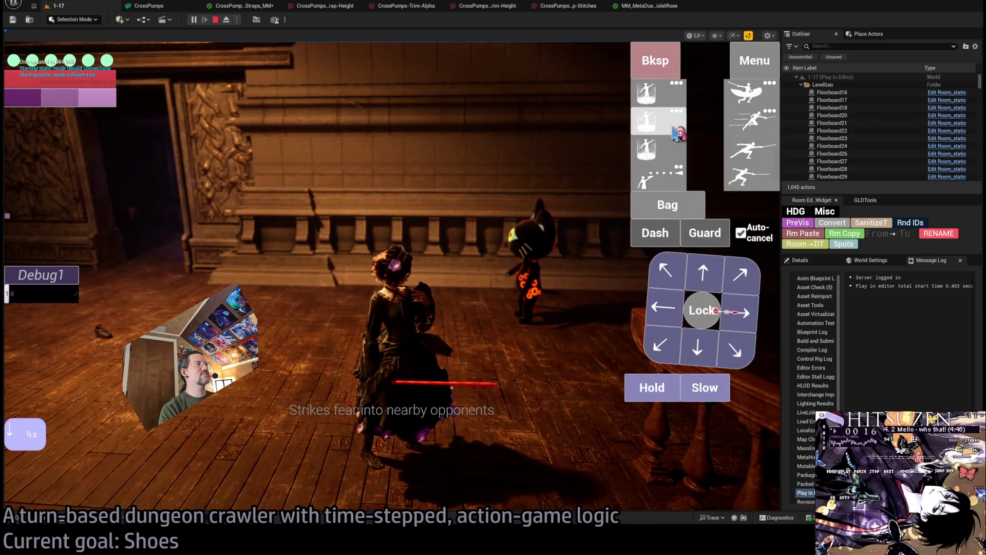
click(660, 175)
click(39, 359)
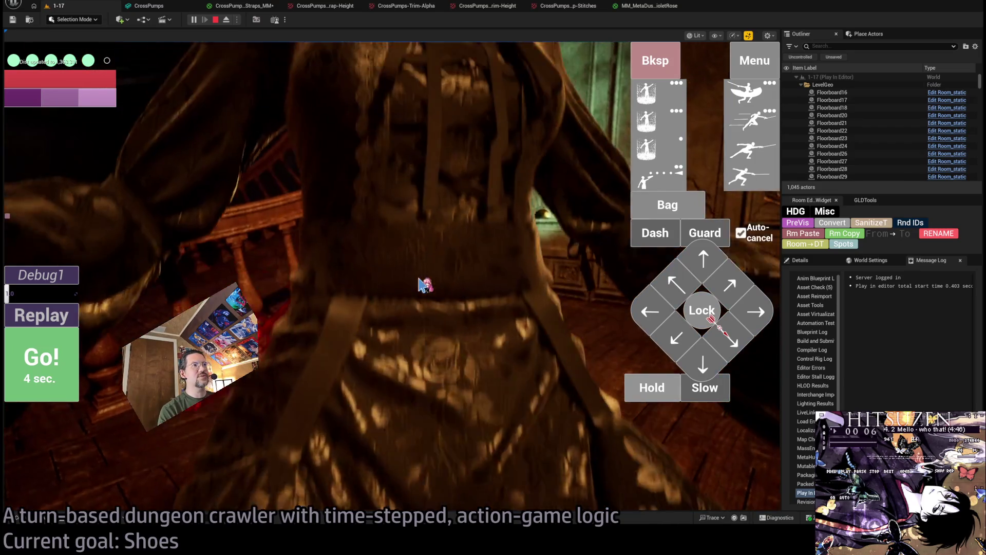
click(482, 293)
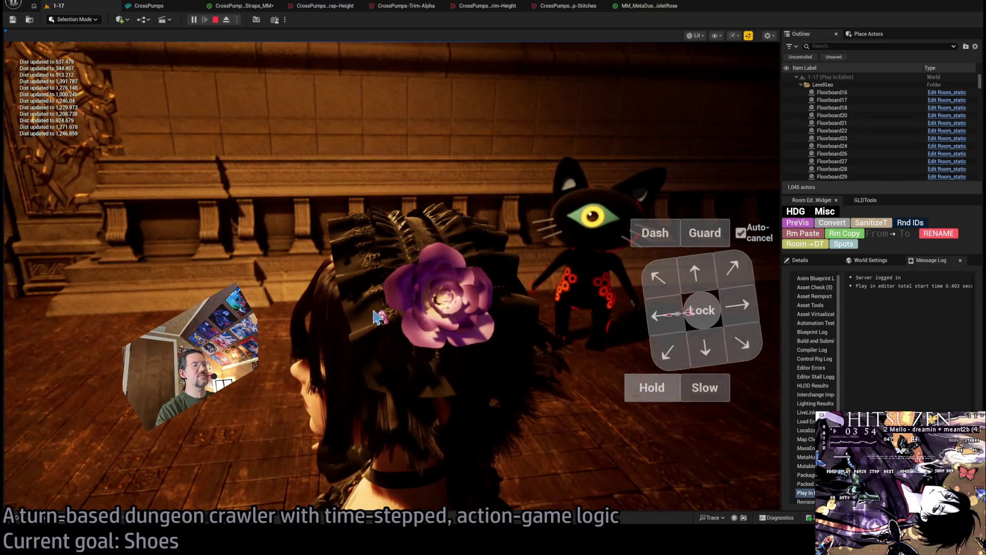
key(Escape)
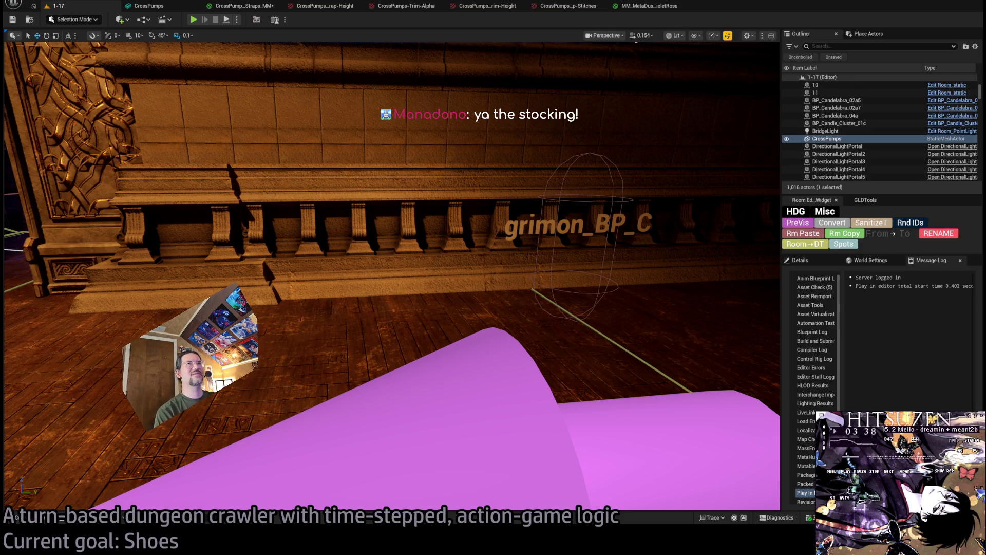
Rearrange the normal-flattening nodes and the multiply, add and 0.03 nodes in the Straps graph.
click(239, 6)
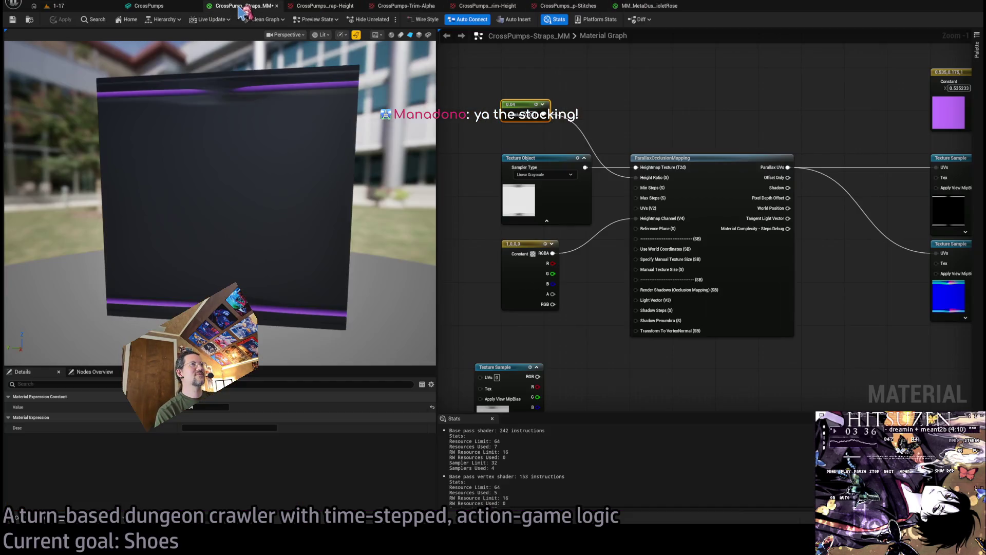
drag(424, 164, 370, 216)
mouse_move(301, 191)
mouse_down()
mouse_move(278, 193)
mouse_move(300, 190)
mouse_up()
scroll(644, 231, down, 3)
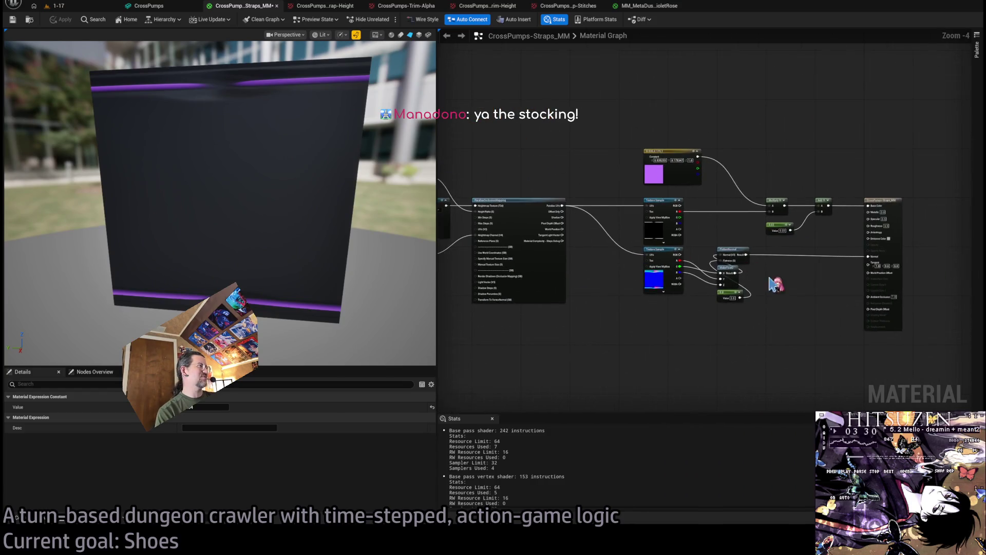
scroll(671, 262, up, 4)
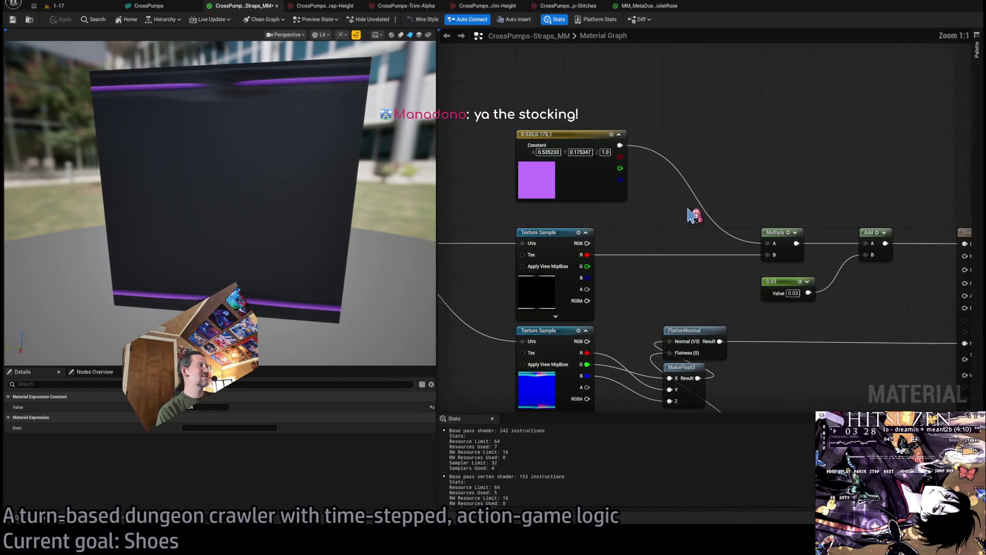
scroll(690, 215, down, 2)
mouse_move(602, 217)
mouse_down()
mouse_move(664, 228)
mouse_move(896, 199)
mouse_move(666, 204)
mouse_move(712, 161)
mouse_move(852, 84)
mouse_move(442, 101)
mouse_move(618, 109)
mouse_up()
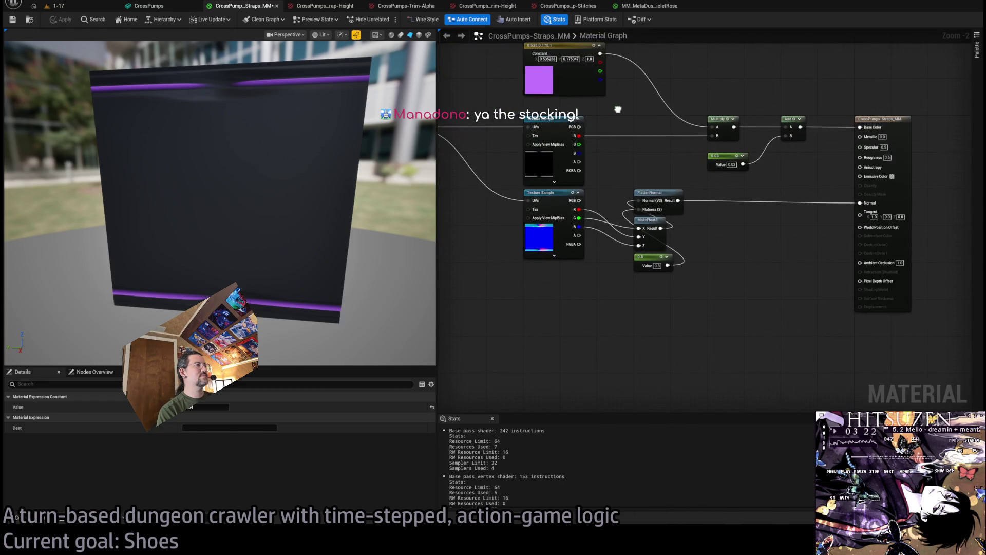
drag(709, 208, 631, 275)
drag(664, 197, 738, 198)
drag(725, 140, 828, 261)
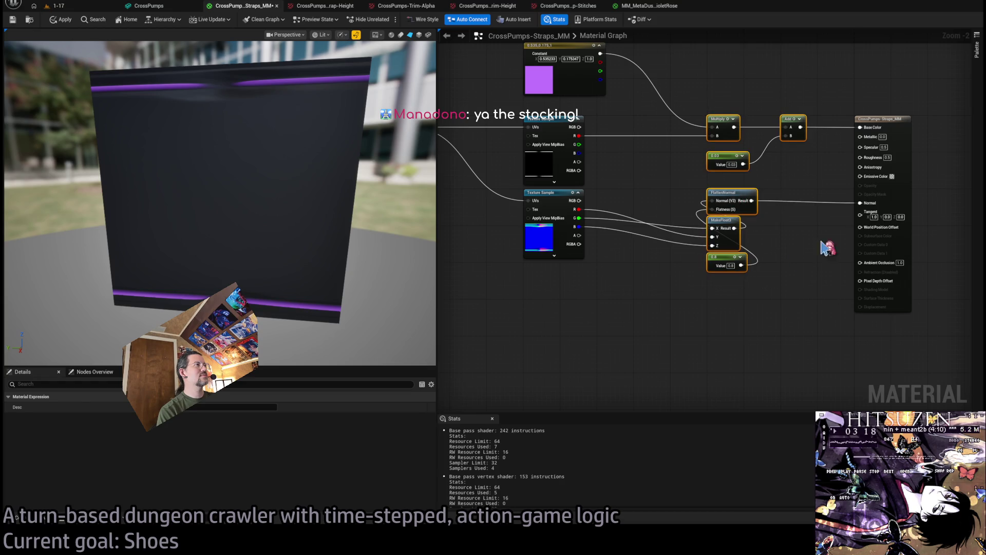
mouse_move(731, 125)
mouse_down()
mouse_move(658, 125)
mouse_move(912, 159)
mouse_up()
Move the 0.04 constant beside the Texture Object and delete the unused Texture Sample node.
scroll(834, 190, down, 1)
drag(828, 109, 546, 257)
click(606, 127)
drag(576, 113, 576, 221)
drag(583, 259, 582, 291)
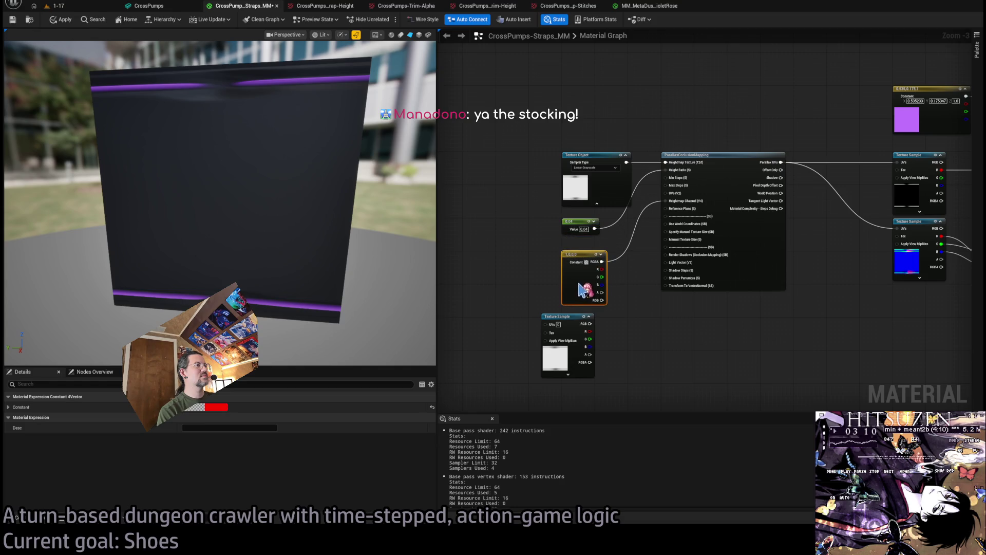
click(565, 317)
key(Delete)
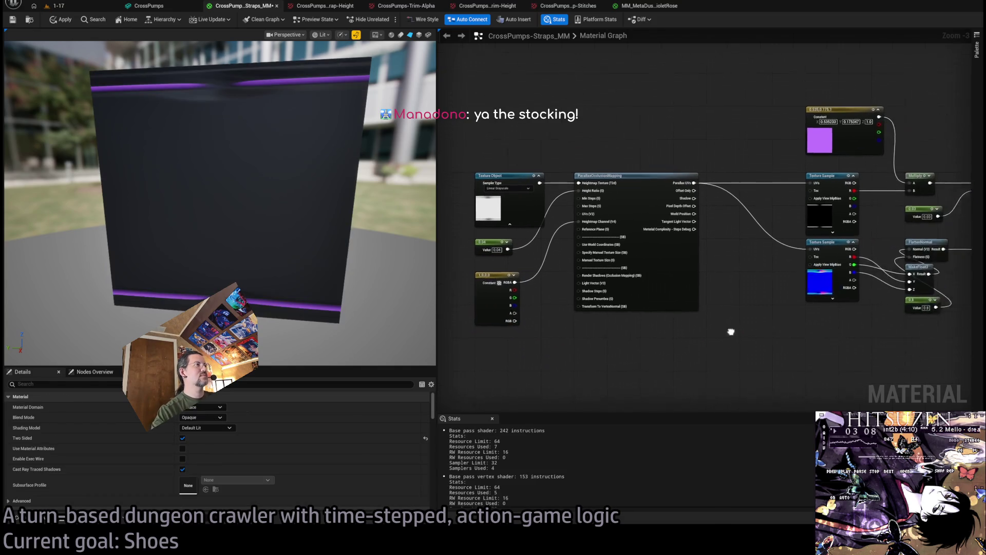
mouse_move(740, 322)
mouse_down()
mouse_move(586, 326)
mouse_move(664, 312)
mouse_up()
drag(288, 217, 339, 218)
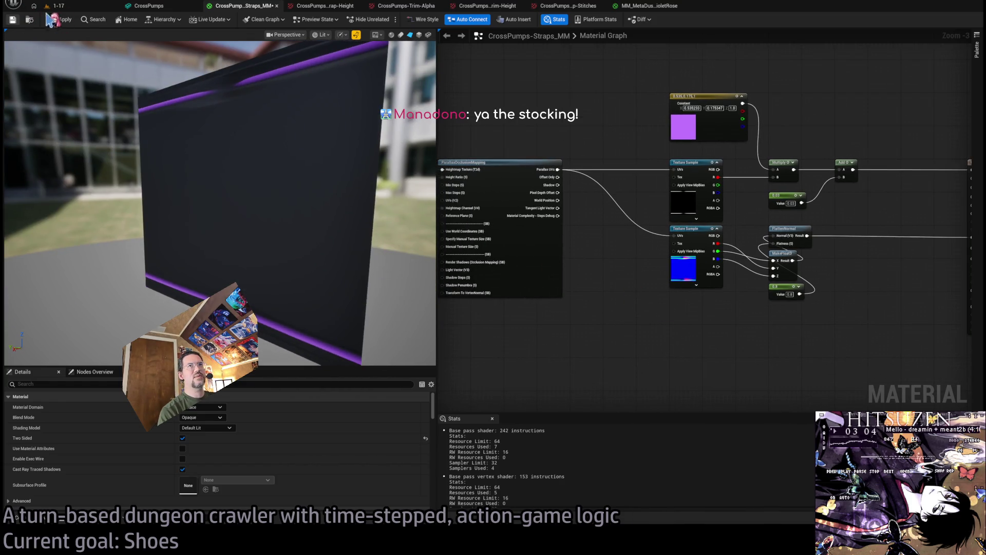
Close the leftover texture editors and the MM_MetaDusk_VioletRose material tab.
click(153, 7)
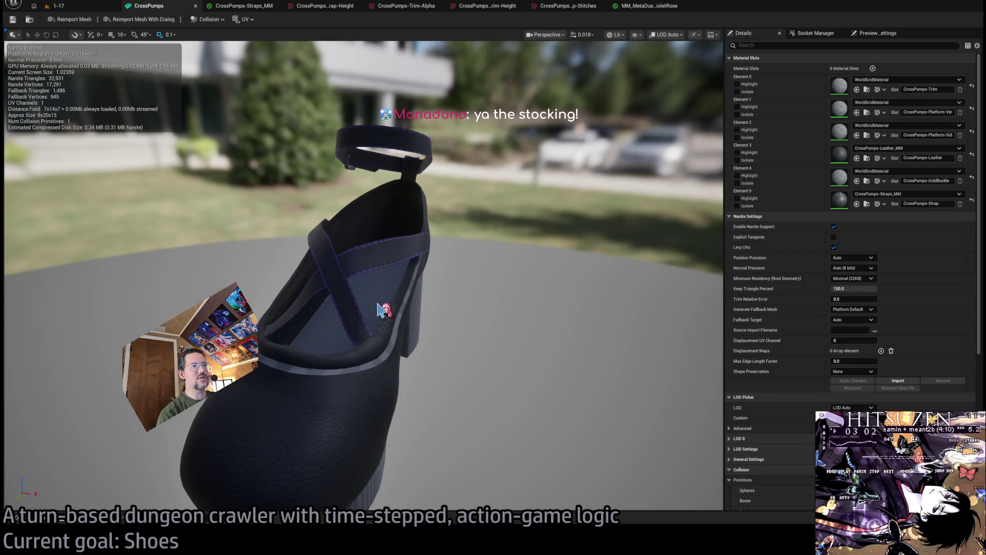
click(233, 6)
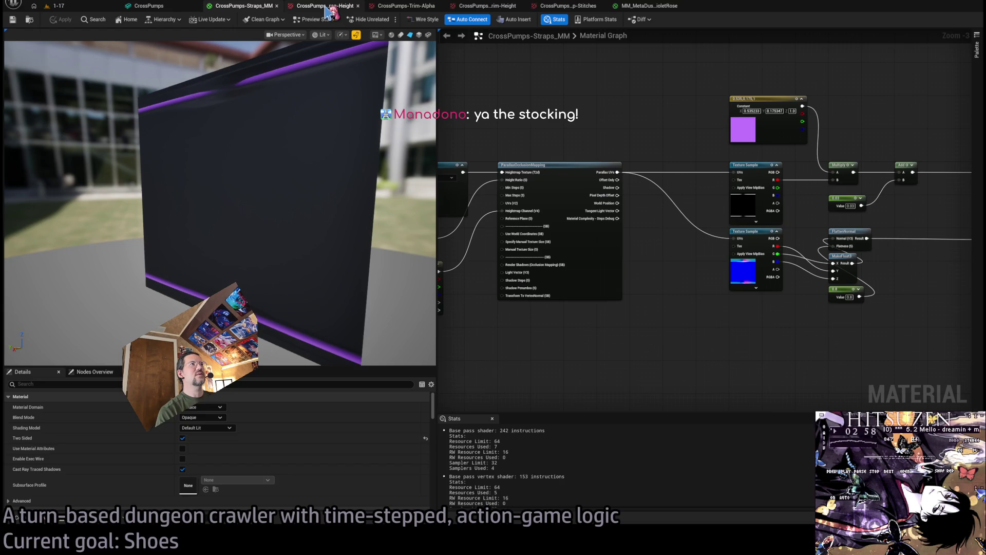
middle_click(325, 7)
middle_click(325, 7)
middle_click(324, 7)
middle_click(324, 6)
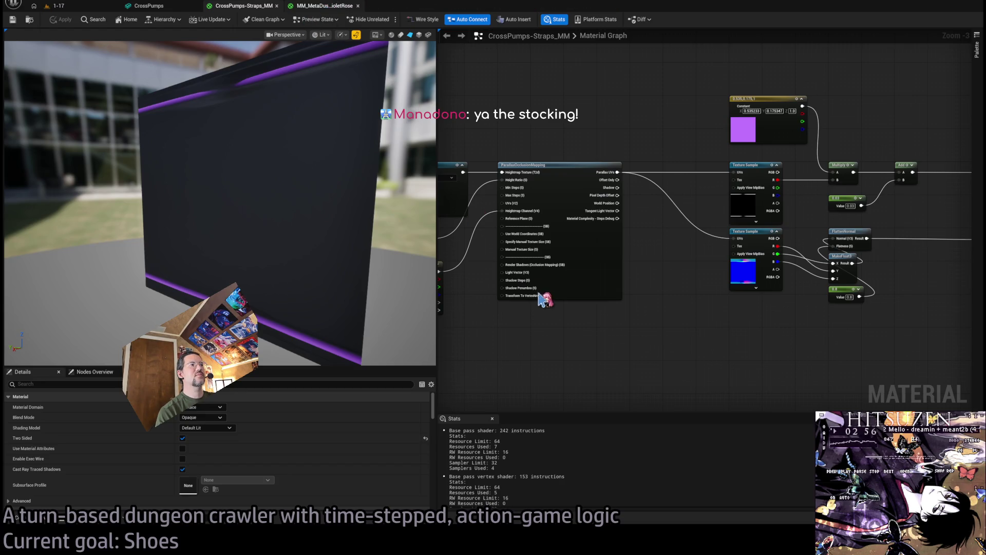
middle_click(325, 6)
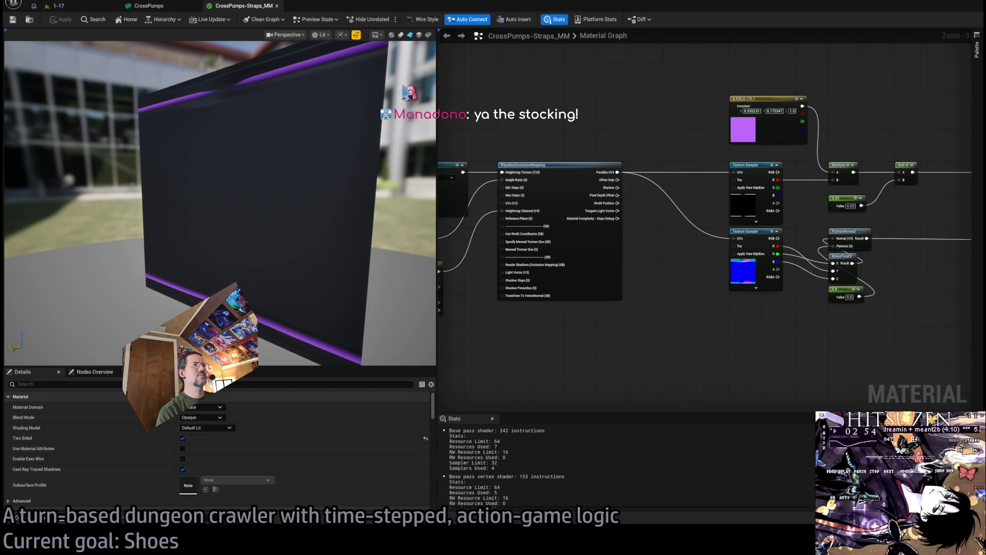
click(58, 6)
click(49, 520)
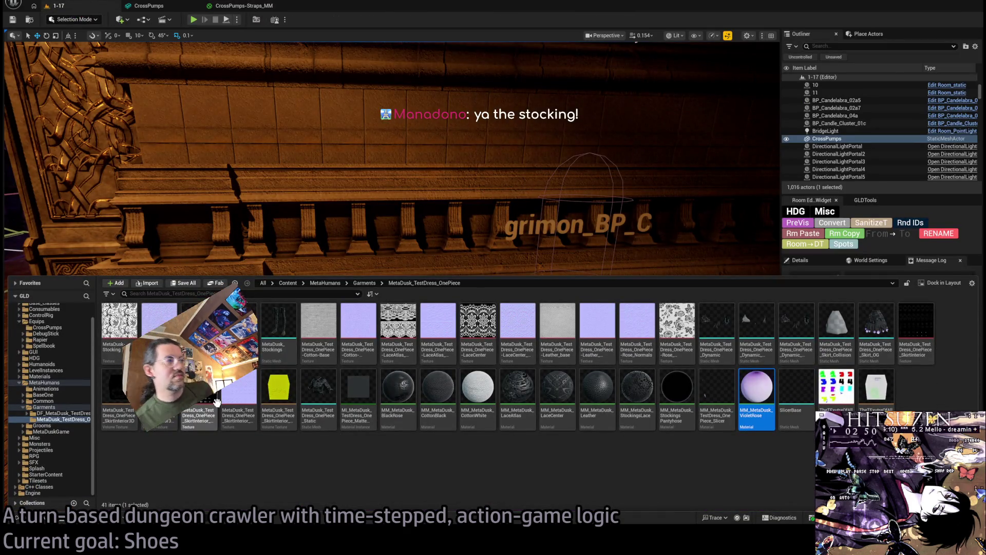
Duplicate CrossPumps-Straps_MM in the CrossPumps folder and rename the copy CrossPumps-Trim.
click(449, 473)
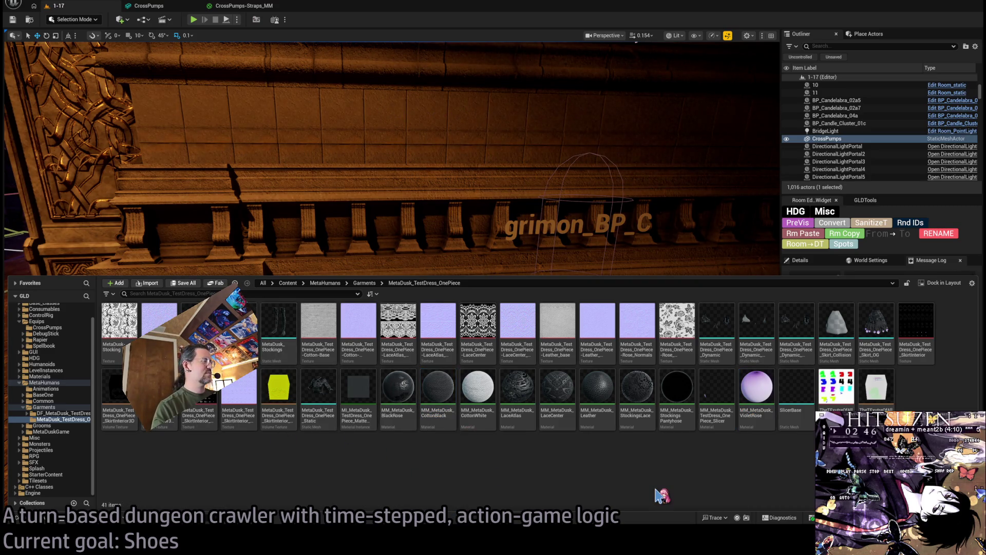
click(49, 327)
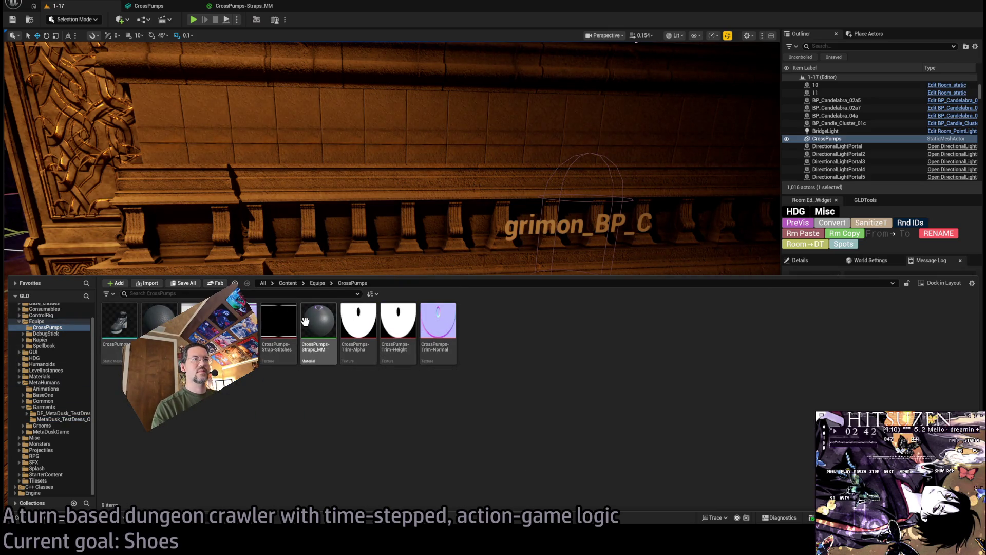
click(314, 346)
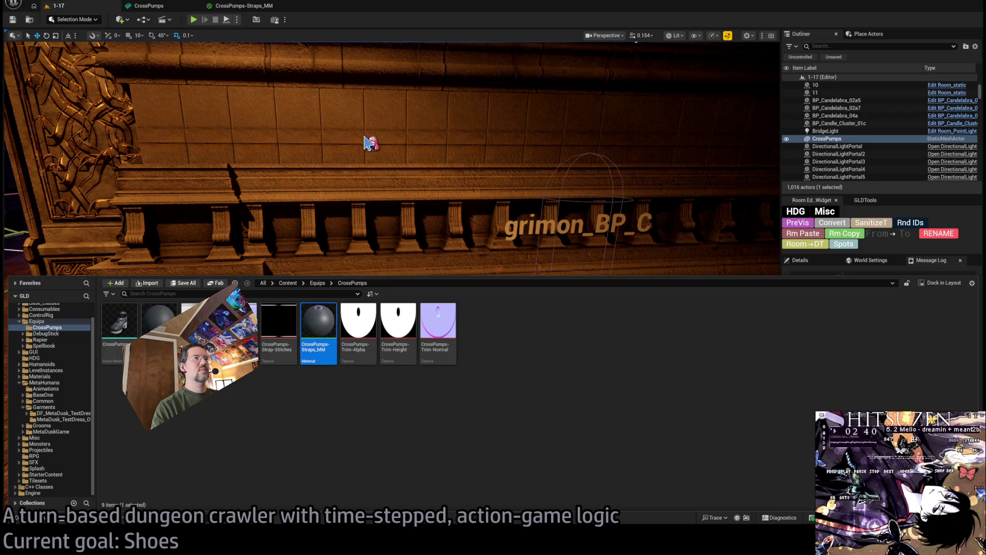
key(ctrl+d)
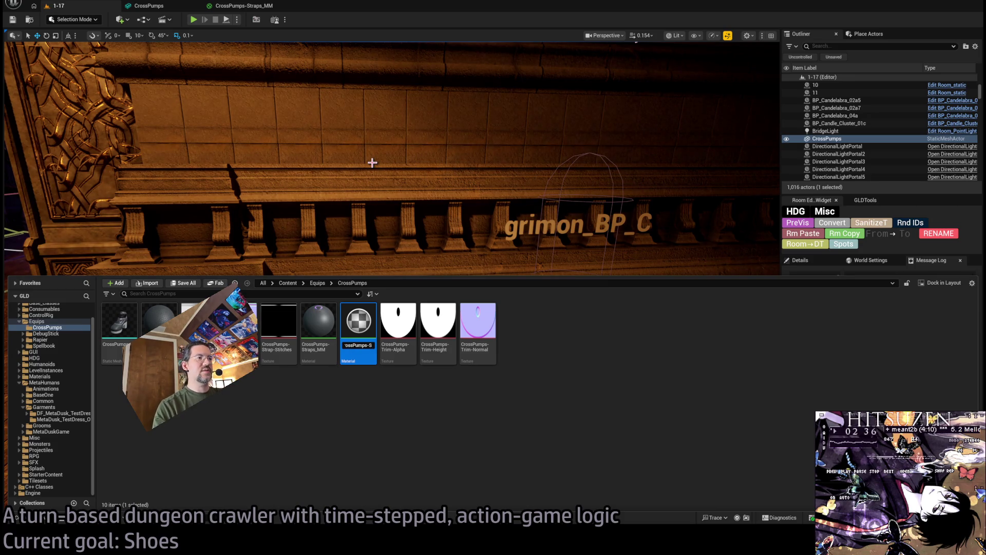
text(rim)
key(Return)
key(Return)
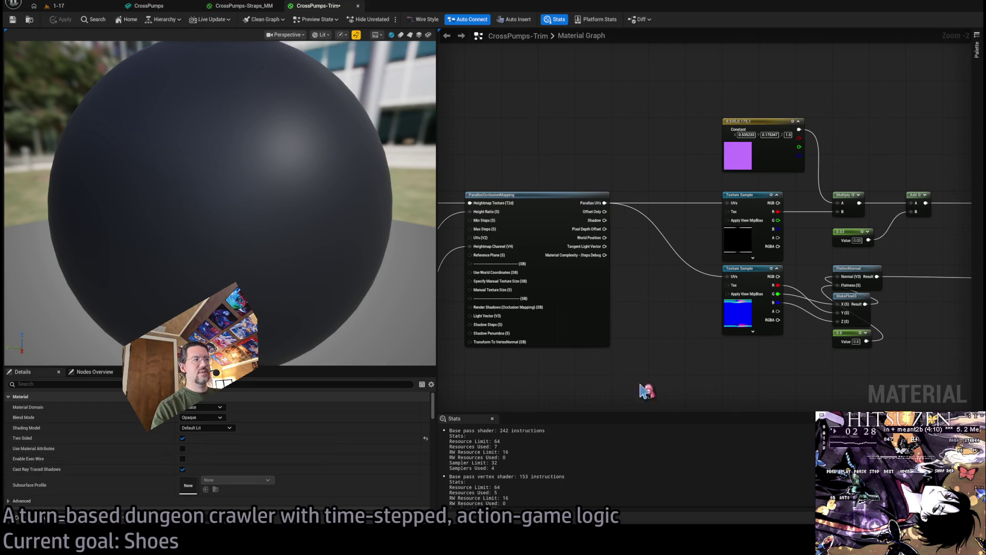
Assign CrossPumps-Trim-Normal to the normal Texture Sample and preview the material on a flat plane.
click(628, 240)
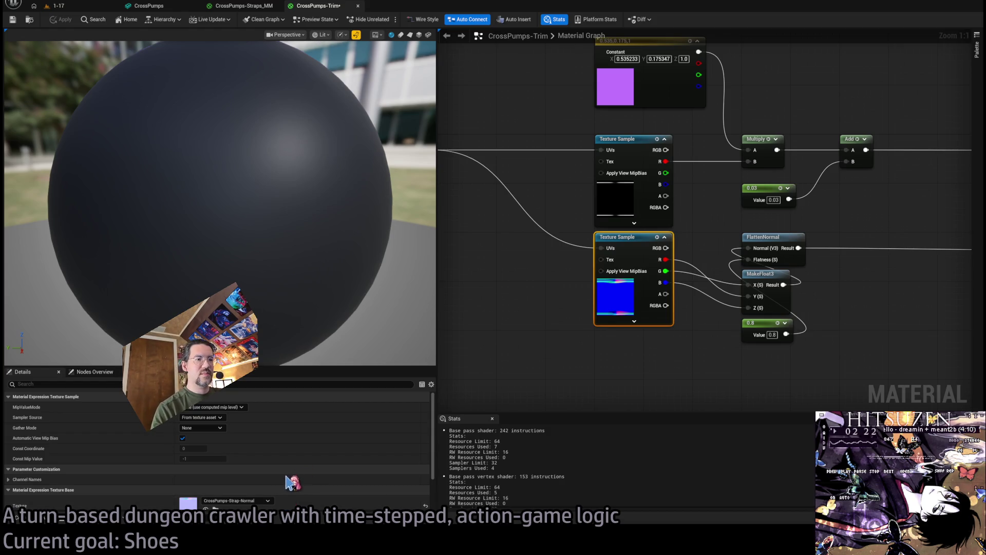
key(ctrl+z)
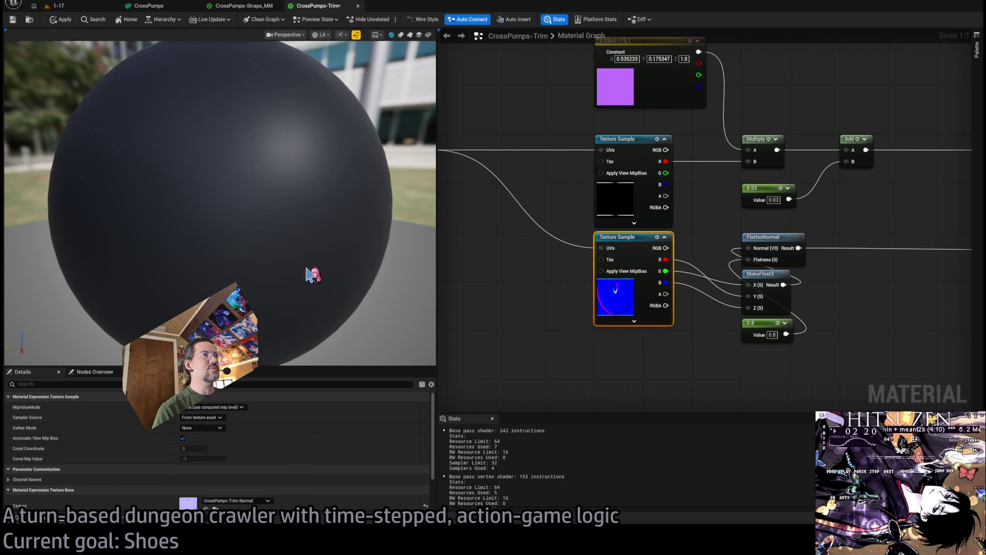
scroll(352, 249, down, 5)
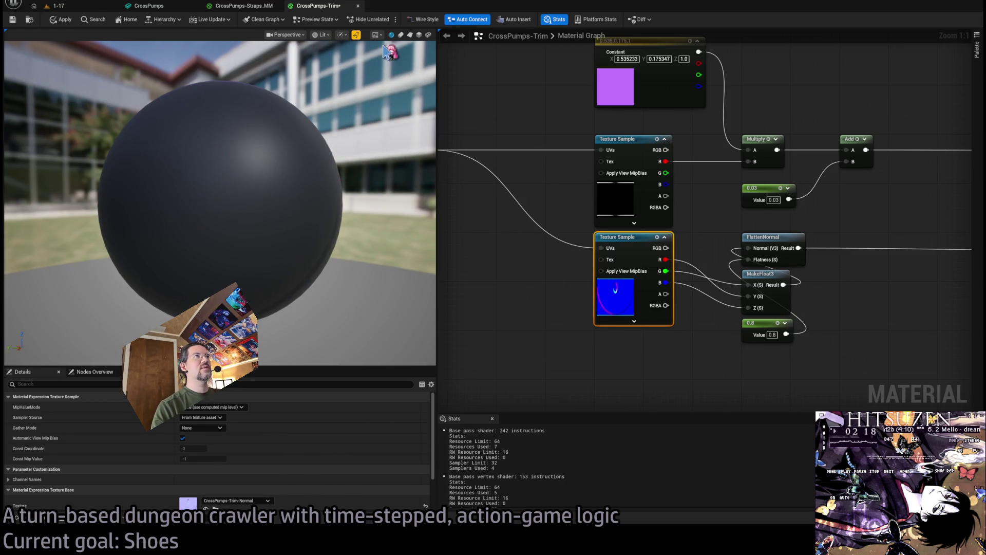
click(410, 35)
drag(359, 225, 355, 245)
drag(509, 301, 513, 332)
click(640, 176)
scroll(709, 244, down, 1)
mouse_move(709, 245)
mouse_down()
mouse_move(687, 244)
mouse_move(777, 257)
mouse_up()
scroll(777, 257, down, 1)
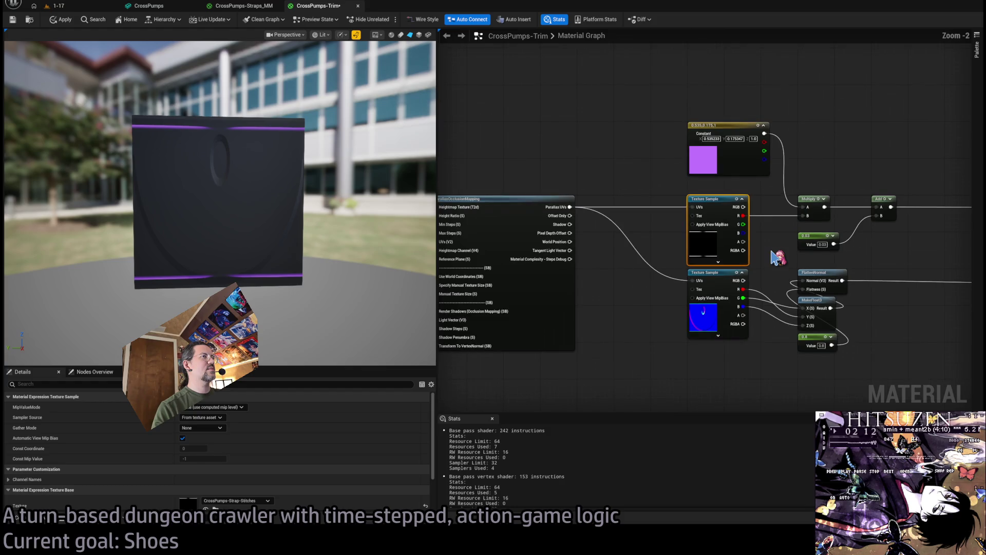
key(ctrl+space)
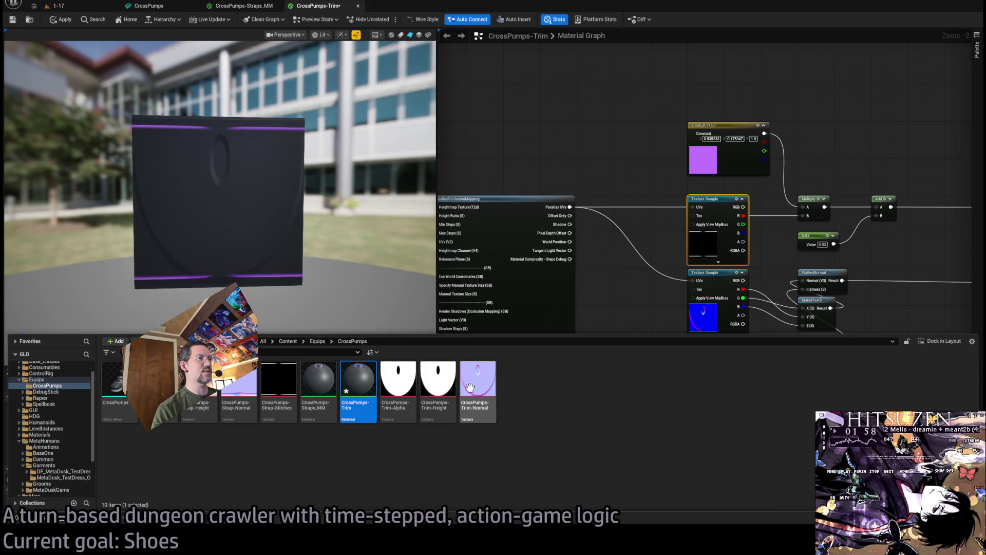
Add a CrossPumps-Trim-Alpha texture node to the Trim material graph.
click(621, 330)
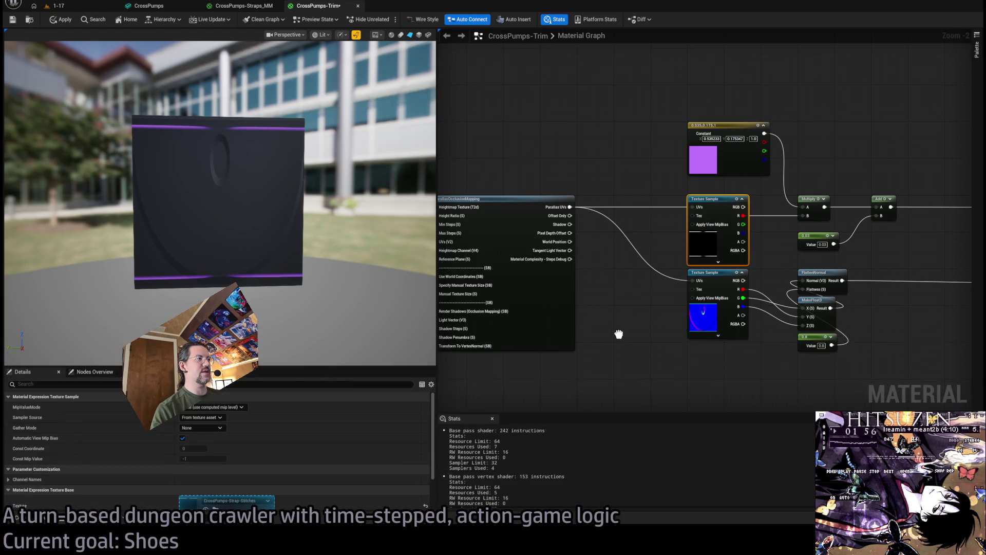
drag(617, 370, 591, 267)
scroll(608, 292, up, 2)
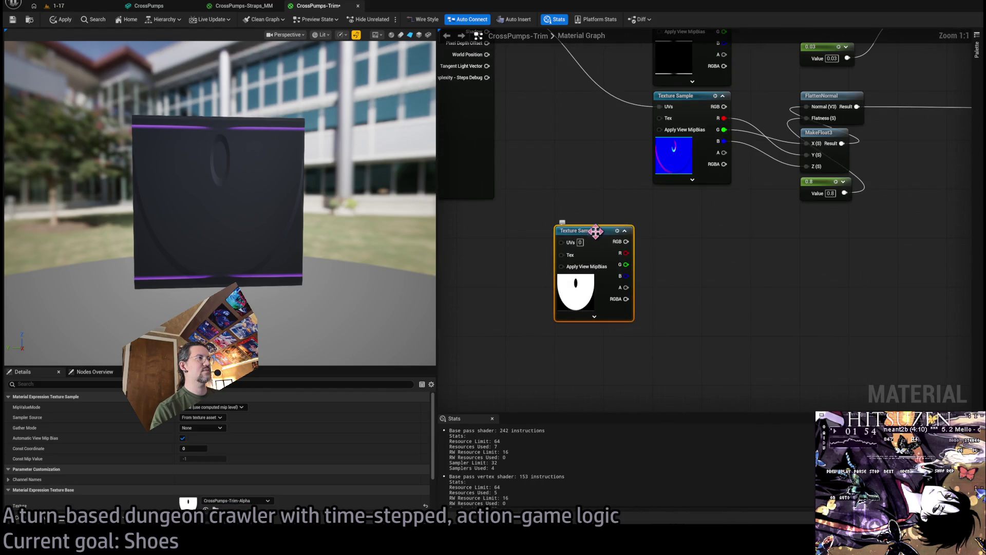
click(38, 524)
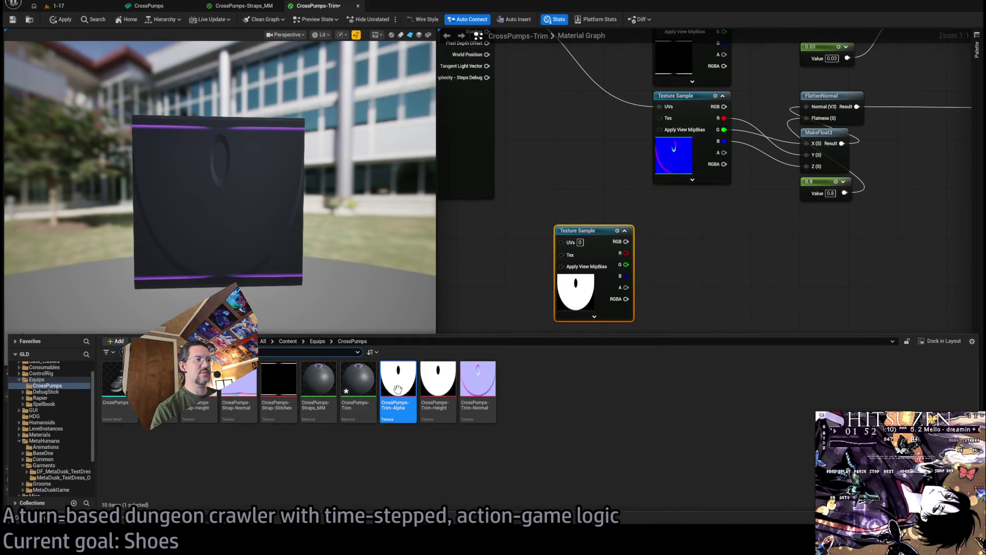
click(642, 257)
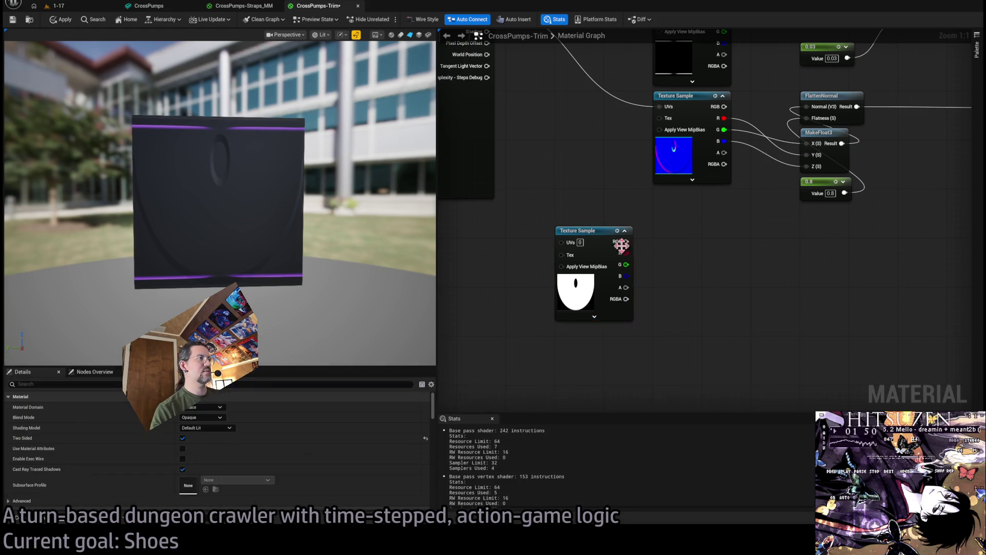
scroll(652, 344, down, 2)
mouse_move(591, 339)
mouse_down()
mouse_move(868, 357)
mouse_move(930, 375)
mouse_move(801, 302)
mouse_move(842, 204)
mouse_up()
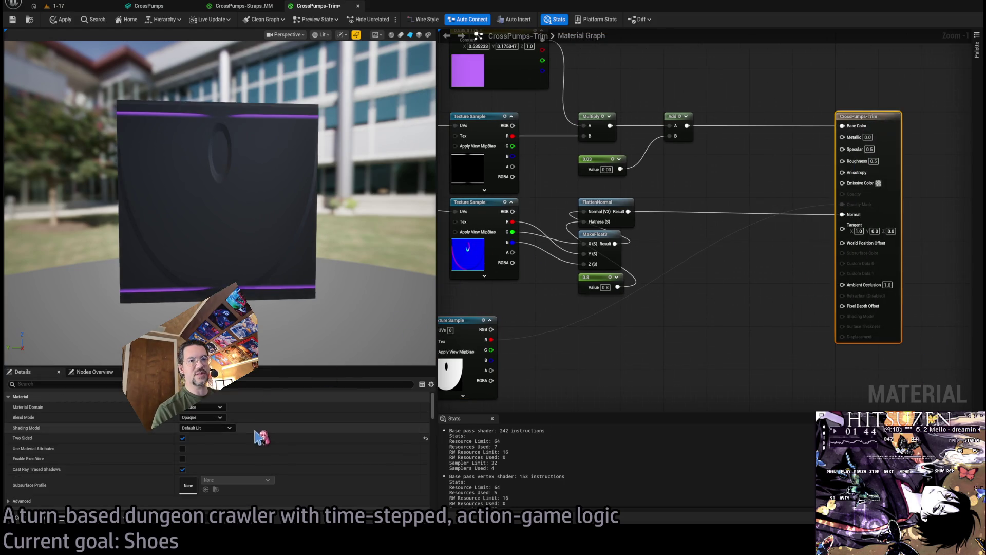
Turn off Two Sided, set Blend Mode to Masked, and wire the alpha R channel to Opacity Mask.
scroll(281, 441, down, 1)
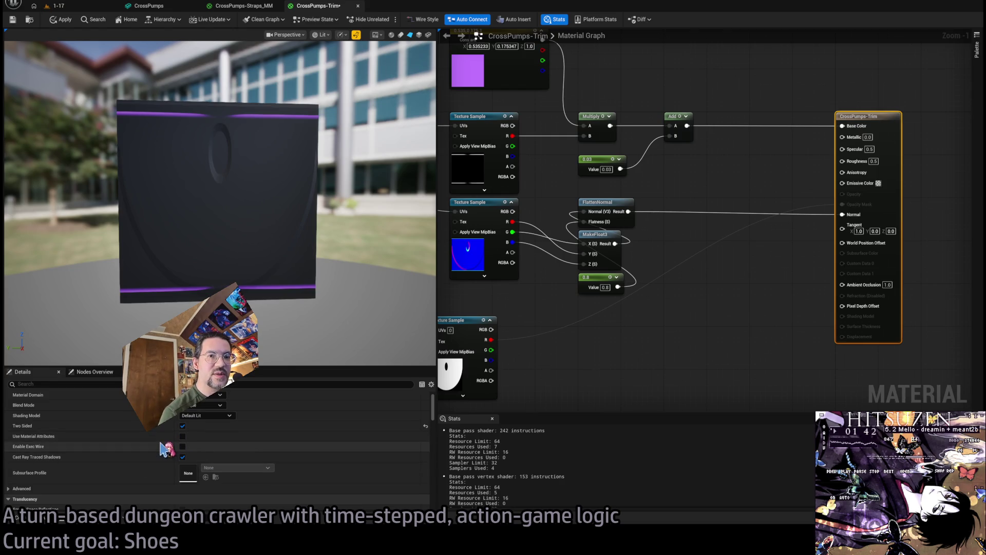
click(182, 426)
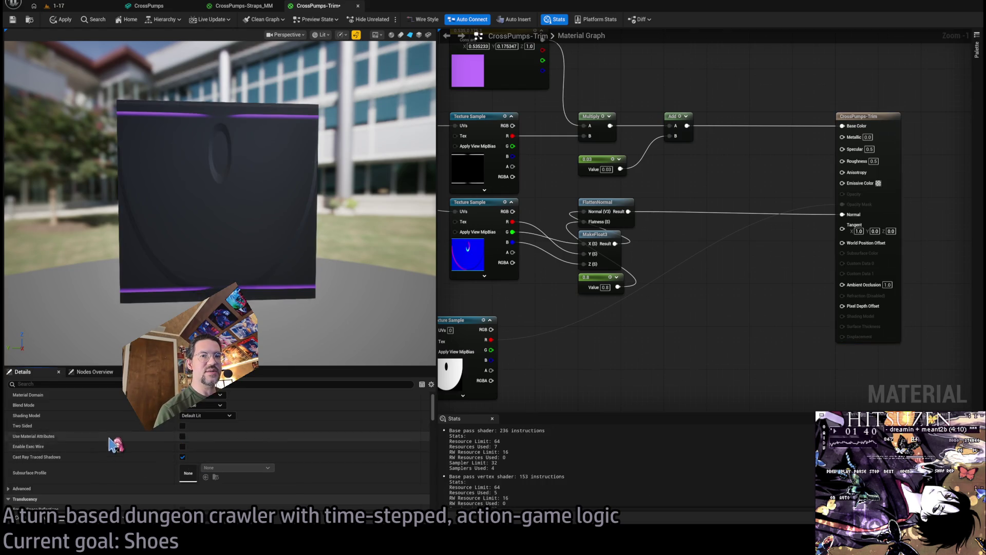
scroll(204, 426, up, 1)
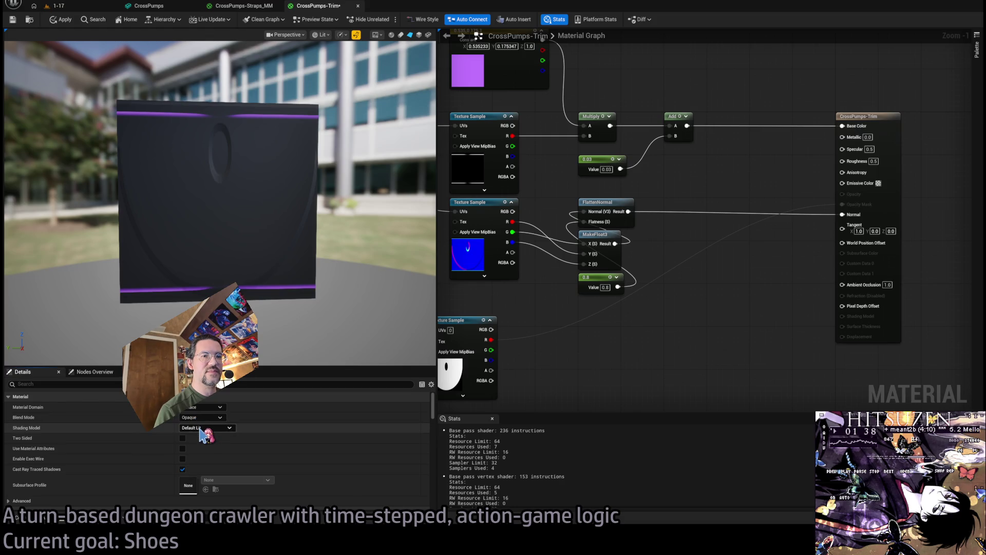
click(202, 418)
click(197, 431)
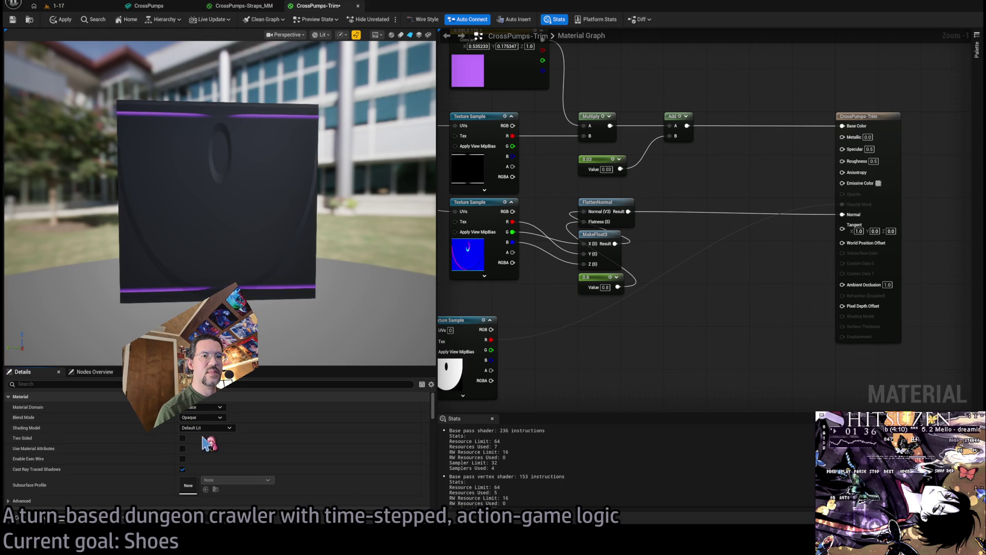
mouse_move(494, 328)
mouse_down()
mouse_move(520, 311)
mouse_move(681, 319)
mouse_move(670, 321)
mouse_up()
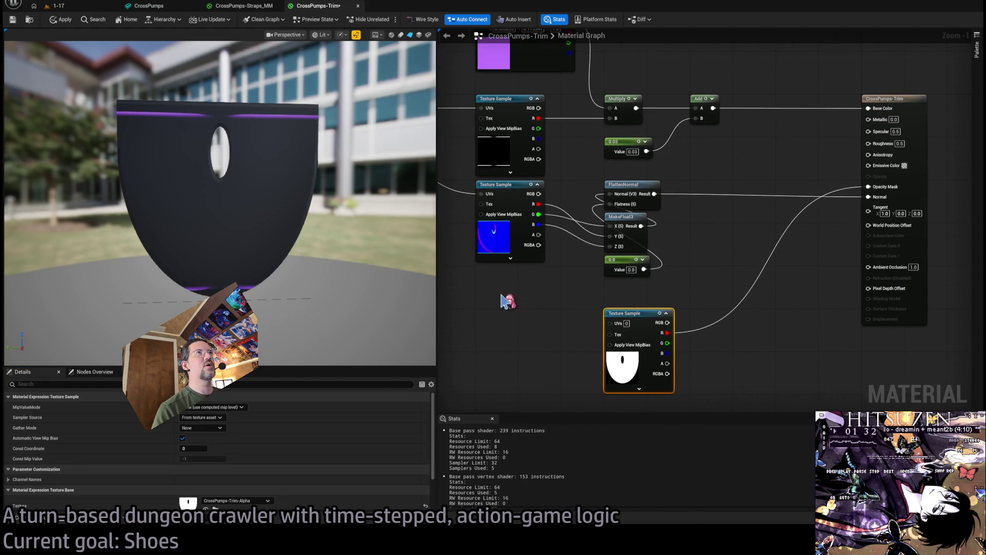
click(23, 522)
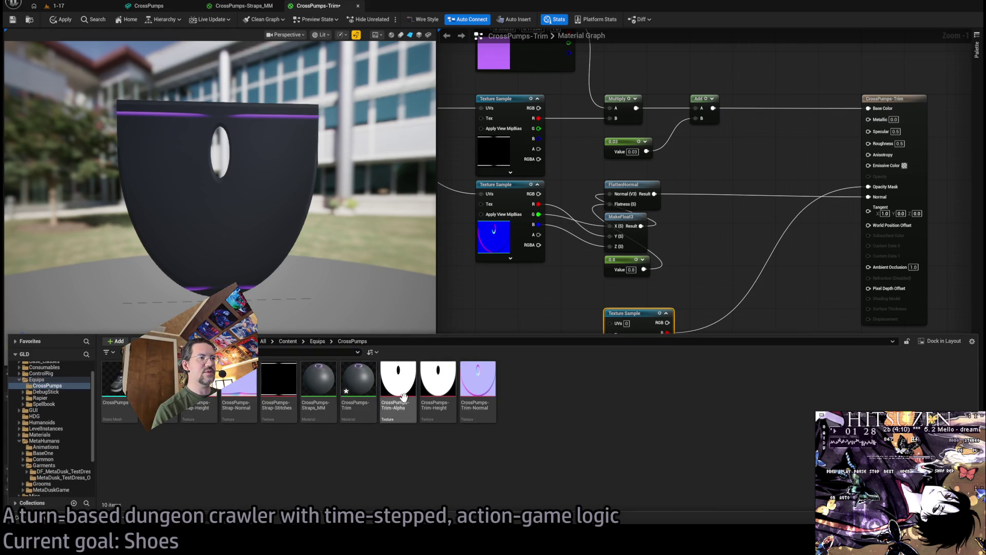
Open the CrossPumps textures for editing and clamp the trim height map's vertical tiling.
click(478, 380)
ctrl+click(422, 382)
ctrl+click(399, 380)
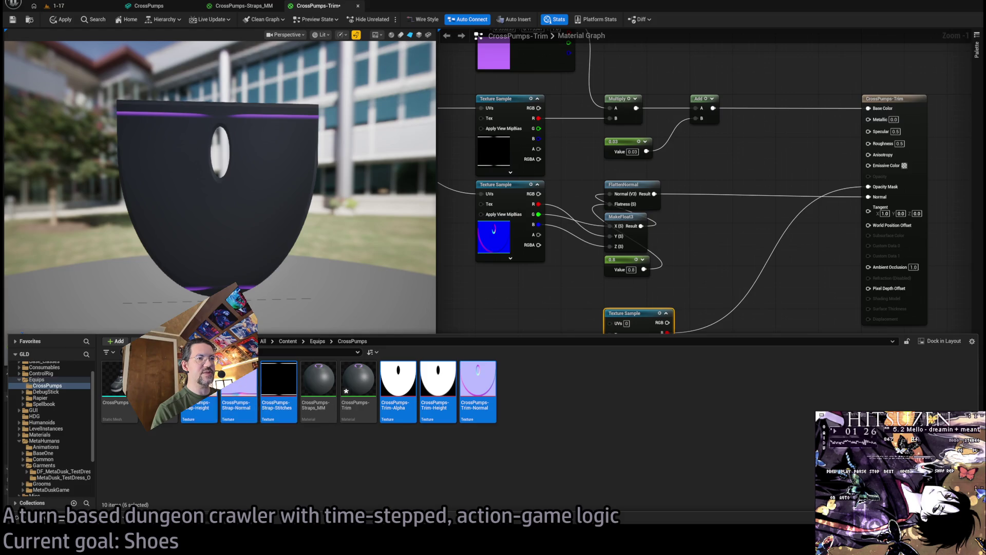
double_click(271, 379)
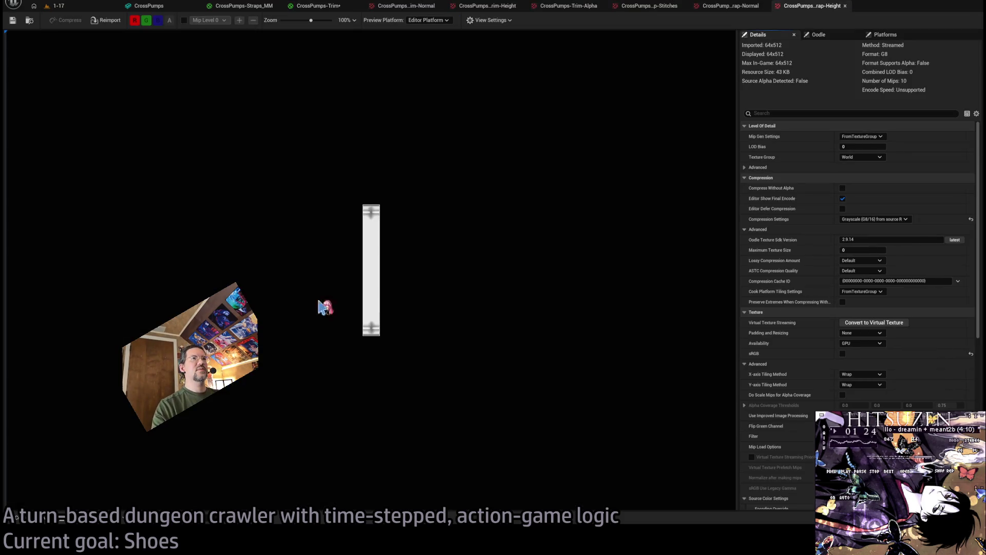
click(408, 5)
scroll(810, 331, down, 3)
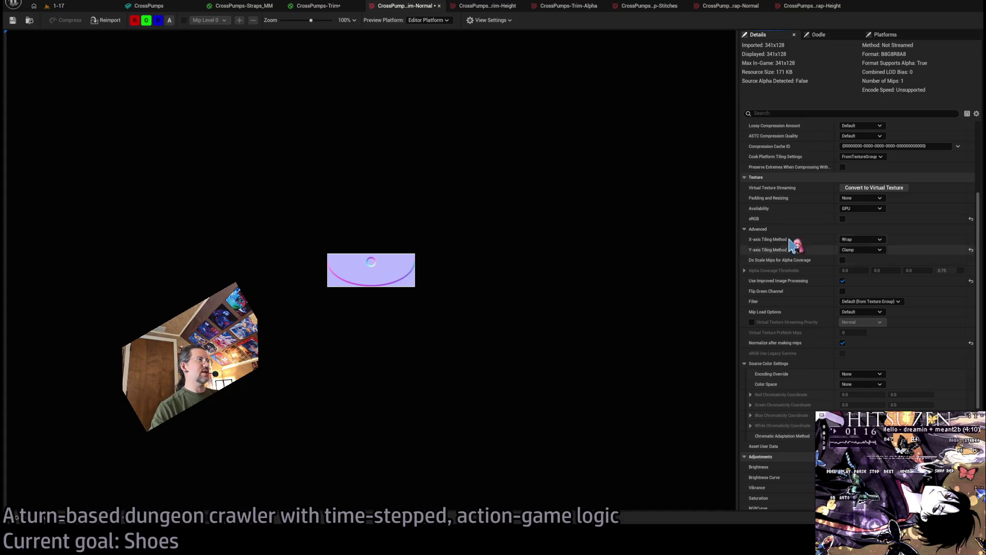
click(491, 7)
scroll(828, 287, down, 2)
click(863, 348)
click(870, 368)
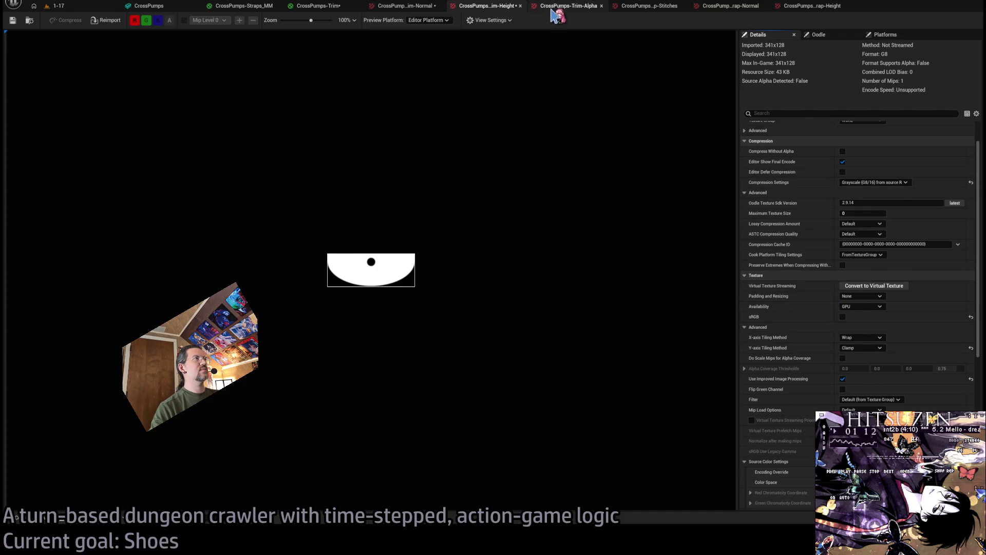
Review the trim alpha, stitches and strap normal textures, then close the trim texture editors.
click(569, 5)
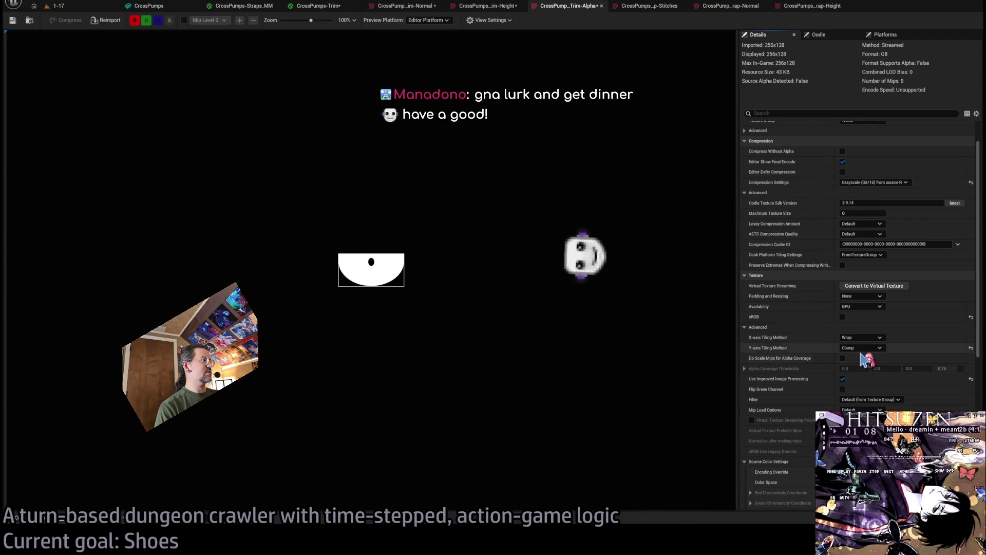
click(647, 6)
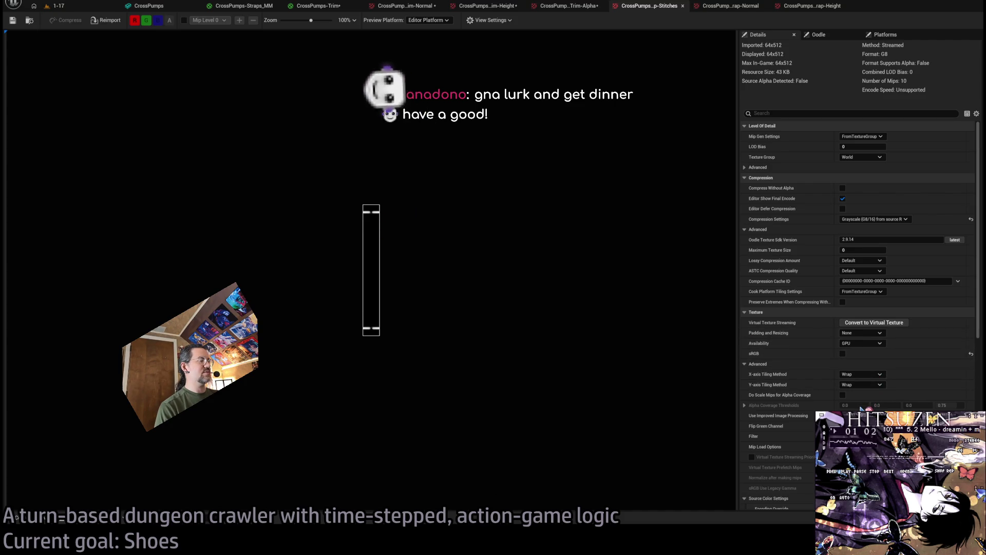
click(730, 6)
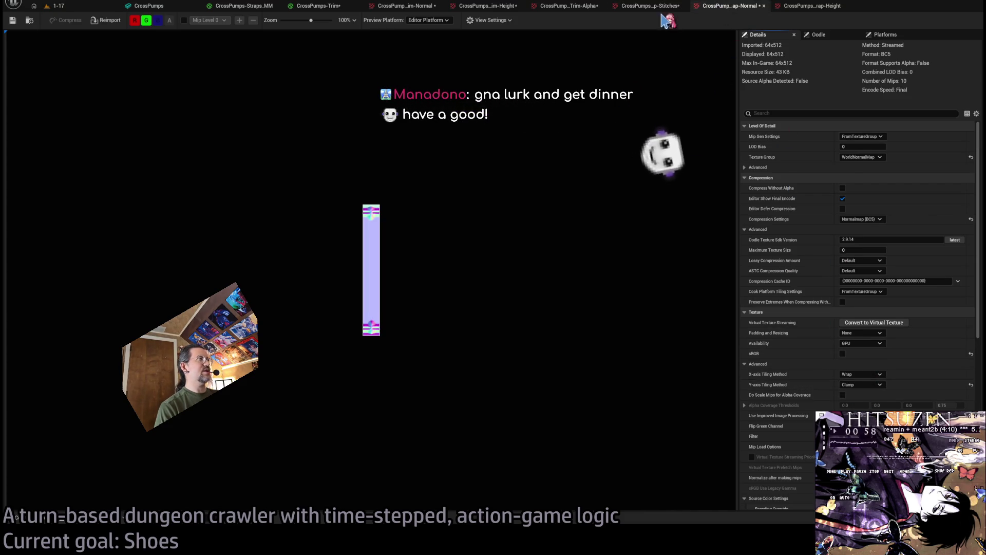
key(ctrl+Tab)
key(ctrl+Tab)
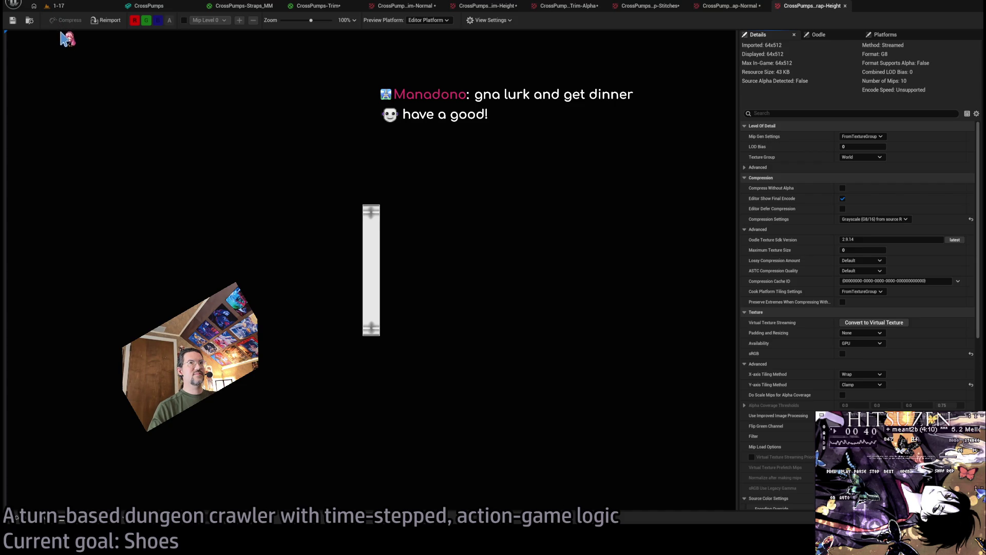
click(56, 6)
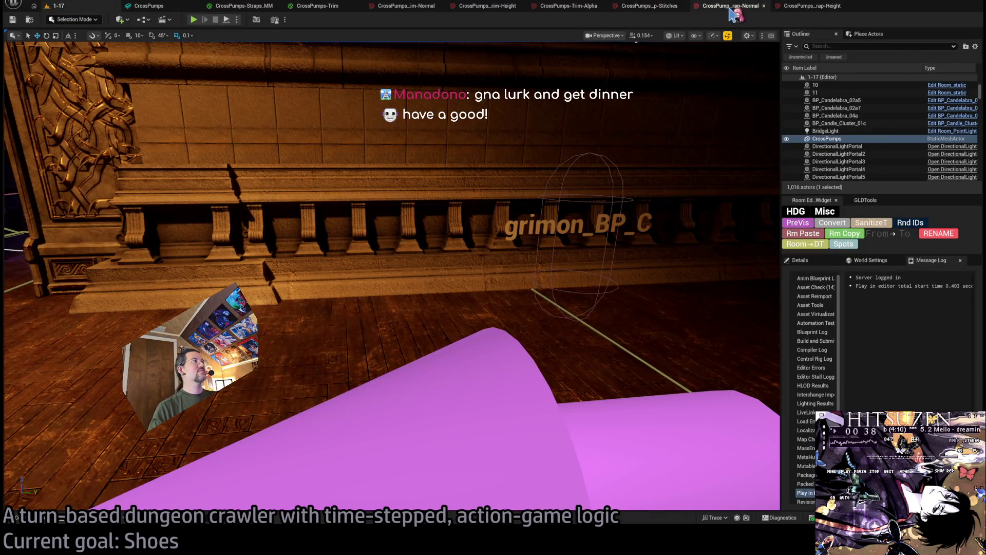
click(812, 6)
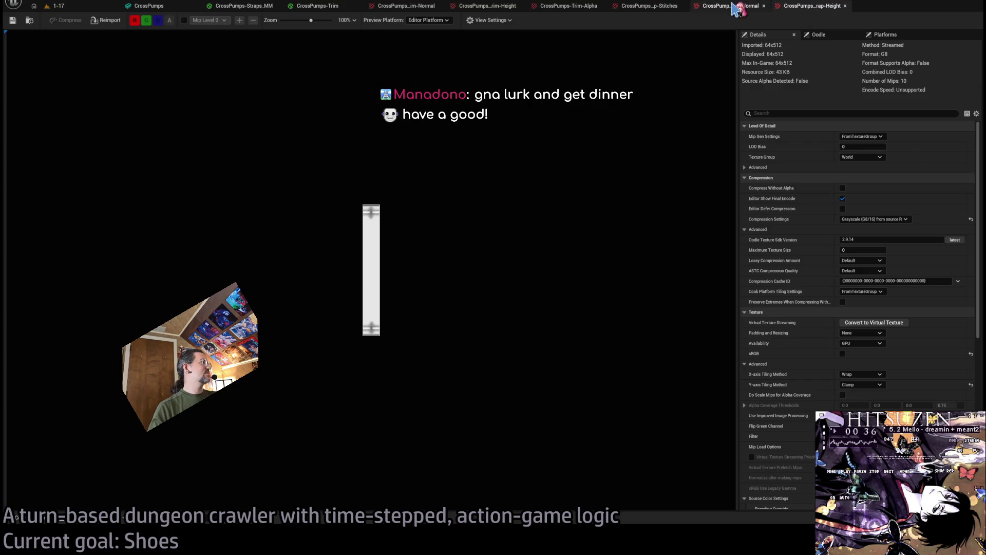
click(423, 7)
middle_click(424, 7)
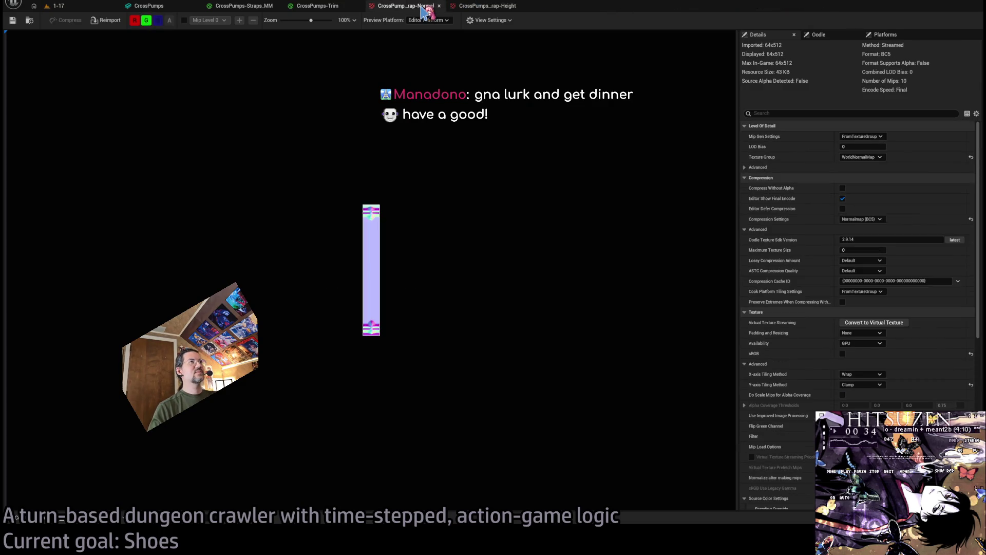
Delete the purple constant, Multiply and Add nodes feeding the Trim material's Base Color.
middle_click(424, 7)
drag(221, 205, 272, 205)
mouse_move(561, 124)
mouse_down()
mouse_move(620, 234)
mouse_move(716, 207)
mouse_up()
scroll(621, 234, down, 1)
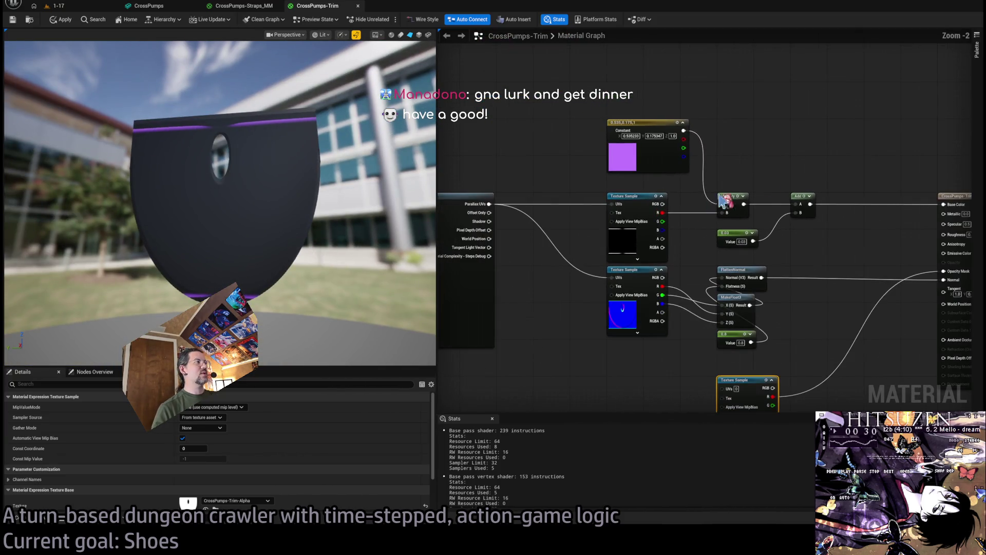
mouse_move(859, 178)
mouse_down()
mouse_move(683, 250)
mouse_move(607, 263)
mouse_up()
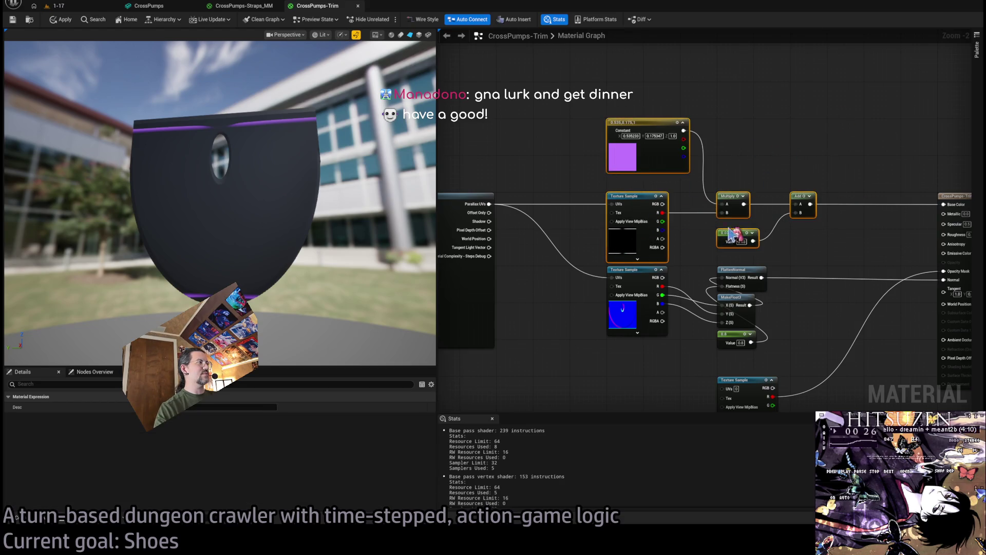
drag(881, 236, 645, 260)
key(Delete)
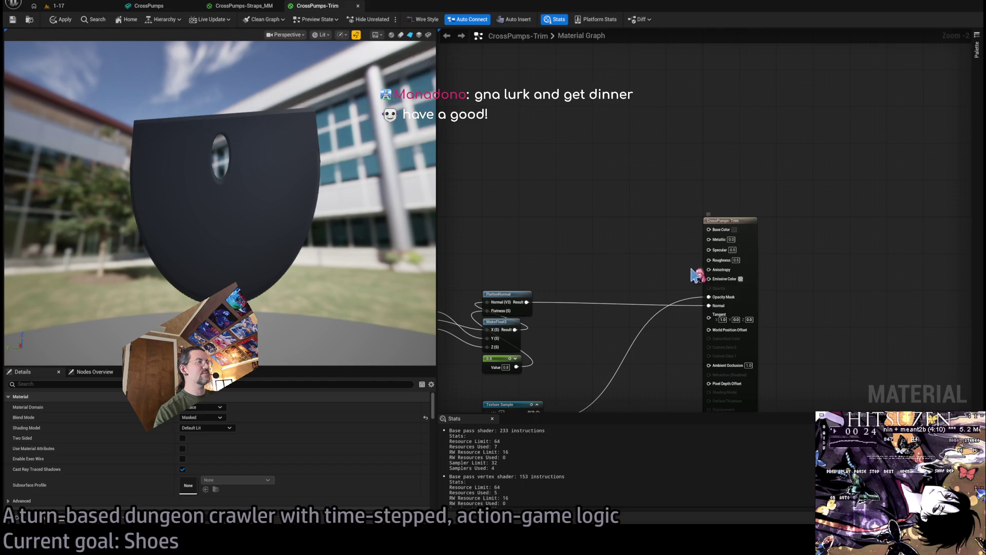
drag(725, 234, 910, 207)
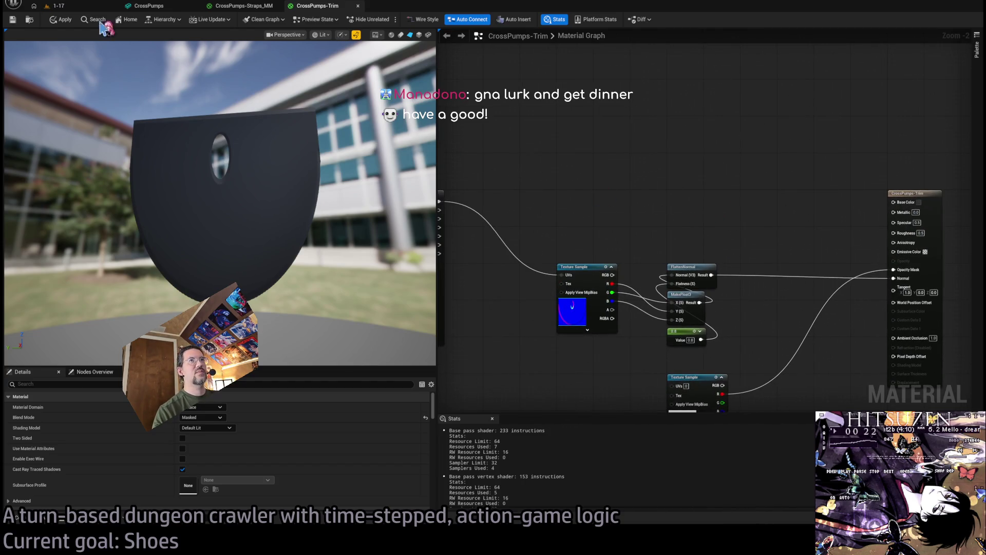
scroll(569, 159, up, 2)
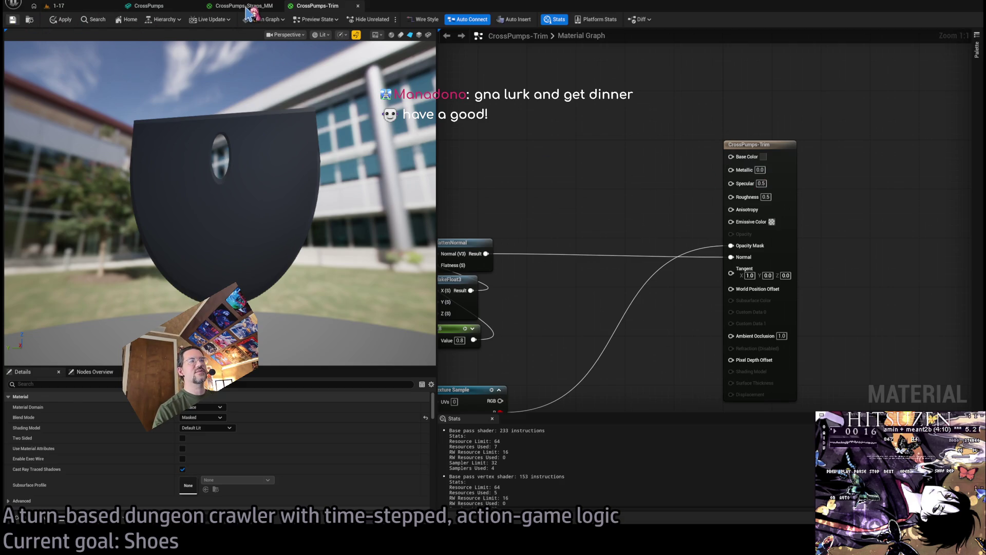
click(148, 6)
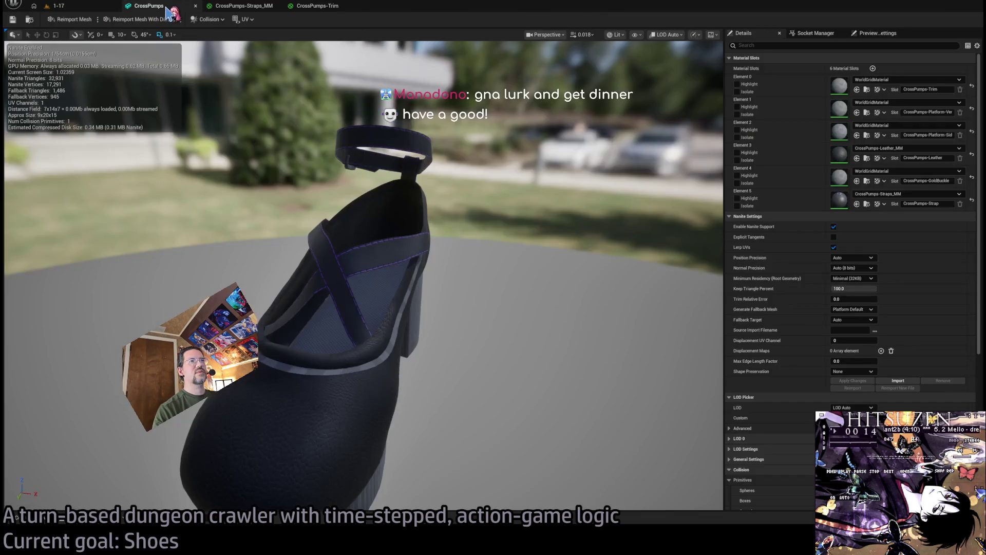
Assign CrossPumps-Trim to the shoe's Element 0 material slot and inspect it up close.
drag(469, 268, 365, 102)
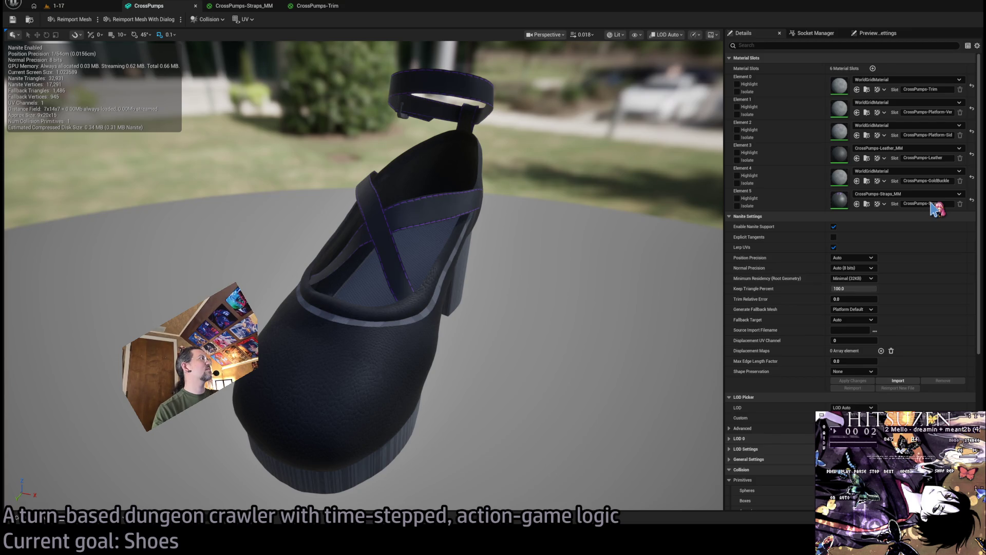
drag(939, 191, 563, 236)
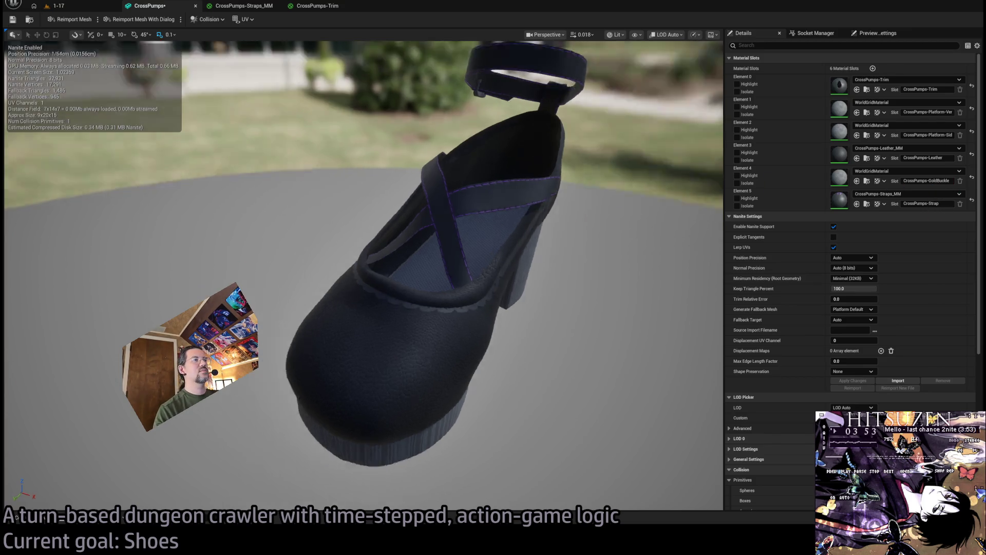
drag(337, 312, 338, 293)
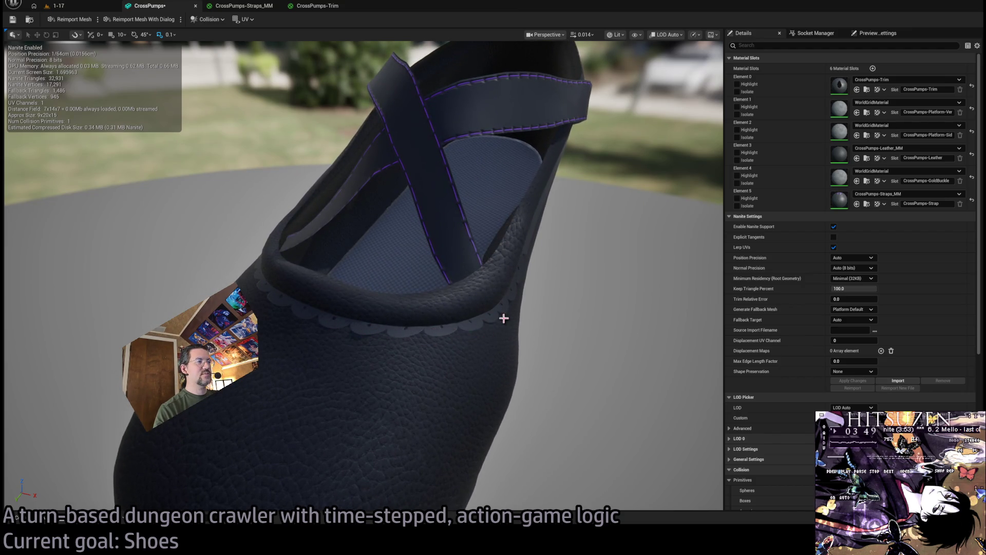
click(330, 6)
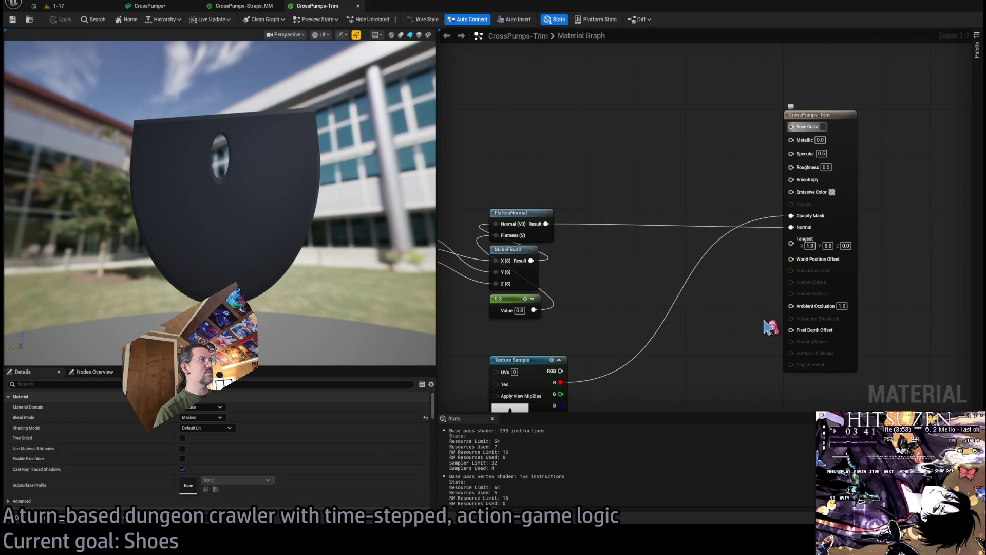
Set the CrossPumps-Trim result node's Roughness to 0.3, then go back to the CrossPumps mesh tab.
key(Tab)
text(0.3)
key(Return)
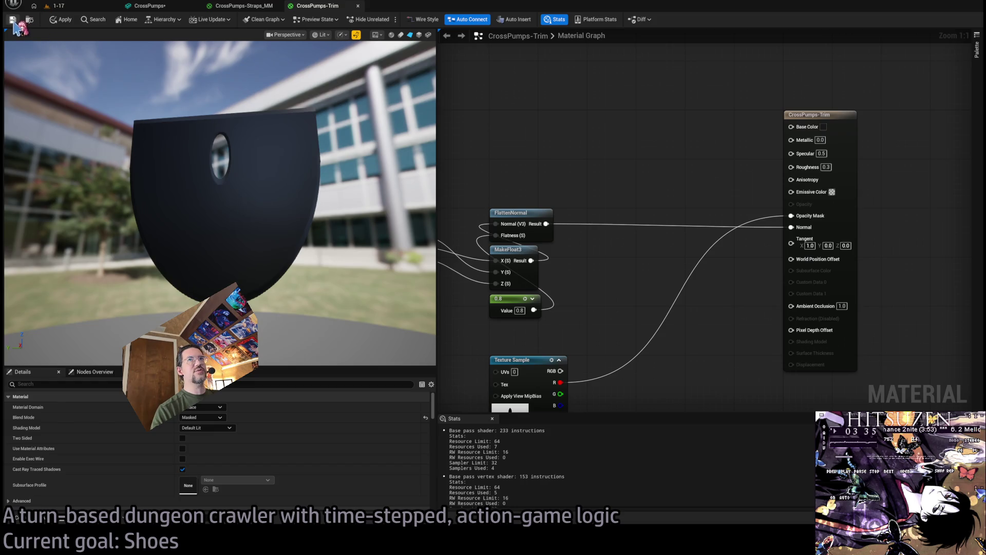
click(149, 6)
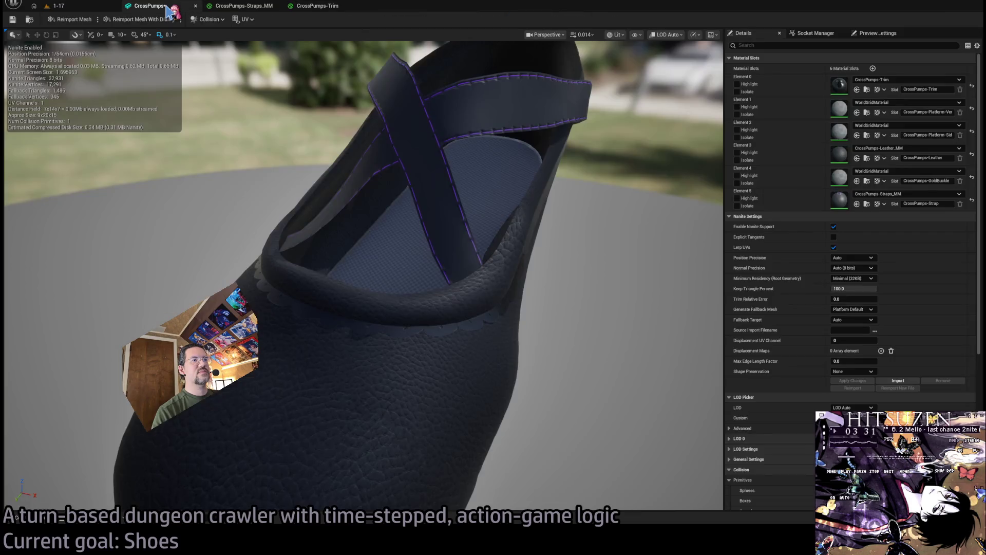
mouse_move(360, 257)
mouse_down()
mouse_move(513, 257)
mouse_move(596, 280)
mouse_up()
scroll(360, 257, up, 5)
mouse_move(216, 188)
mouse_down()
mouse_move(379, 233)
mouse_move(172, 213)
mouse_move(349, 252)
mouse_up()
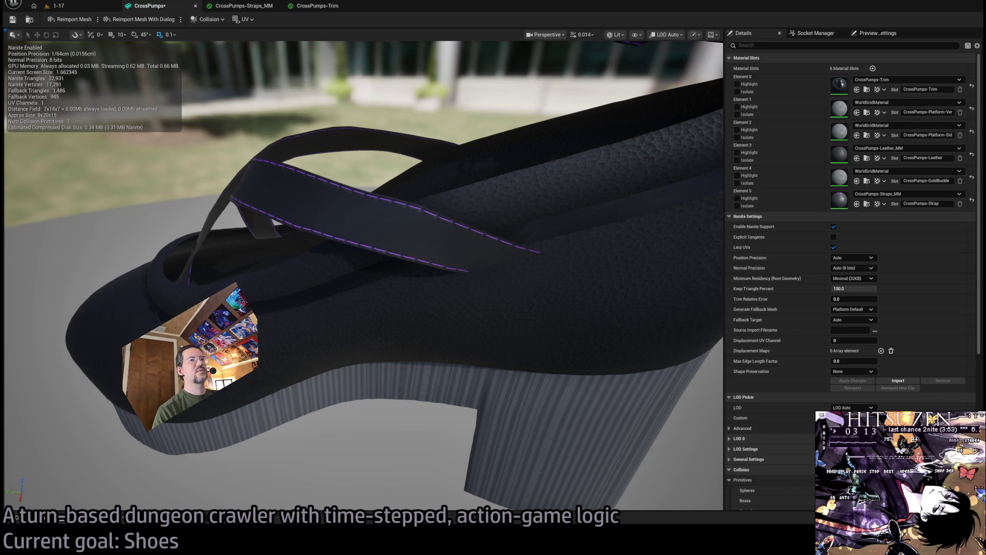
mouse_move(311, 284)
mouse_down()
mouse_move(390, 303)
mouse_move(309, 271)
mouse_up()
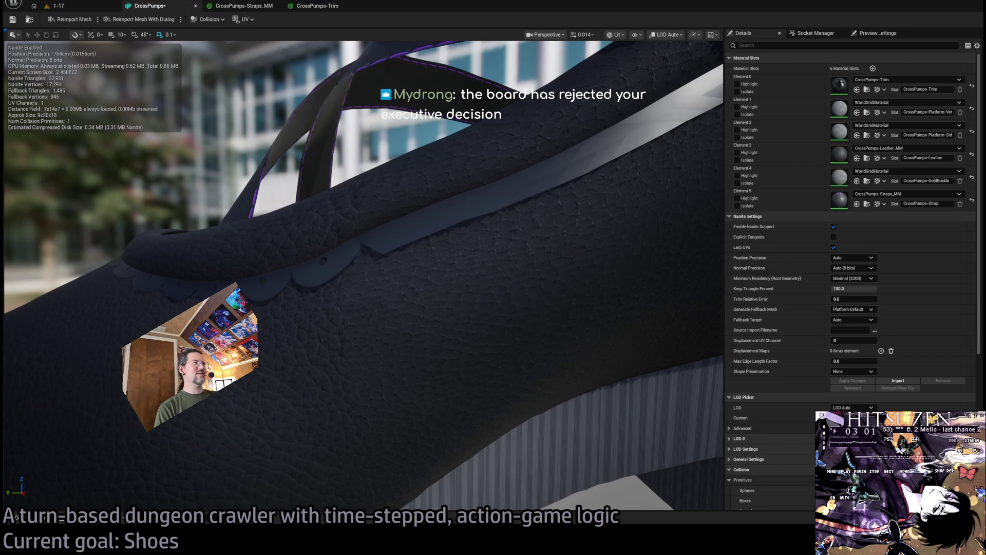
mouse_move(360, 257)
mouse_down()
mouse_move(483, 236)
mouse_move(401, 257)
mouse_move(360, 237)
mouse_move(401, 256)
mouse_move(562, 158)
mouse_up()
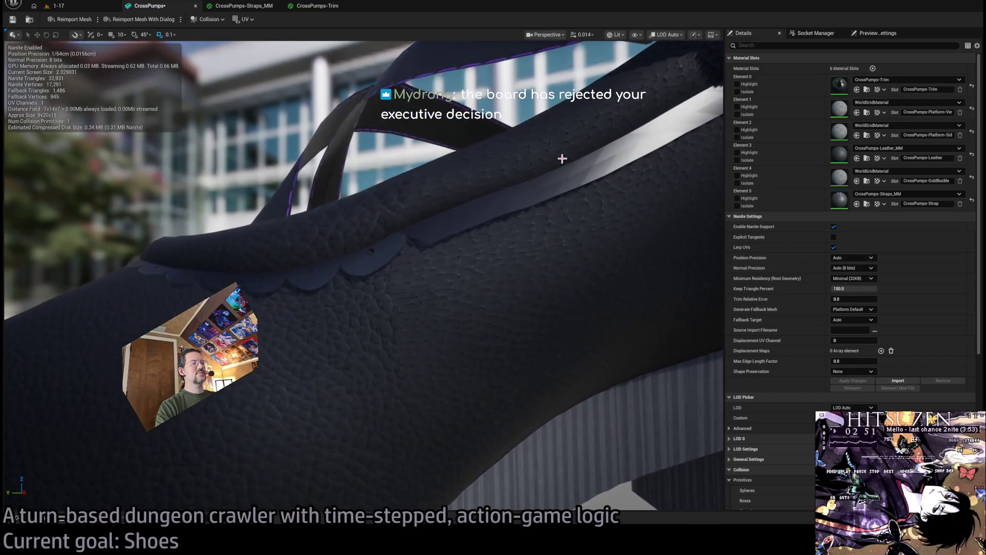
mouse_move(601, 204)
mouse_down()
mouse_move(539, 226)
mouse_move(602, 207)
mouse_up()
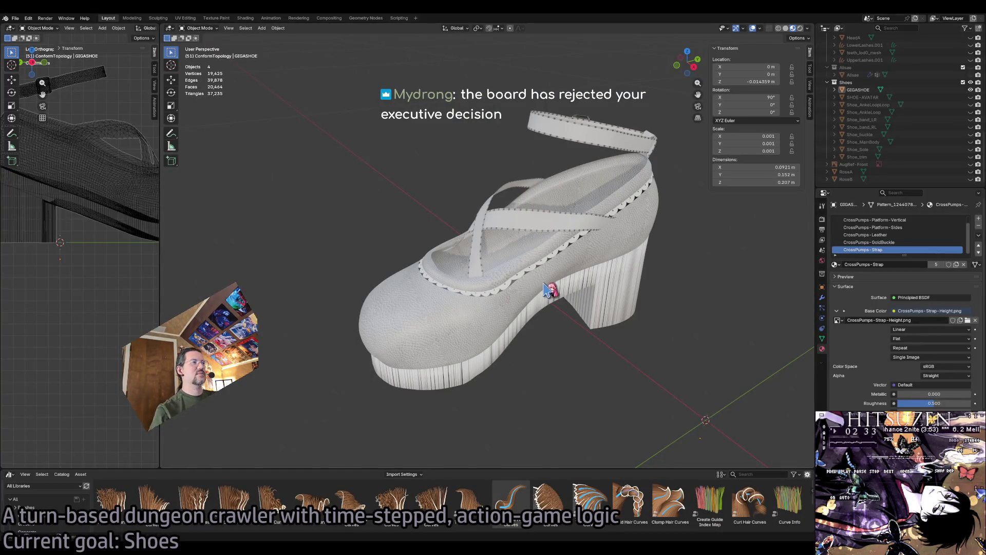
Zoom in on the GIGASHOE model's scalloped trim in Blender and select it.
scroll(550, 287, up, 6)
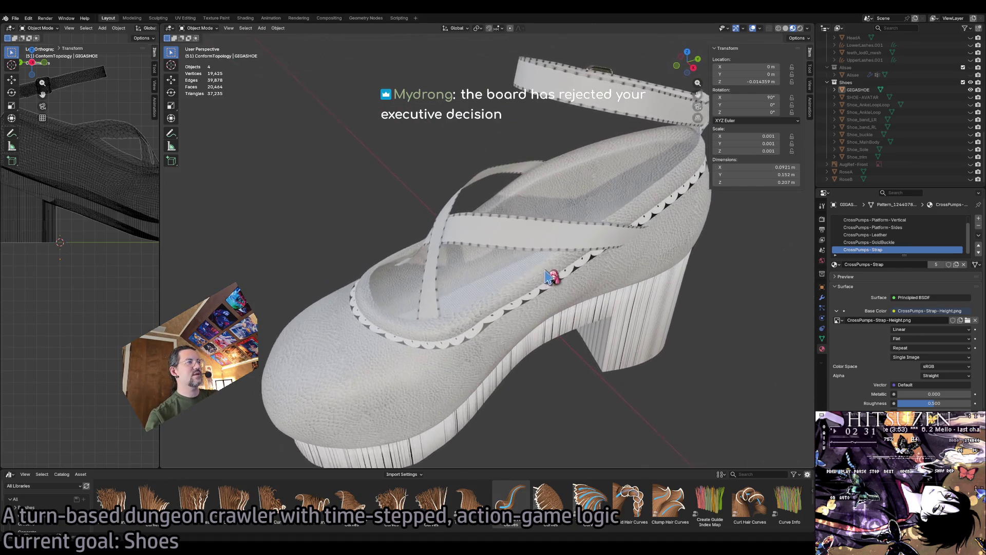
click(524, 344)
scroll(528, 347, up, 4)
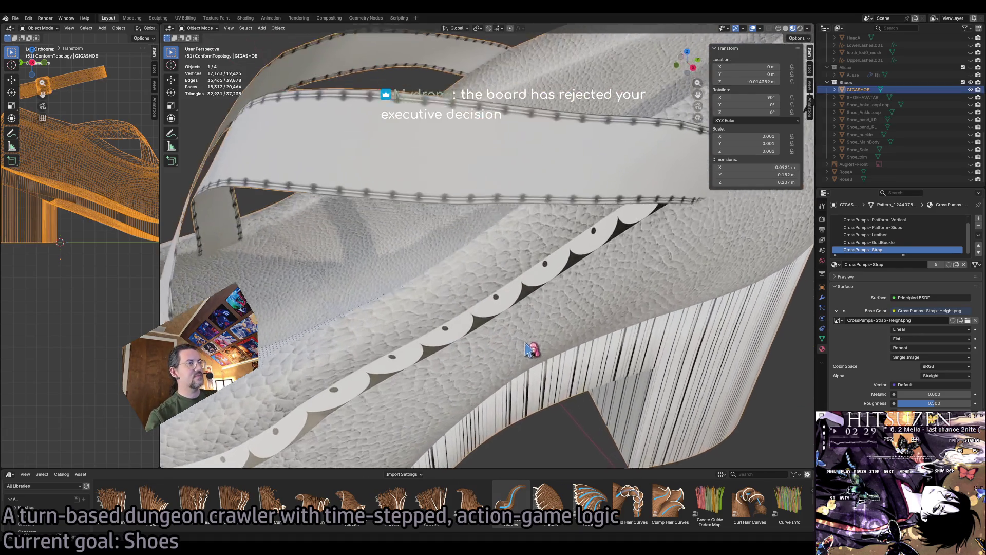
scroll(586, 410, down, 6)
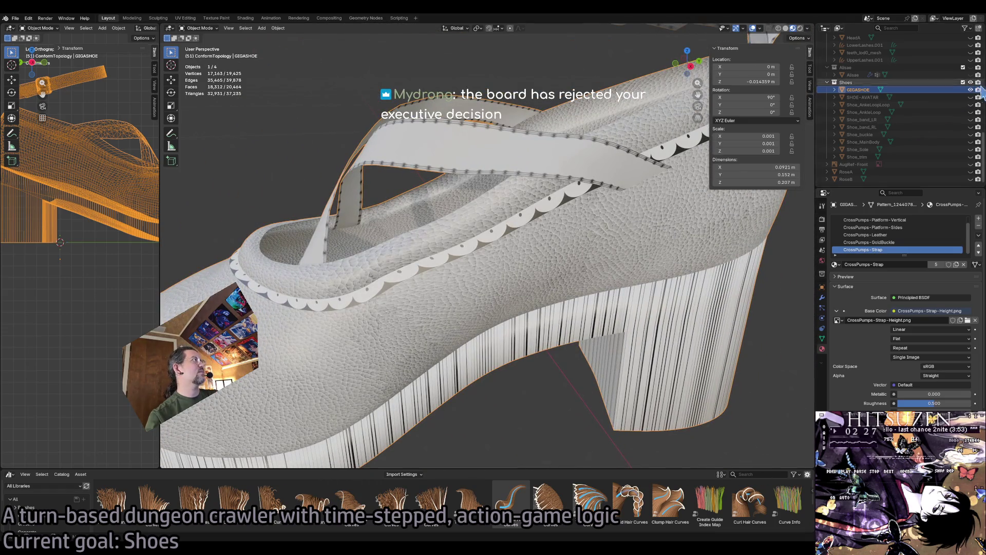
Toggle the GIGASHOE outliner visibility off and on, select the shoe, and return to Unreal.
click(971, 90)
click(971, 90)
click(971, 90)
click(971, 89)
click(550, 225)
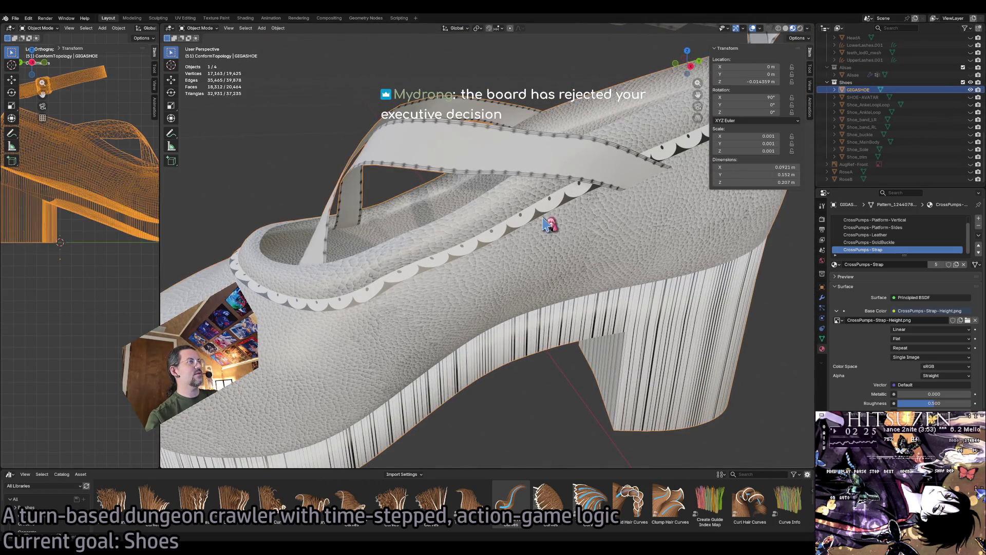
key(alt+Tab)
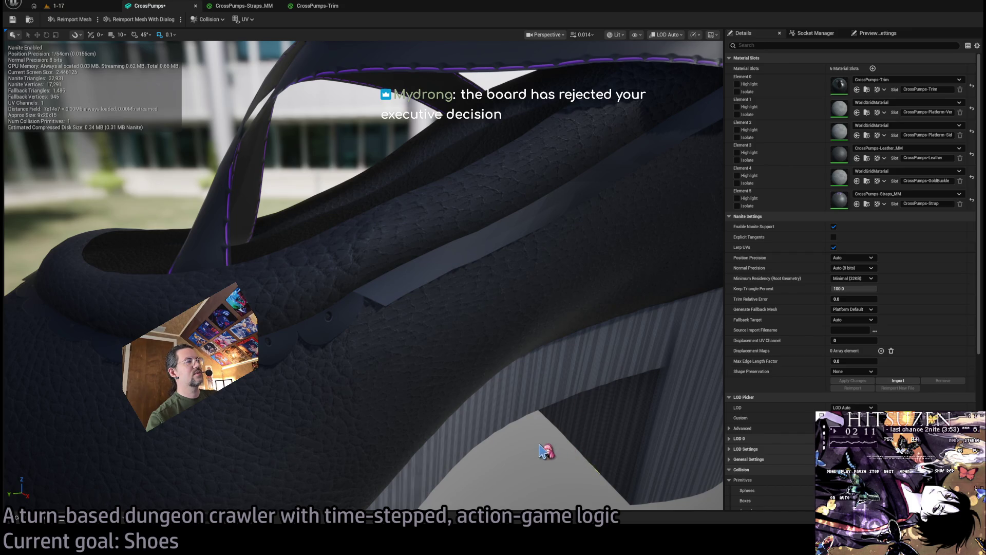
Orbit to the ankle strap and open the Content Drawer on Equips > CrossPumps.
mouse_move(492, 328)
mouse_down()
mouse_move(450, 287)
mouse_move(442, 308)
mouse_move(437, 278)
mouse_move(406, 303)
mouse_move(453, 289)
mouse_up()
click(36, 523)
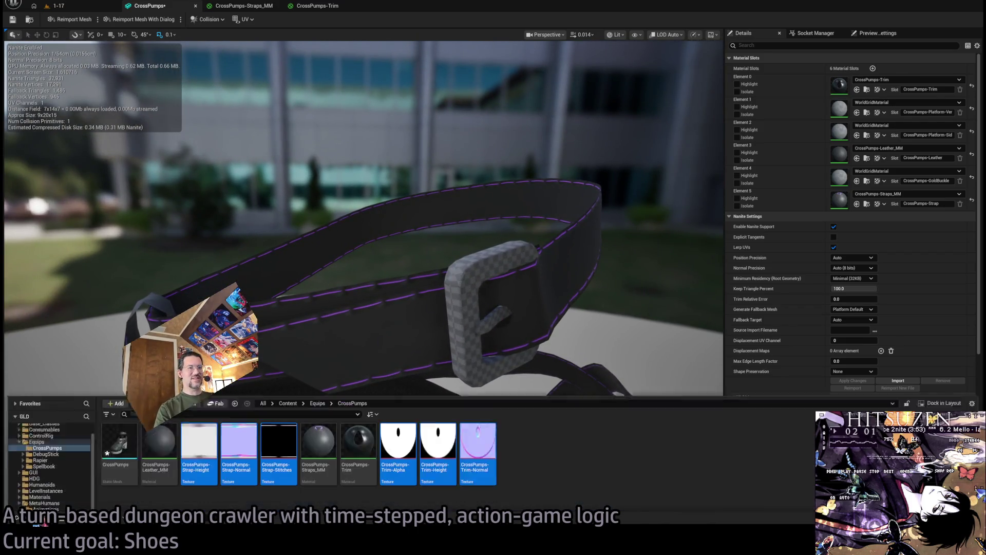